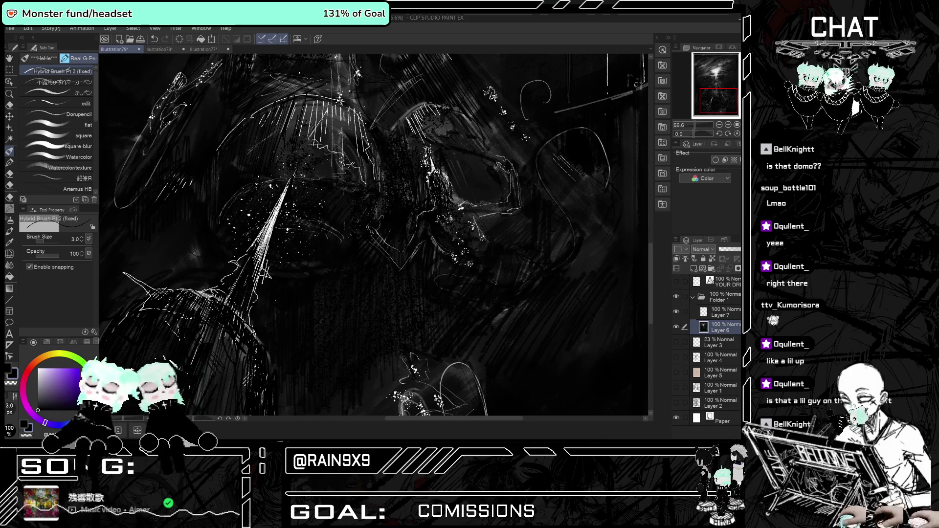
Try short white strokes beside the figure's raised hand, undoing both attempts.
{"action": "scroll", "coordinate": [374, 234], "scroll_direction": "down", "scroll_amount": 3}
{"action": "scroll", "coordinate": [426, 293], "scroll_direction": "up", "scroll_amount": 5}
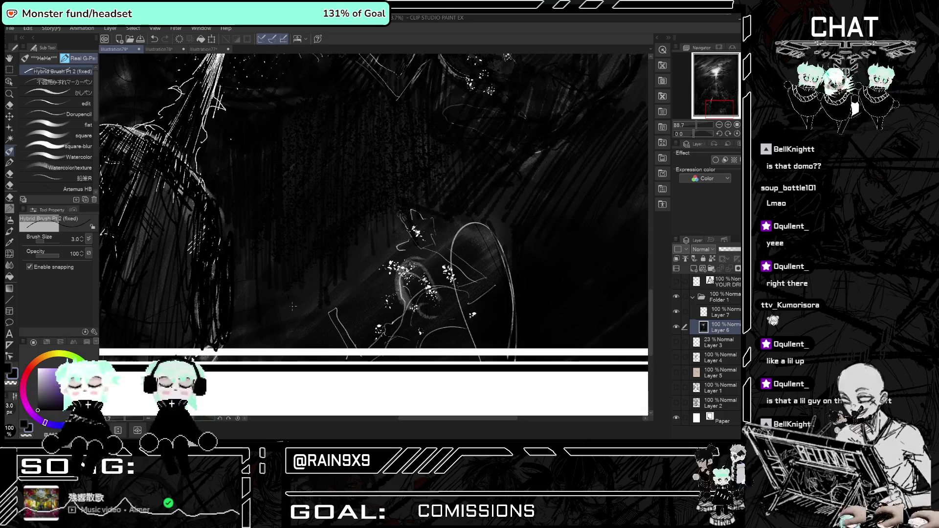
{"action": "left_click_drag", "start_coordinate": [328, 308], "coordinate": [331, 283]}
{"action": "key", "text": "ctrl+z"}
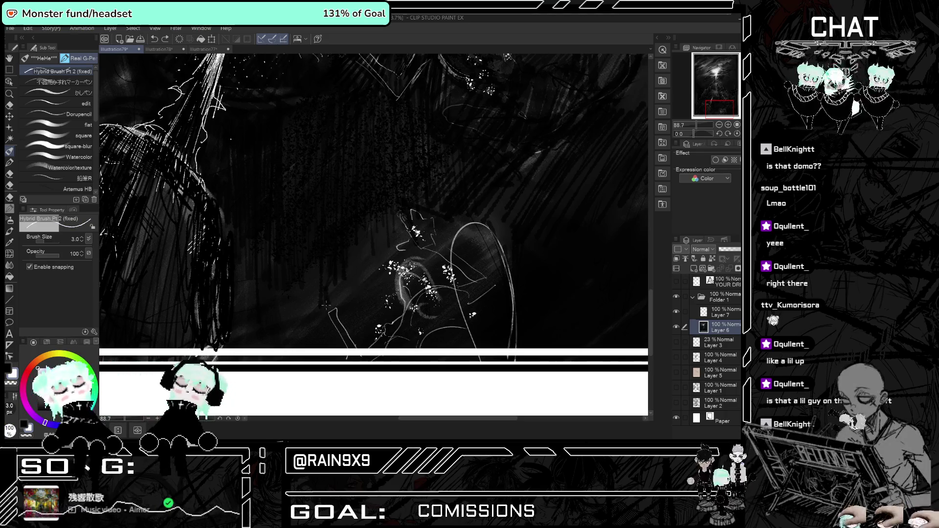
{"action": "mouse_move", "coordinate": [318, 299]}
{"action": "left_mouse_down"}
{"action": "mouse_move", "coordinate": [347, 285]}
{"action": "mouse_move", "coordinate": [339, 301]}
{"action": "left_mouse_up"}
{"action": "key", "text": "ctrl+z"}
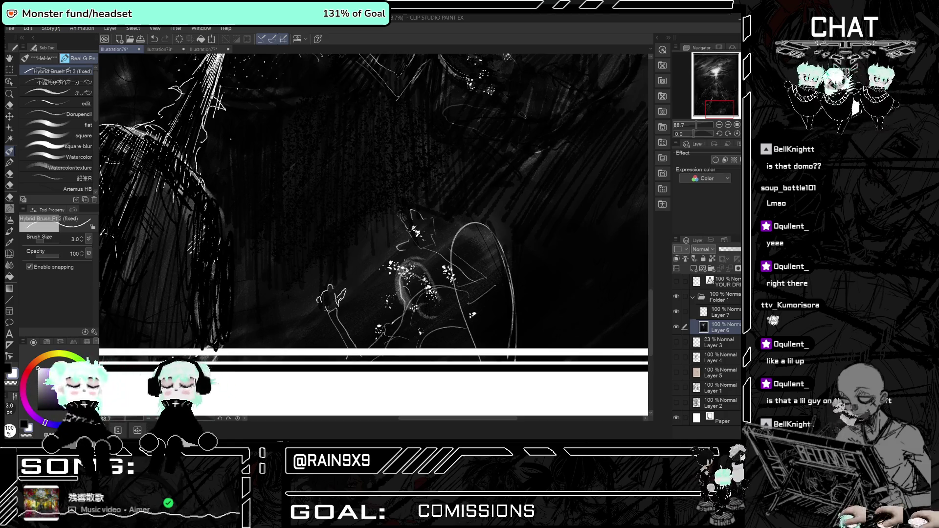
Draw white lines down the figure's chest, undo the misplaced one, and zoom out.
{"action": "left_click_drag", "start_coordinate": [394, 235], "coordinate": [407, 268]}
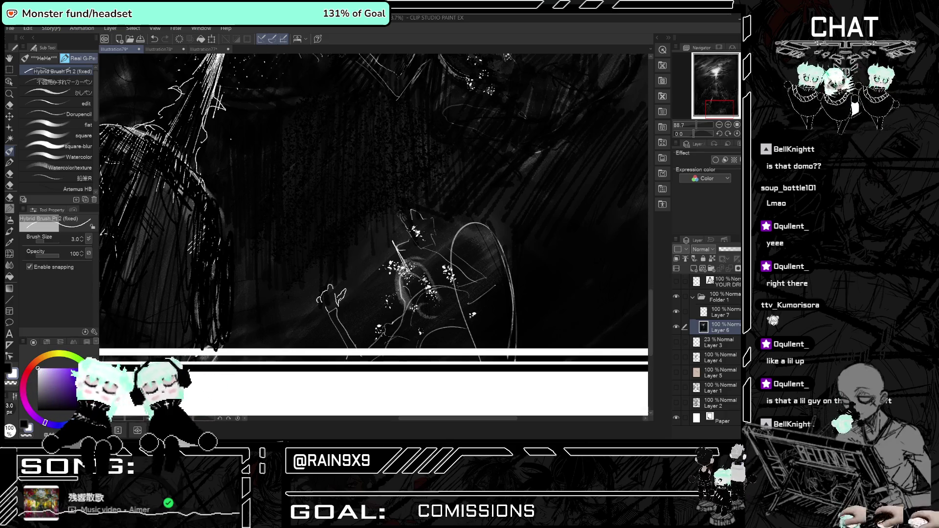
{"action": "mouse_move", "coordinate": [396, 246]}
{"action": "left_mouse_down"}
{"action": "mouse_move", "coordinate": [427, 285]}
{"action": "mouse_move", "coordinate": [396, 290]}
{"action": "mouse_move", "coordinate": [410, 304]}
{"action": "left_mouse_up"}
{"action": "key", "text": "ctrl+z"}
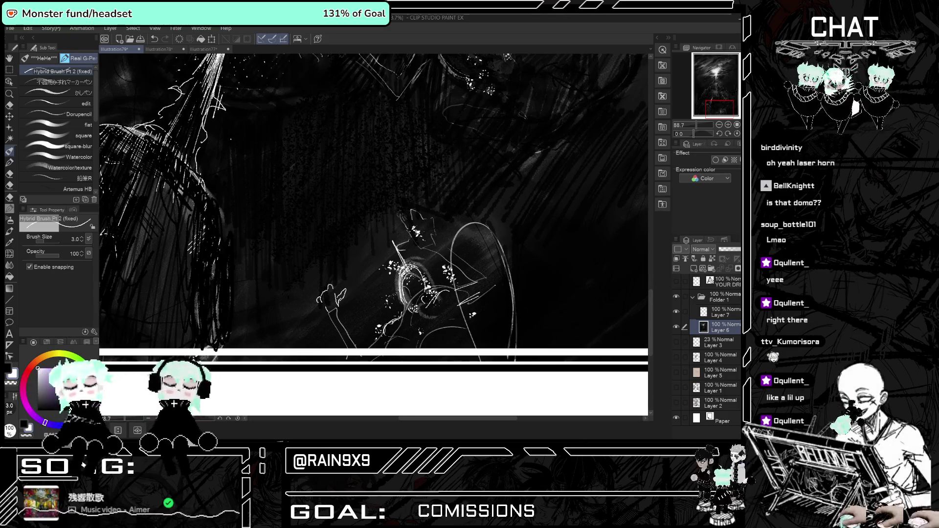
{"action": "scroll", "coordinate": [386, 324], "scroll_direction": "down", "scroll_amount": 2}
{"action": "scroll", "coordinate": [373, 199], "scroll_direction": "down", "scroll_amount": 4}
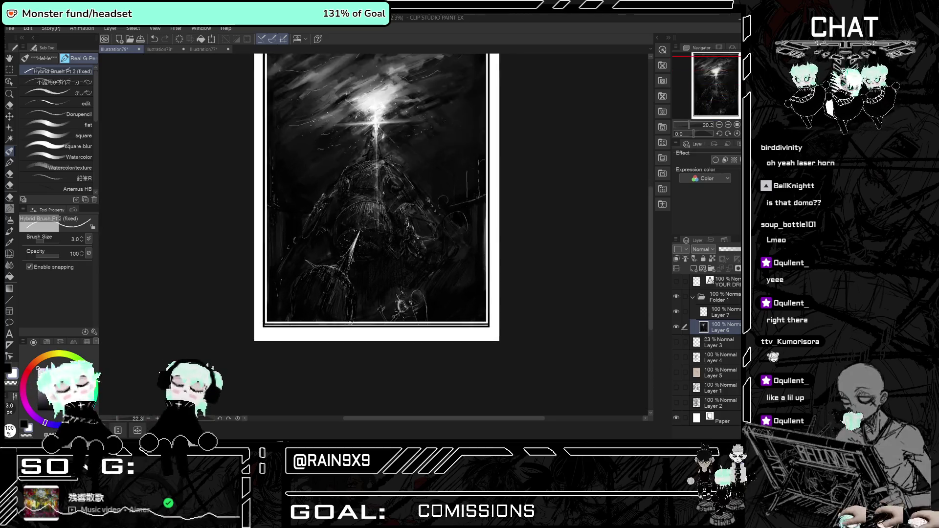
With the Airbrush Droplet brush, dab dark texture over the white speckles around the figure.
{"action": "scroll", "coordinate": [400, 311], "scroll_direction": "up", "scroll_amount": 1}
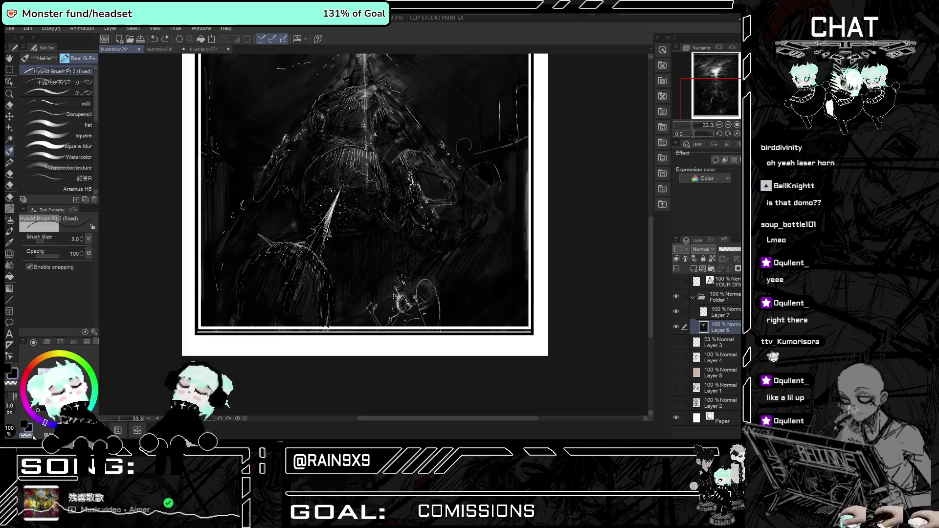
{"action": "left_click", "coordinate": [10, 232]}
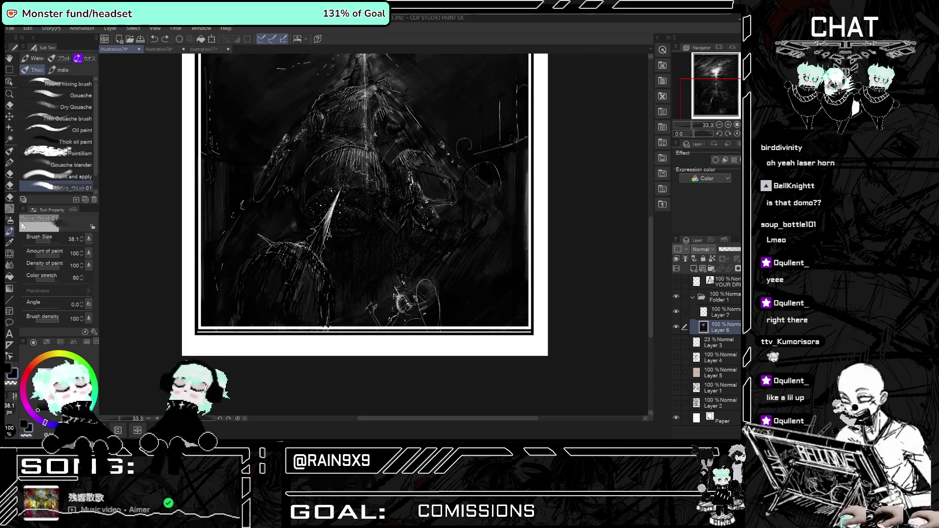
{"action": "left_click", "coordinate": [10, 221]}
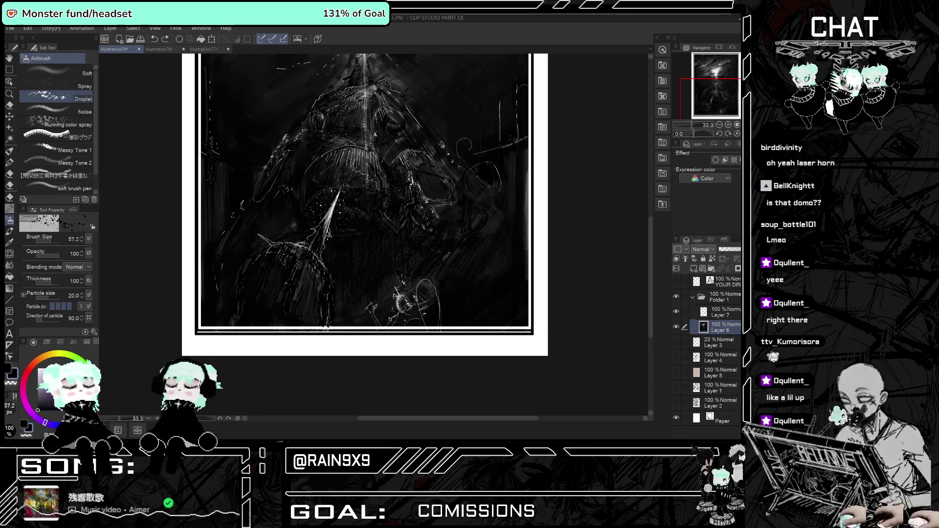
{"action": "left_click_drag", "start_coordinate": [410, 293], "coordinate": [384, 309]}
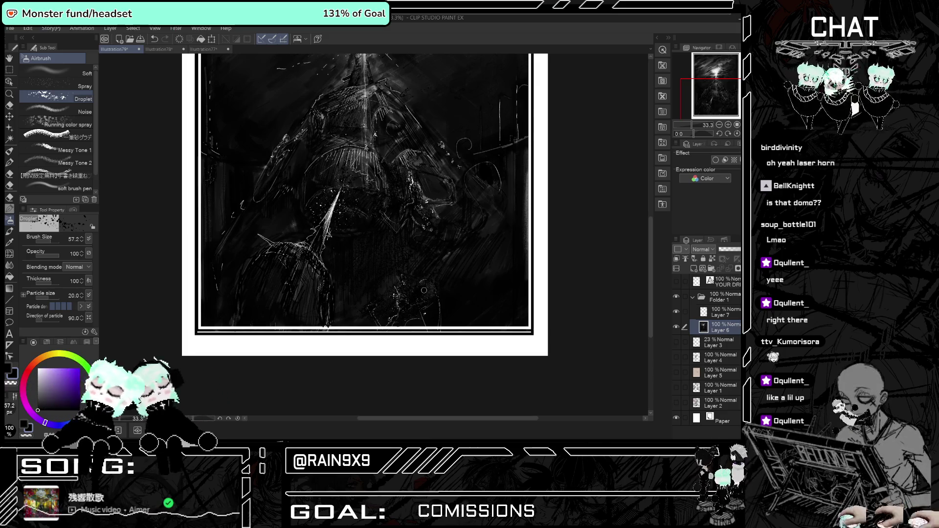
{"action": "scroll", "coordinate": [422, 285], "scroll_direction": "down", "scroll_amount": 1}
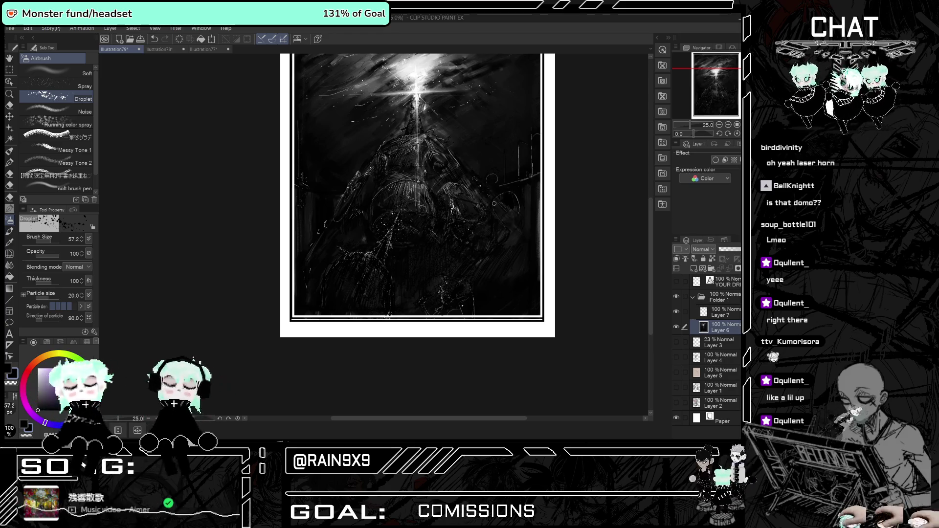
{"action": "scroll", "coordinate": [364, 264], "scroll_direction": "up", "scroll_amount": 1}
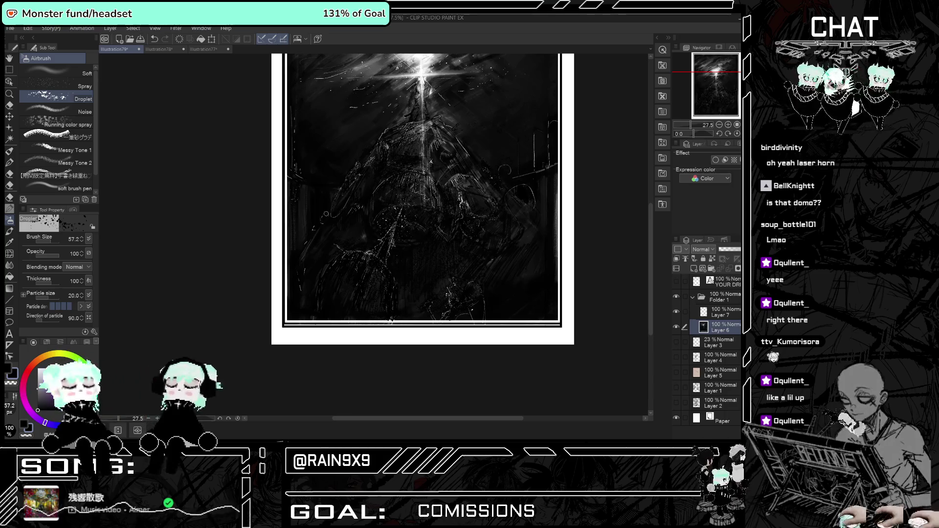
{"action": "scroll", "coordinate": [327, 216], "scroll_direction": "up", "scroll_amount": 2}
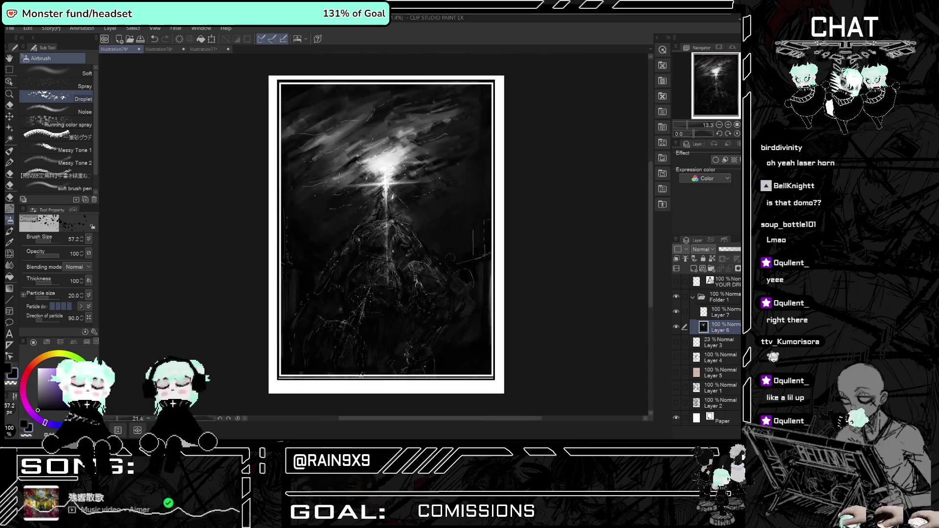
Export the painting as a single-layer image, overwriting the previously exported file.
{"action": "scroll", "coordinate": [369, 288], "scroll_direction": "down", "scroll_amount": 2}
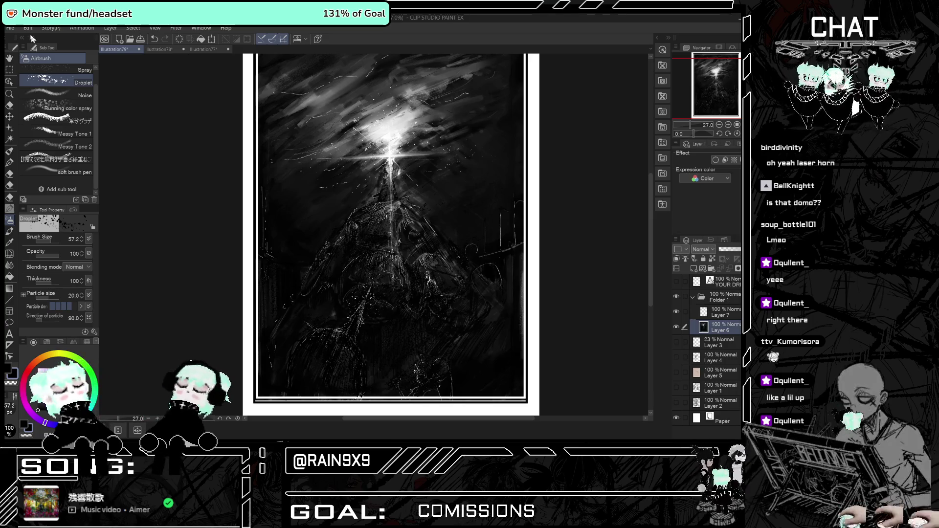
{"action": "left_click", "coordinate": [10, 28]}
{"action": "left_click", "coordinate": [191, 164]}
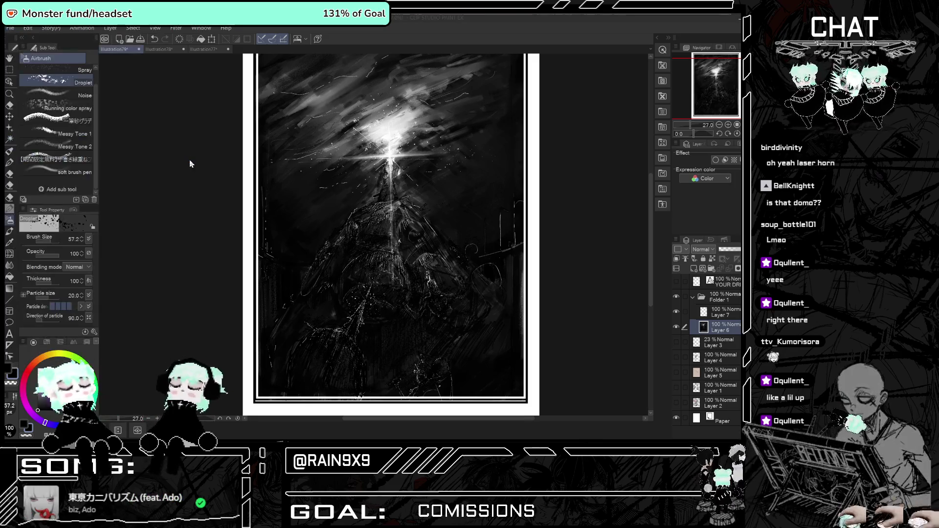
{"action": "left_click", "coordinate": [415, 212]}
{"action": "left_click", "coordinate": [425, 230]}
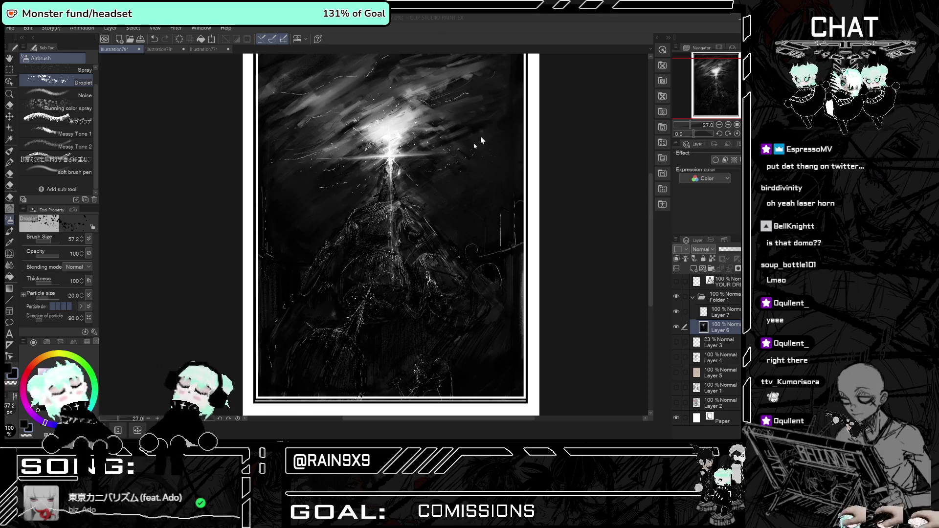
{"action": "scroll", "coordinate": [417, 188], "scroll_direction": "down", "scroll_amount": 2}
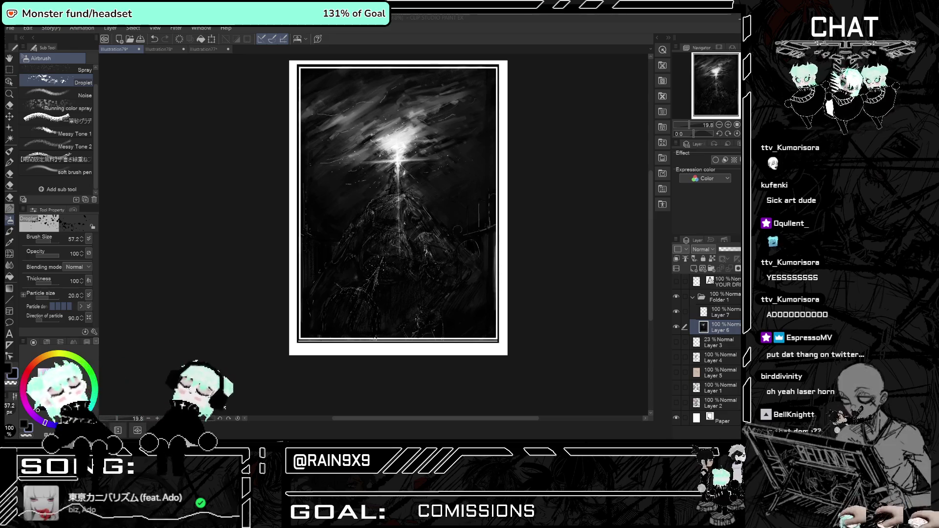
{"action": "scroll", "coordinate": [429, 215], "scroll_direction": "up", "scroll_amount": 2}
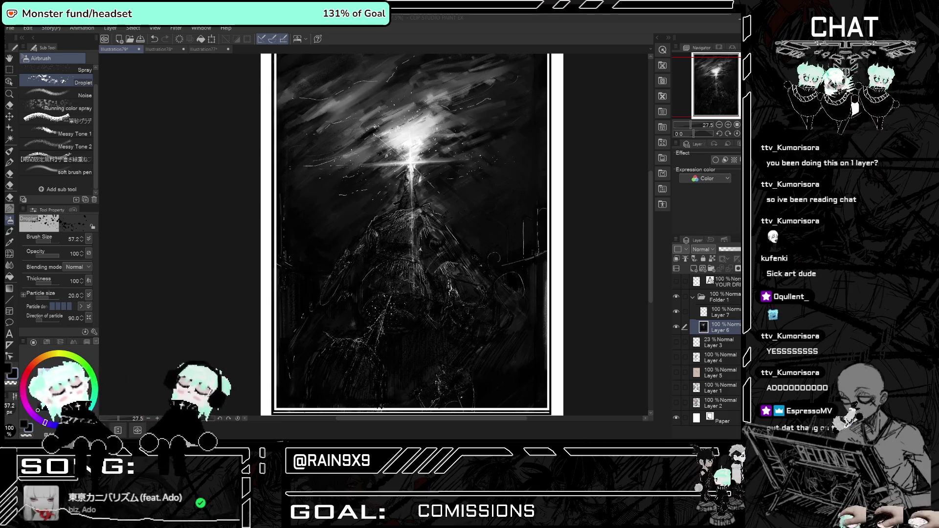
{"action": "scroll", "coordinate": [596, 185], "scroll_direction": "down", "scroll_amount": 3}
{"action": "scroll", "coordinate": [592, 185], "scroll_direction": "up", "scroll_amount": 2}
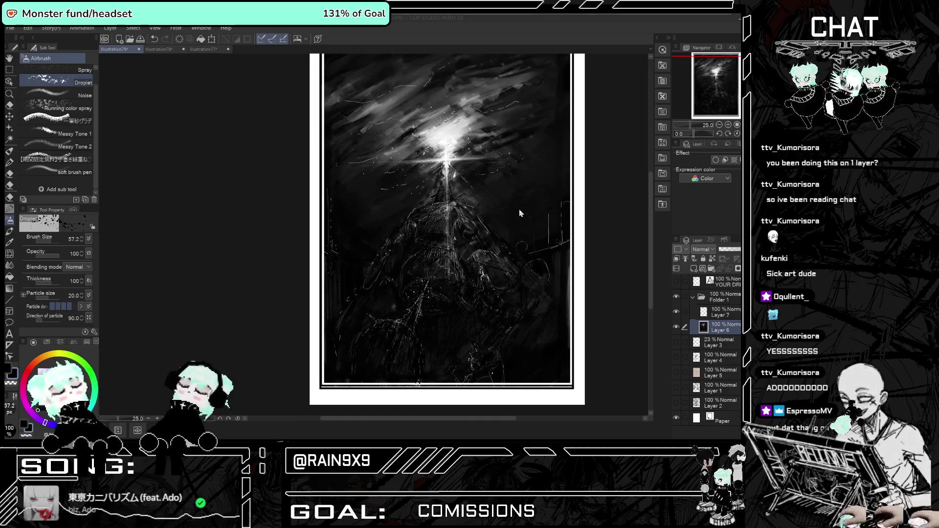
Toggle the painting layer's visibility to compare it against the blank paper.
{"action": "left_click_drag", "start_coordinate": [676, 327], "coordinate": [676, 314]}
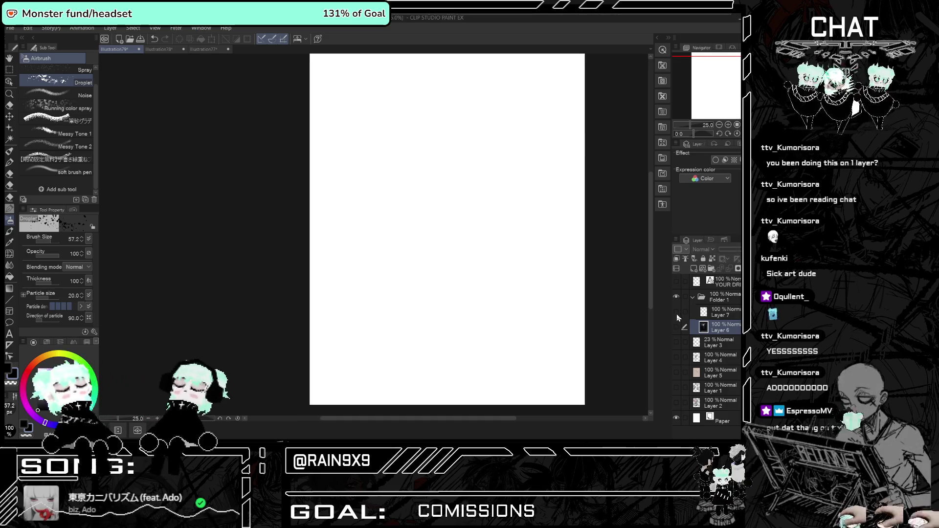
{"action": "key", "text": "ctrl+z"}
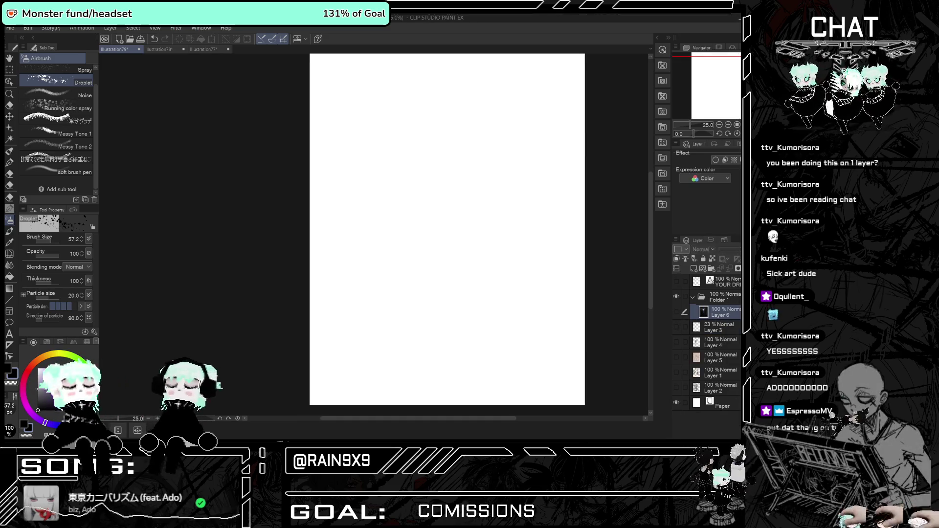
{"action": "left_click", "coordinate": [676, 312]}
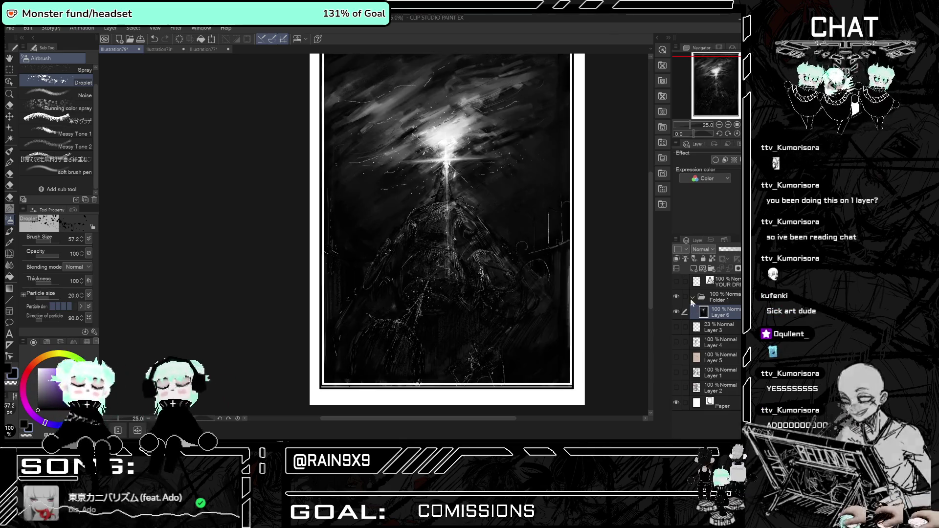
{"action": "scroll", "coordinate": [530, 252], "scroll_direction": "down", "scroll_amount": 2}
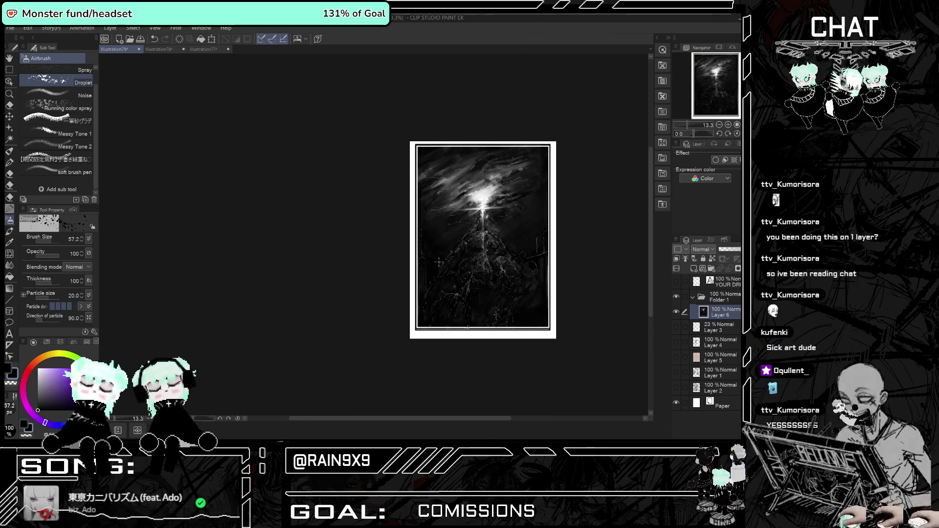
{"action": "scroll", "coordinate": [522, 252], "scroll_direction": "down", "scroll_amount": 1}
{"action": "scroll", "coordinate": [521, 252], "scroll_direction": "up", "scroll_amount": 3}
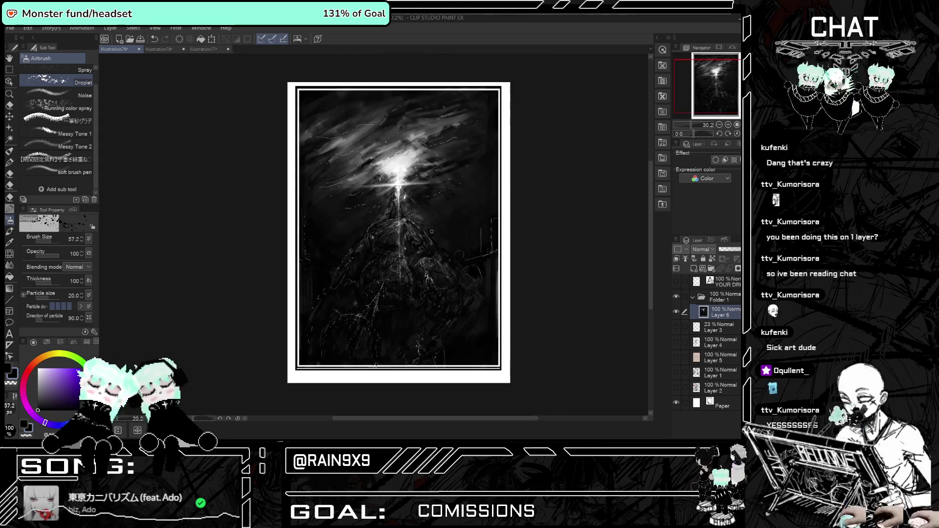
{"action": "scroll", "coordinate": [386, 277], "scroll_direction": "up", "scroll_amount": 1}
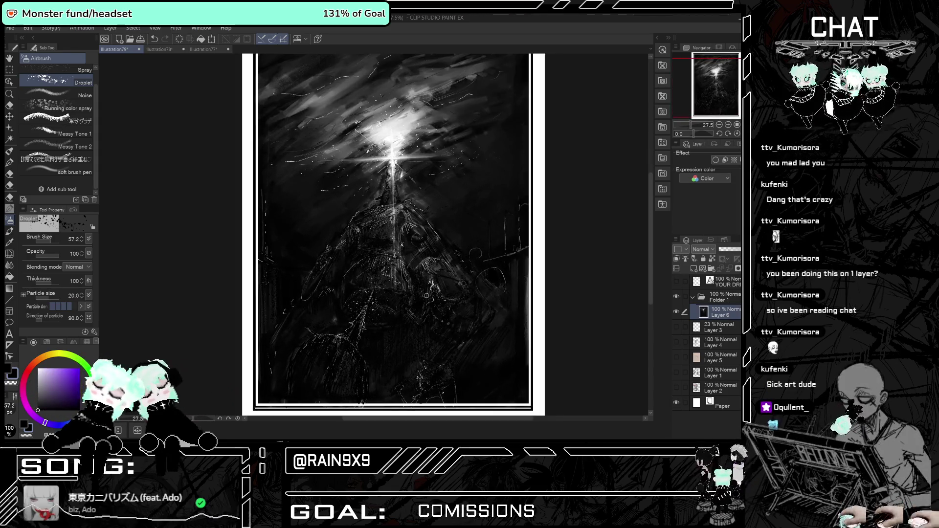
Hide Folder 1 and show the faint Layer 3 sketch at 100% opacity.
{"action": "left_click", "coordinate": [698, 296]}
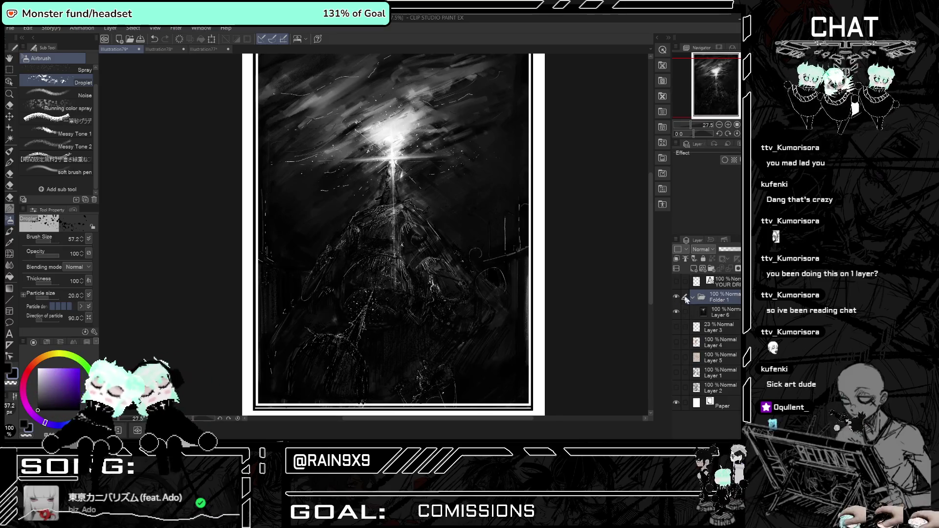
{"action": "left_click", "coordinate": [676, 297]}
{"action": "left_click", "coordinate": [677, 342]}
{"action": "left_click", "coordinate": [677, 343]}
{"action": "left_click", "coordinate": [676, 327]}
{"action": "left_click", "coordinate": [699, 327]}
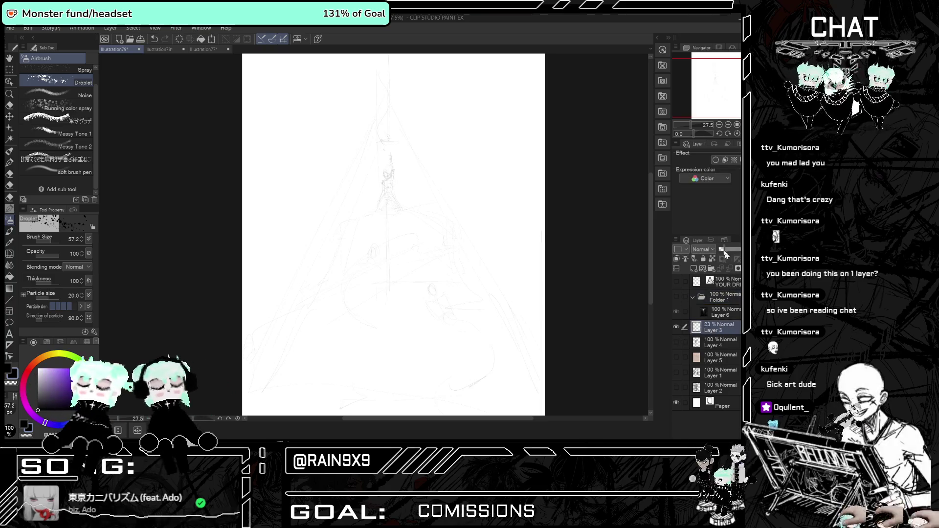
{"action": "left_click", "coordinate": [739, 249]}
{"action": "scroll", "coordinate": [378, 159], "scroll_direction": "up", "scroll_amount": 2}
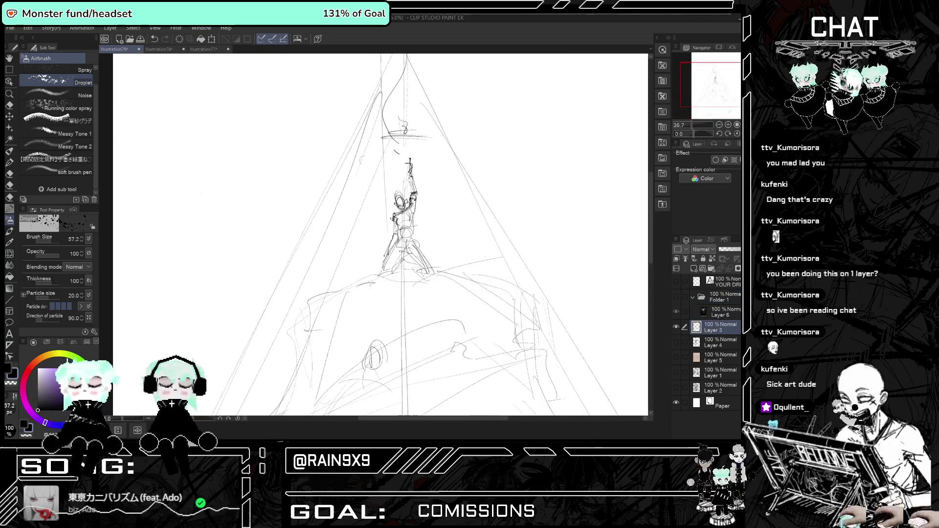
{"action": "scroll", "coordinate": [378, 159], "scroll_direction": "down", "scroll_amount": 3}
Compare the dark lighthouse painting on and off, then delete the old faint sketch layer.
{"action": "left_click", "coordinate": [676, 327]}
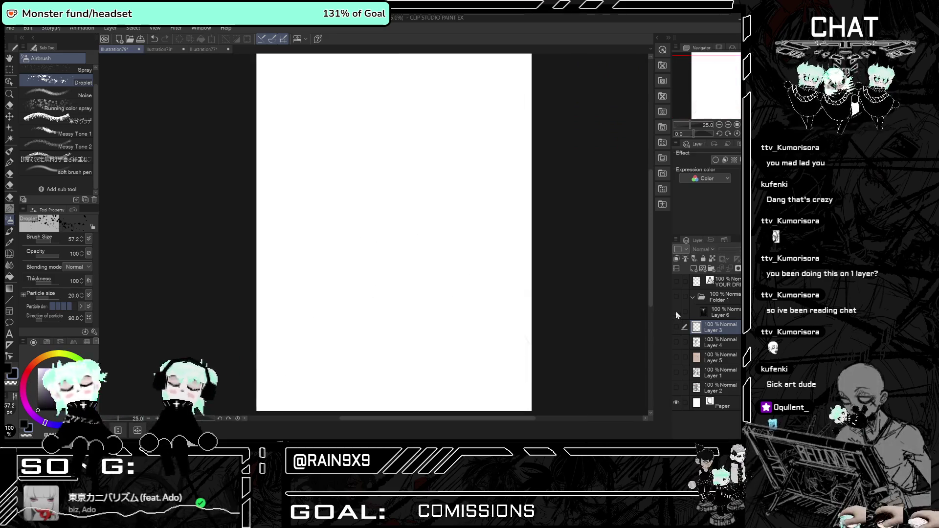
{"action": "left_click", "coordinate": [694, 311]}
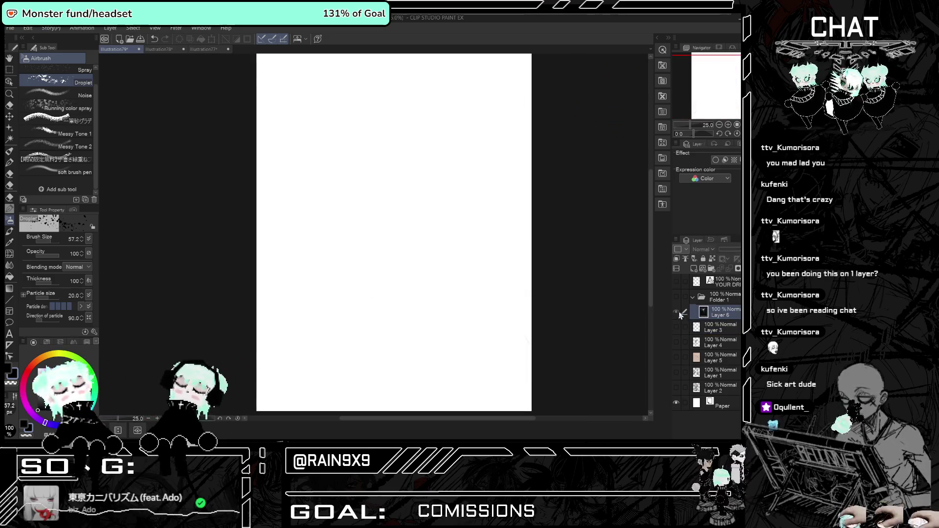
{"action": "left_click", "coordinate": [677, 296]}
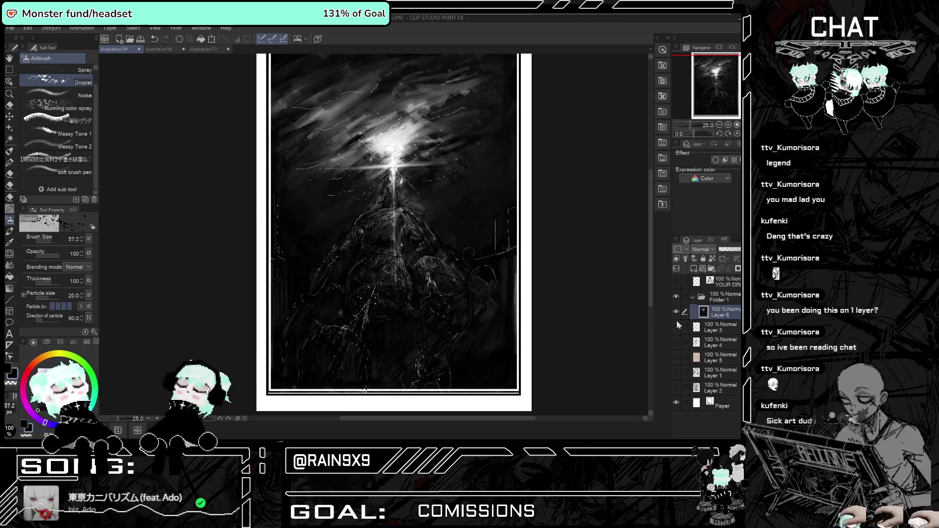
{"action": "left_click", "coordinate": [676, 296]}
{"action": "left_click", "coordinate": [675, 296]}
{"action": "left_click", "coordinate": [676, 296]}
{"action": "left_click", "coordinate": [675, 297]}
{"action": "left_click", "coordinate": [676, 297]}
{"action": "left_click", "coordinate": [676, 296]}
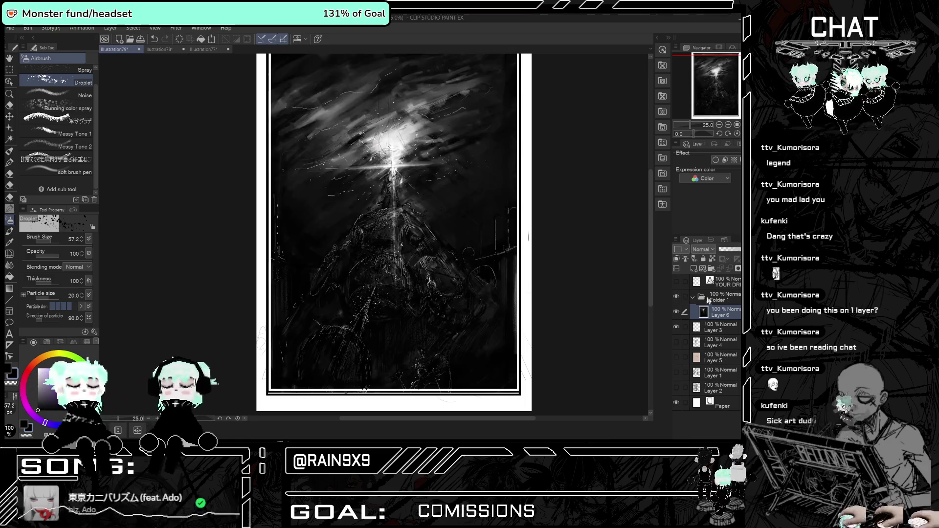
{"action": "left_click", "coordinate": [705, 322]}
{"action": "key", "text": "Delete"}
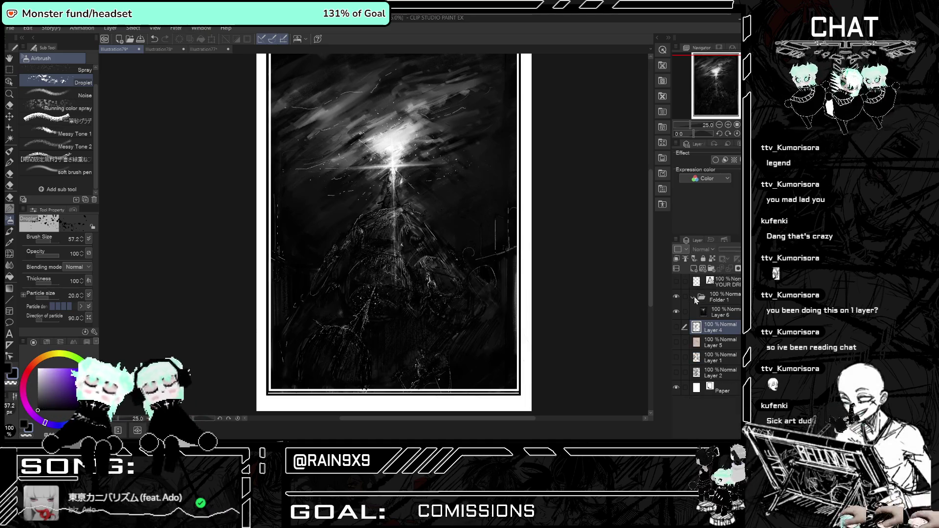
Collapse and hide the painting folder, and check the Layer 4 figure sketch, leaving it hidden.
{"action": "left_click", "coordinate": [694, 297]}
{"action": "left_click", "coordinate": [676, 296]}
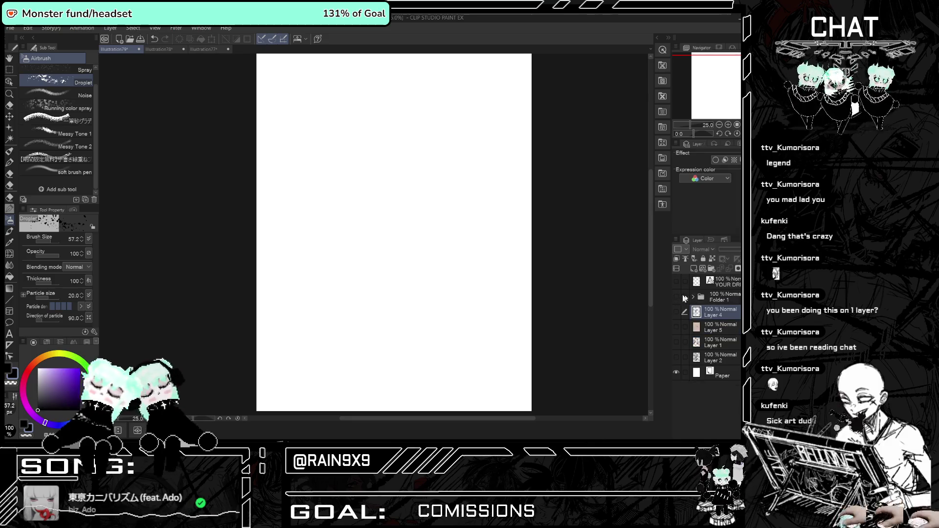
{"action": "left_click", "coordinate": [677, 312]}
{"action": "left_click", "coordinate": [678, 311]}
{"action": "left_click", "coordinate": [677, 312]}
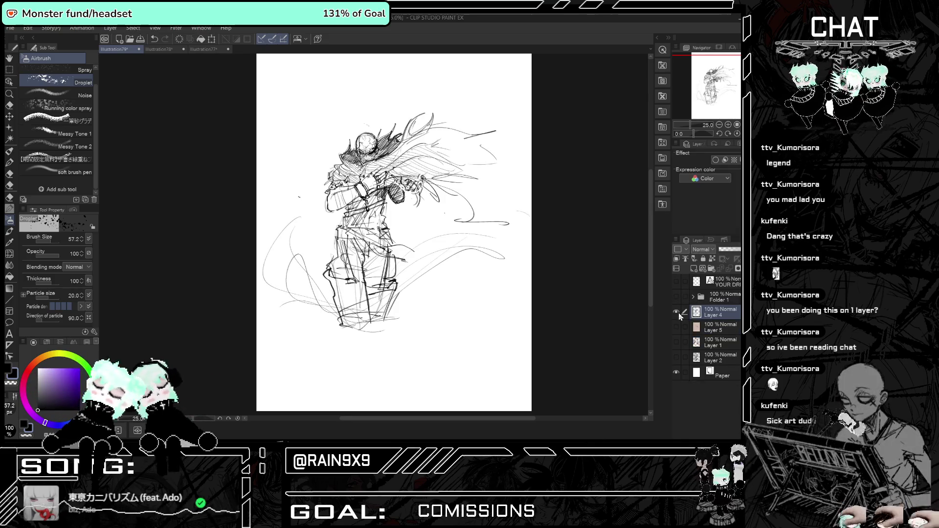
{"action": "left_click", "coordinate": [677, 312]}
Review and hide the beige room, Day 2 and Day 1 sketches, then add a new vector layer.
{"action": "left_click", "coordinate": [677, 327]}
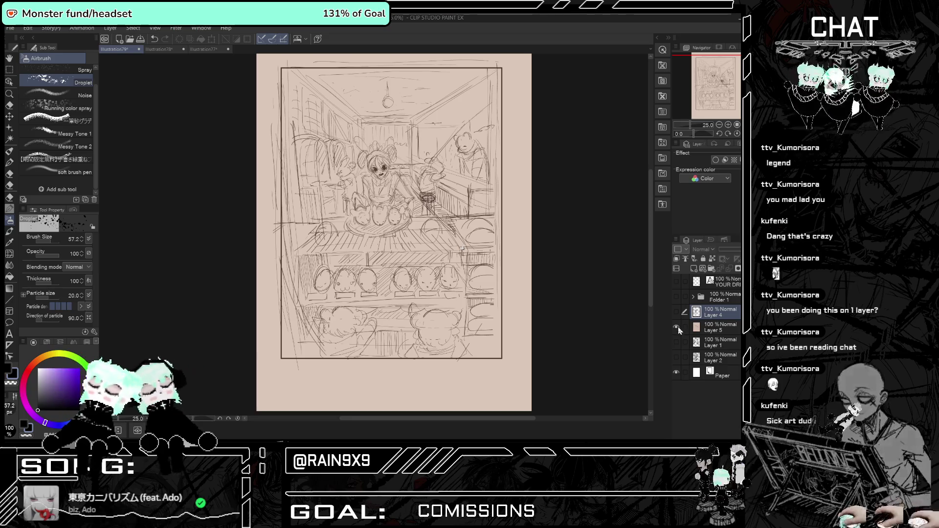
{"action": "left_click", "coordinate": [677, 327]}
{"action": "left_click", "coordinate": [677, 342]}
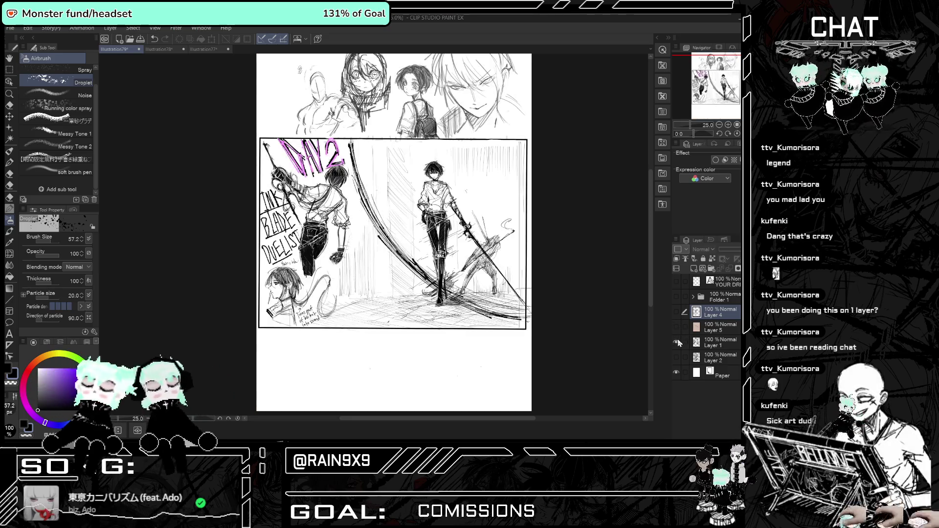
{"action": "left_click", "coordinate": [677, 341]}
{"action": "left_click", "coordinate": [677, 356]}
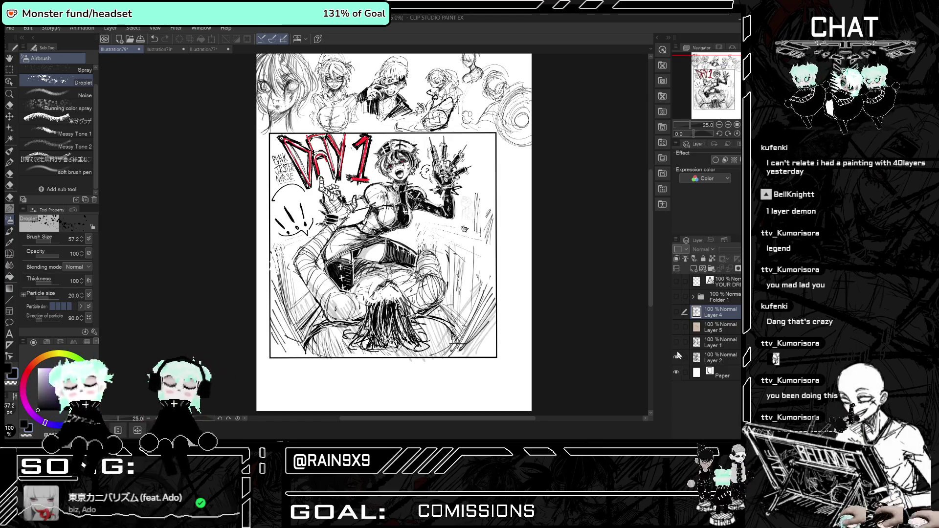
{"action": "left_click", "coordinate": [676, 356]}
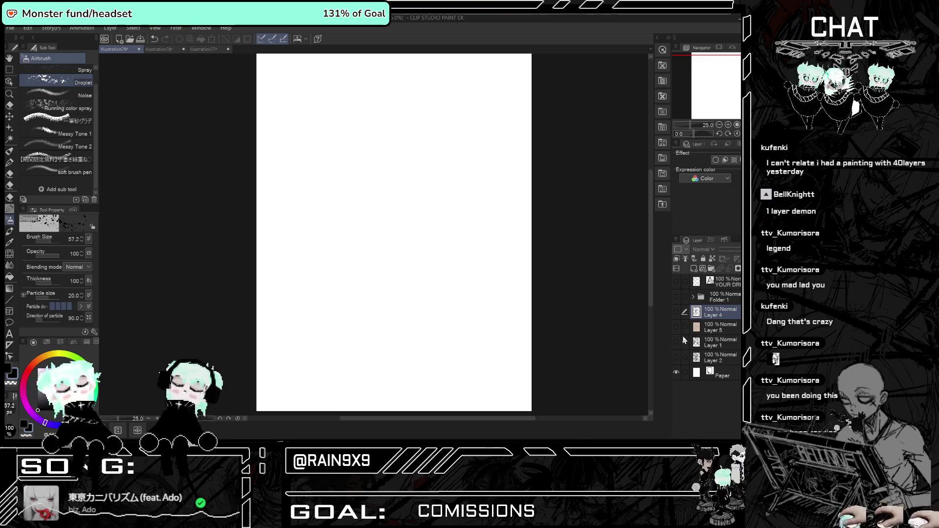
{"action": "left_click", "coordinate": [703, 268]}
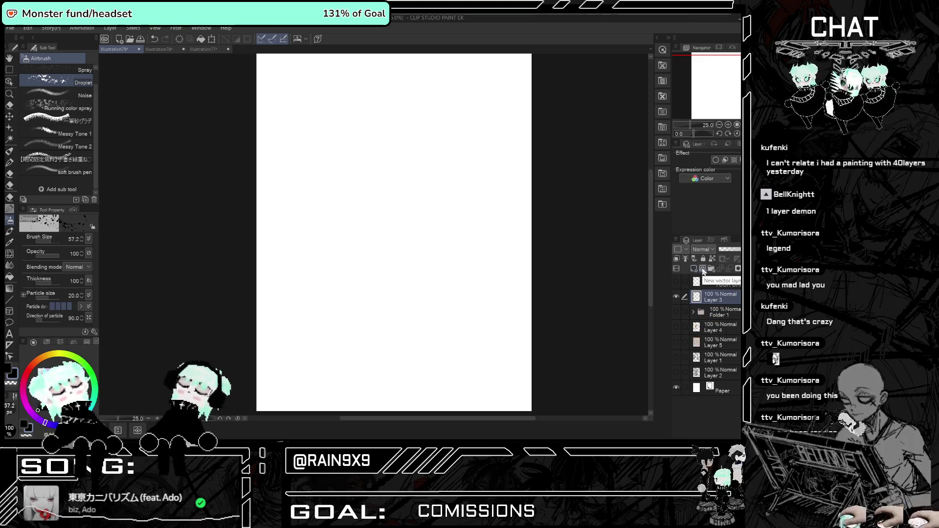
Switch to the Hybrid Brush inking pen, test and undo a stroke, and set opacity to 78.
{"action": "left_click", "coordinate": [8, 153]}
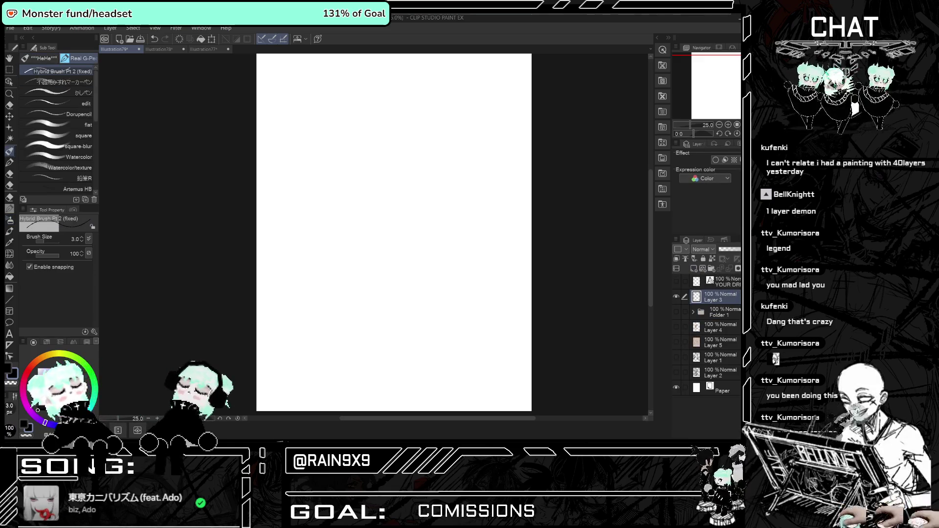
{"action": "left_click_drag", "start_coordinate": [361, 126], "coordinate": [373, 178]}
{"action": "key", "text": "ctrl+z"}
{"action": "left_click", "coordinate": [66, 254]}
{"action": "left_click_drag", "start_coordinate": [67, 254], "coordinate": [55, 257]}
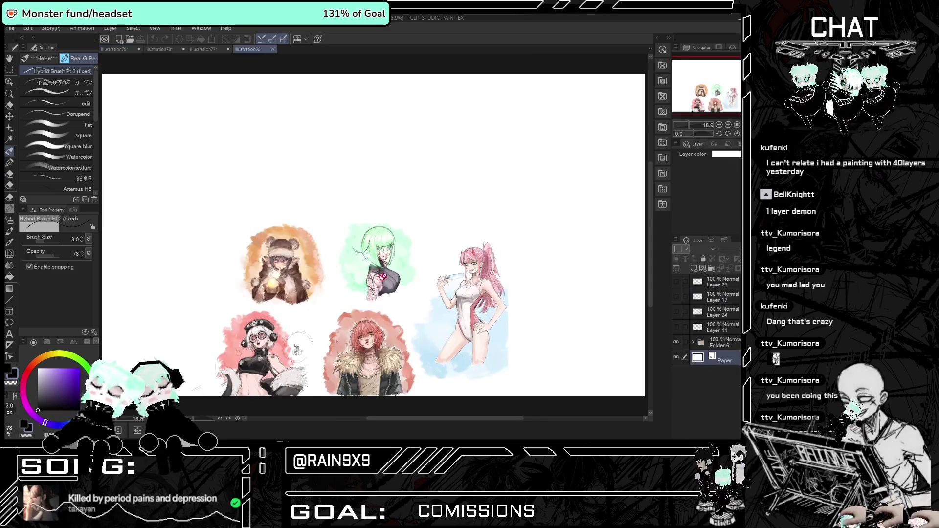
Zoom in and out across the watercolour portrait sheet to inspect each painting, then close it.
{"action": "scroll", "coordinate": [412, 335], "scroll_direction": "up", "scroll_amount": 5}
{"action": "scroll", "coordinate": [413, 336], "scroll_direction": "down", "scroll_amount": 2}
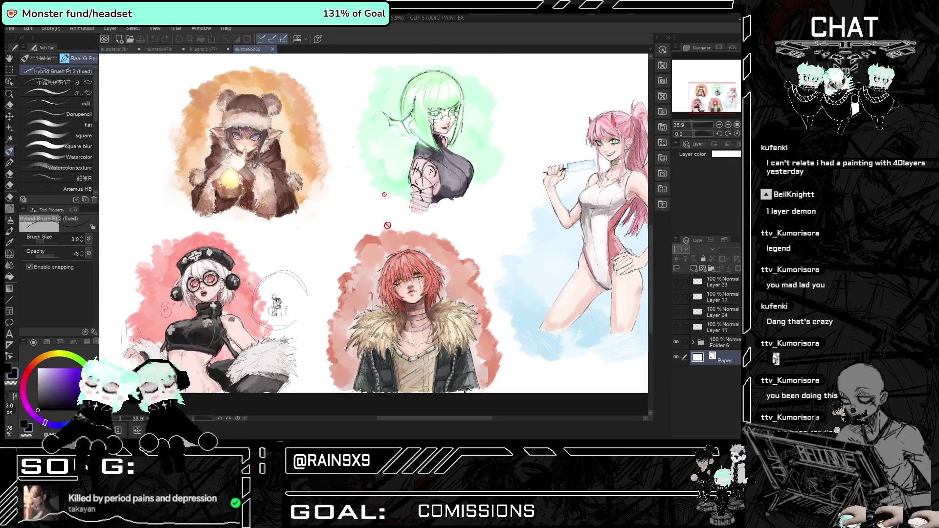
{"action": "scroll", "coordinate": [496, 195], "scroll_direction": "down", "scroll_amount": 2}
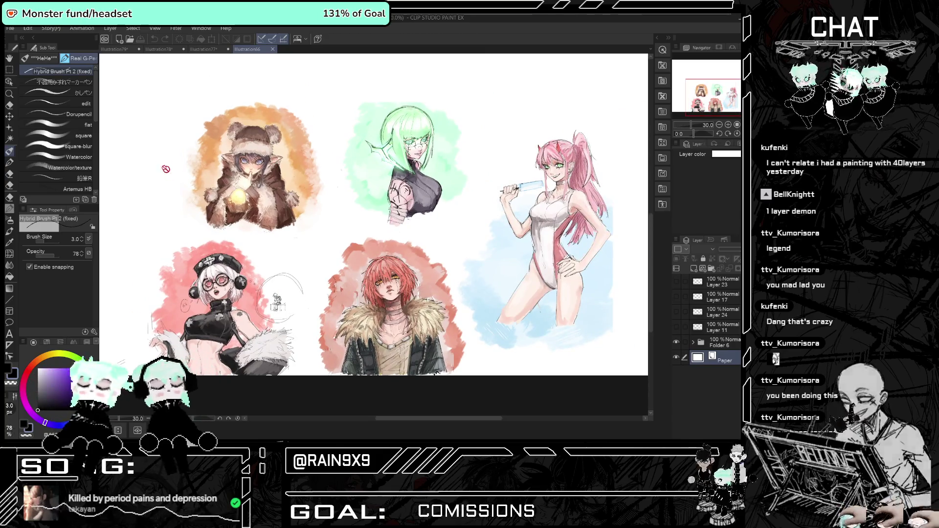
{"action": "scroll", "coordinate": [161, 161], "scroll_direction": "up", "scroll_amount": 4}
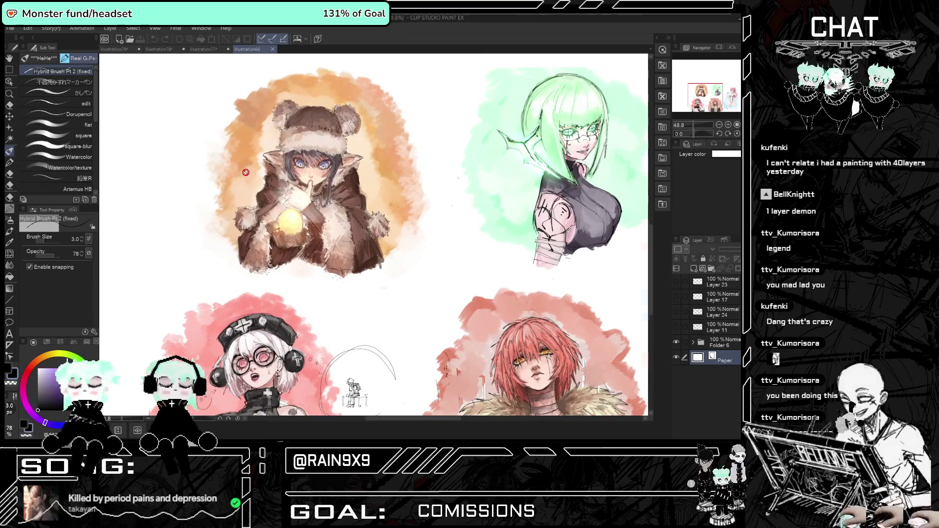
{"action": "scroll", "coordinate": [240, 176], "scroll_direction": "down", "scroll_amount": 3}
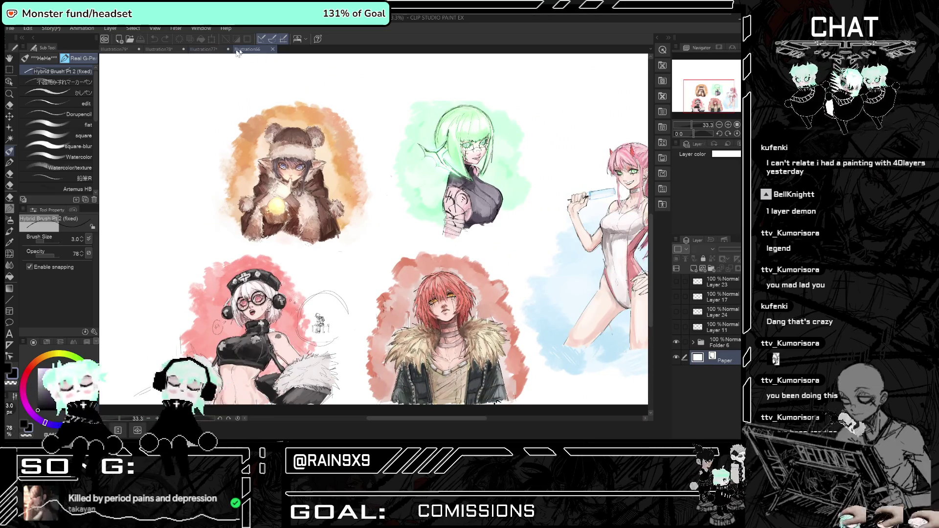
{"action": "scroll", "coordinate": [358, 145], "scroll_direction": "up", "scroll_amount": 5}
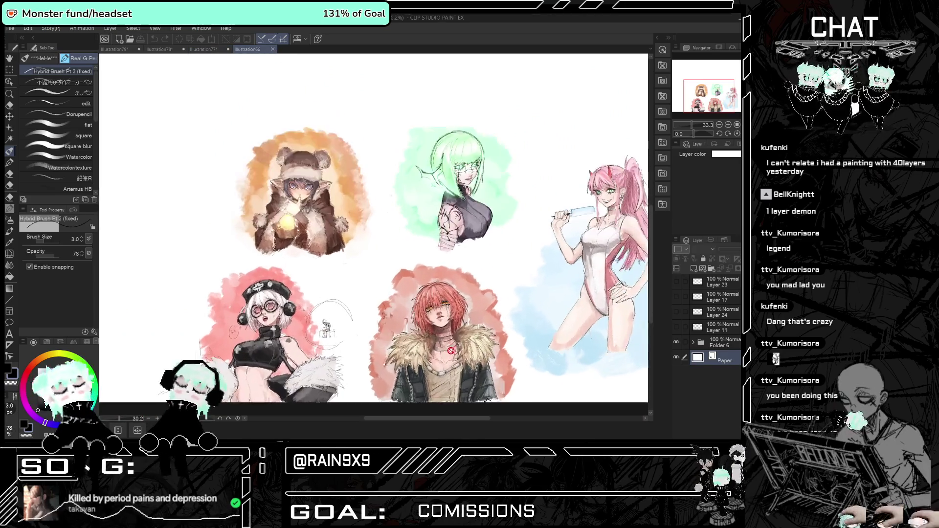
{"action": "scroll", "coordinate": [315, 295], "scroll_direction": "down", "scroll_amount": 5}
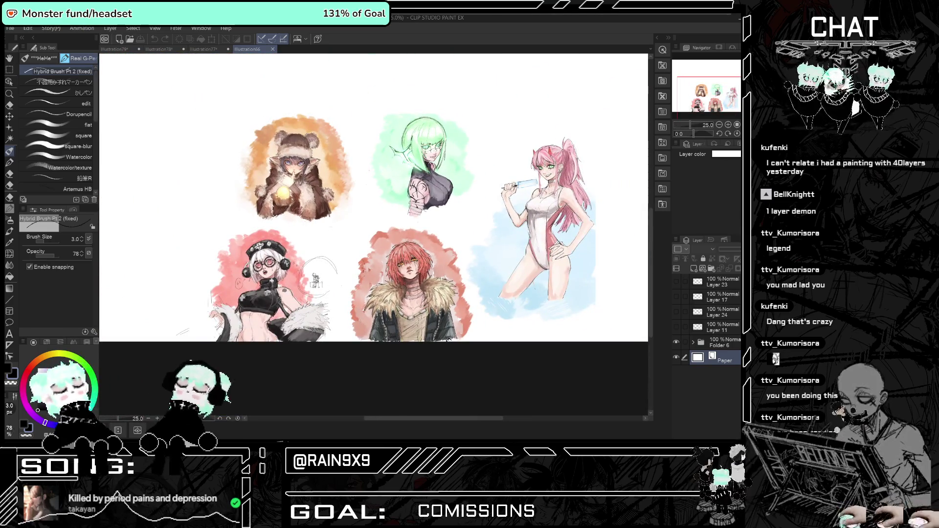
{"action": "left_click", "coordinate": [272, 49]}
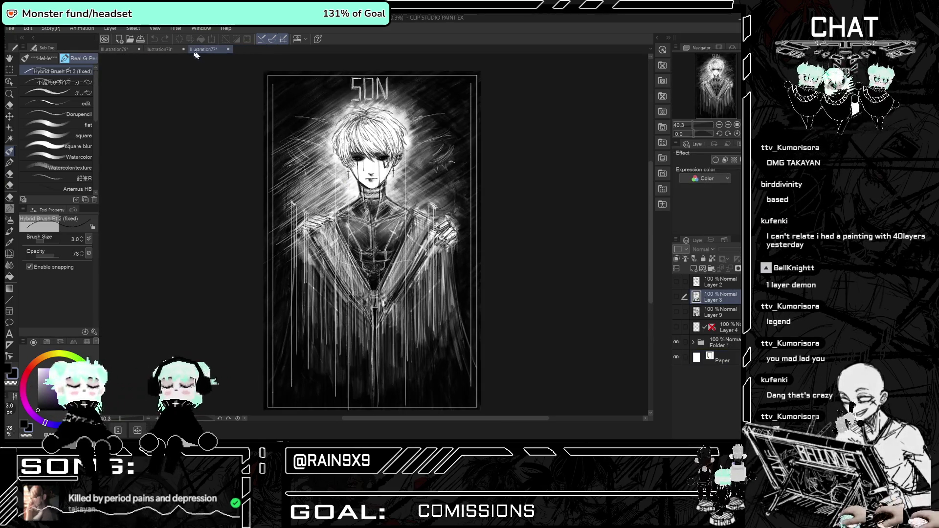
Bring up the RAINKTOBER 2 calendar document, then Alt+Tab over to Discord.
{"action": "left_click", "coordinate": [171, 48]}
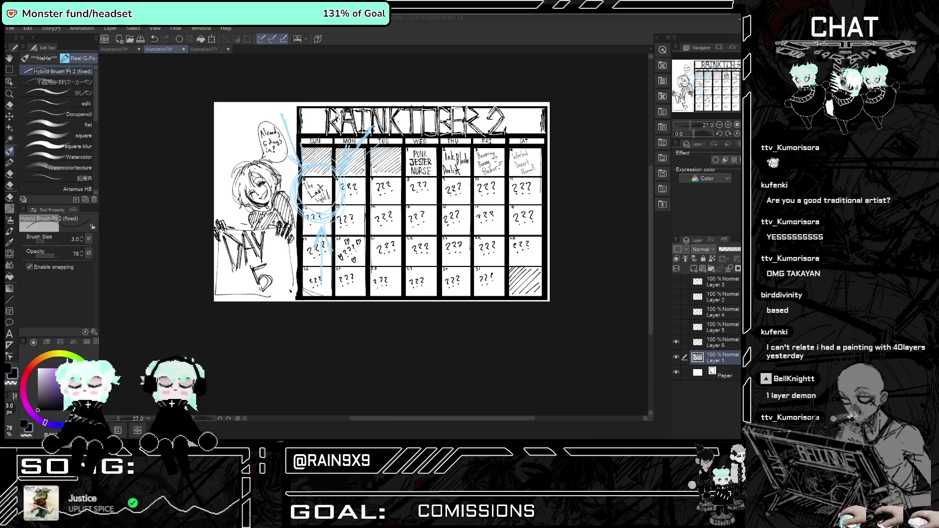
{"action": "key", "text": "alt+Tab"}
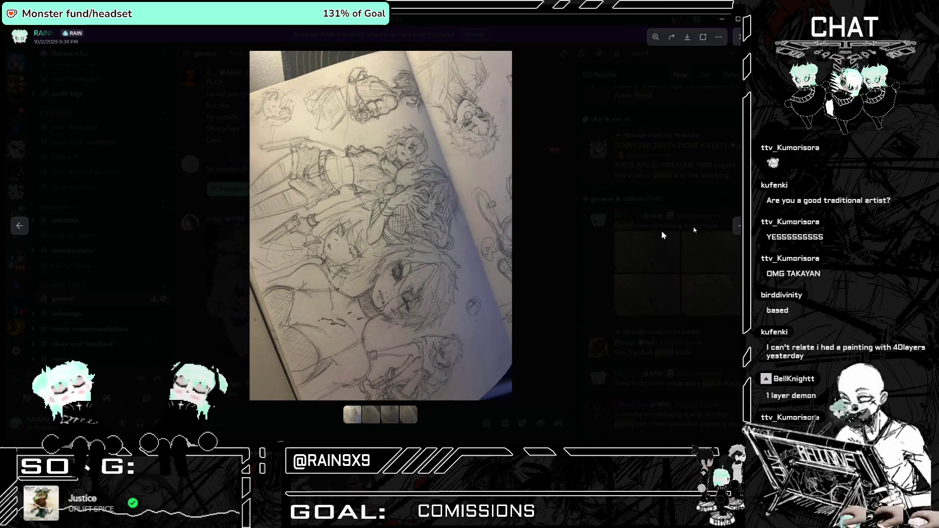
Browse the second through fourth sketchbook photos, return to the first, and Alt+Tab back to Clip Studio Paint.
{"action": "left_click", "coordinate": [737, 228]}
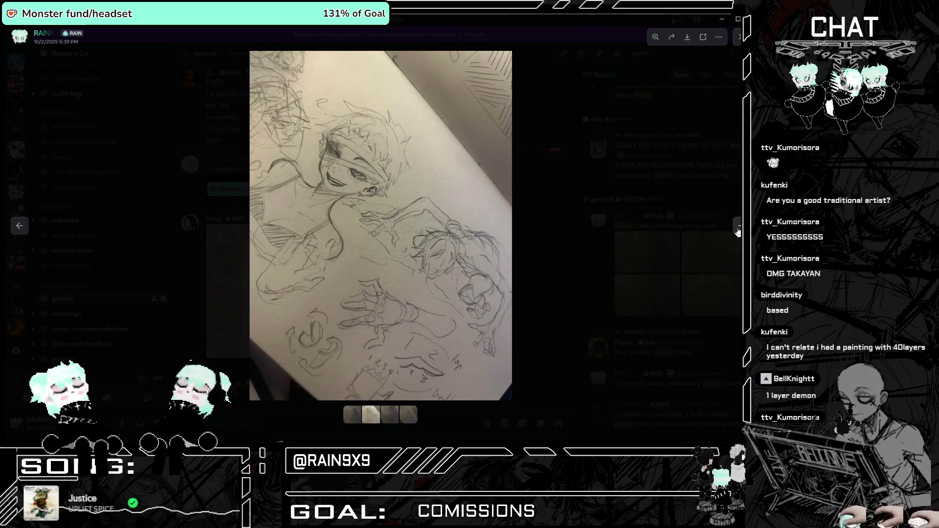
{"action": "left_click", "coordinate": [736, 230]}
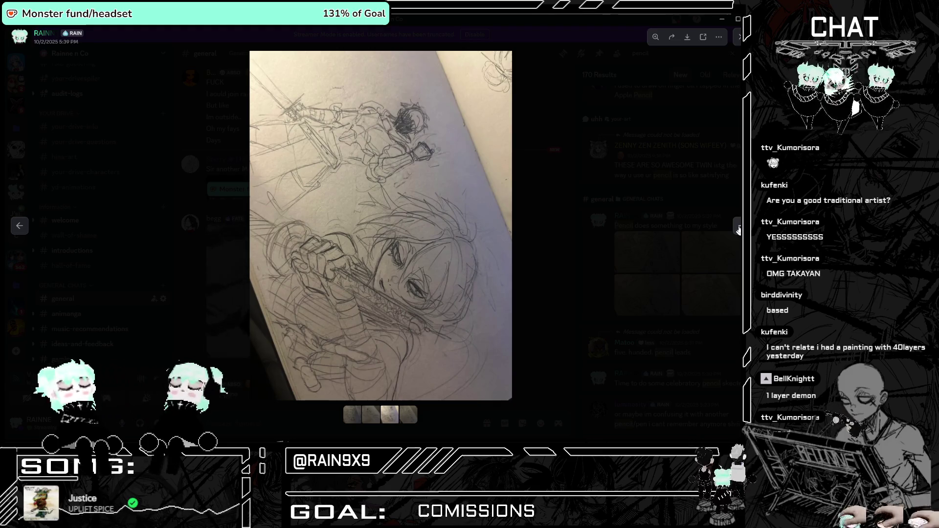
{"action": "key", "text": "Right"}
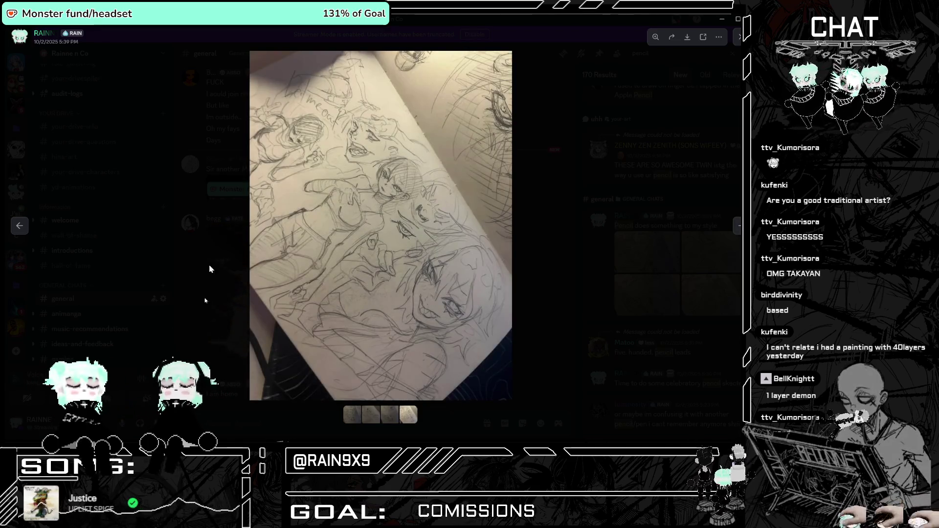
{"action": "left_click", "coordinate": [353, 416]}
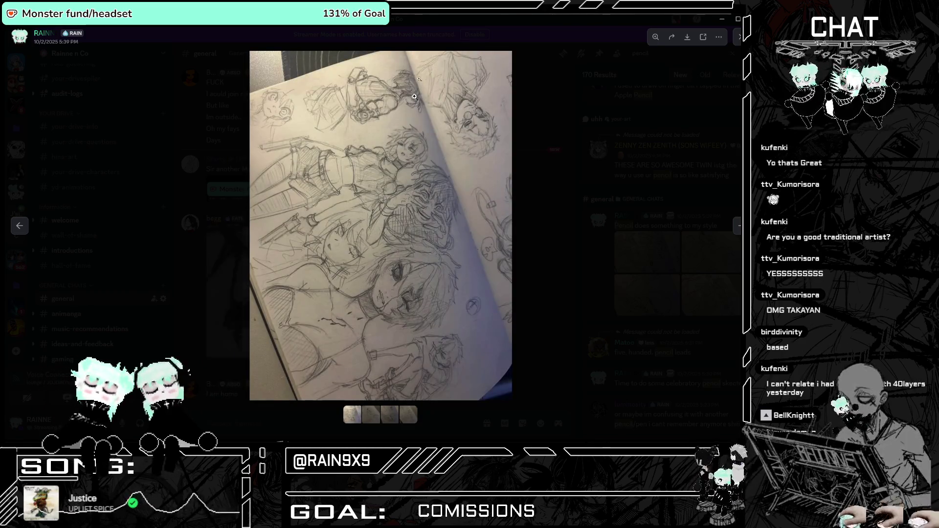
{"action": "key", "text": "alt+Tab"}
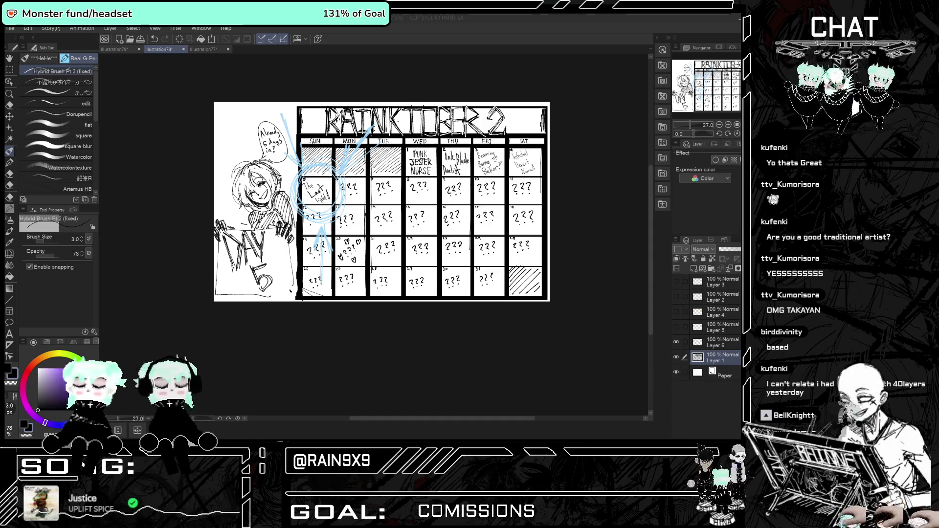
Check the calendar's blue sketch, then sketch a doubled head oval on blank Illustration79.
{"action": "left_click", "coordinate": [676, 342]}
{"action": "left_click", "coordinate": [676, 342]}
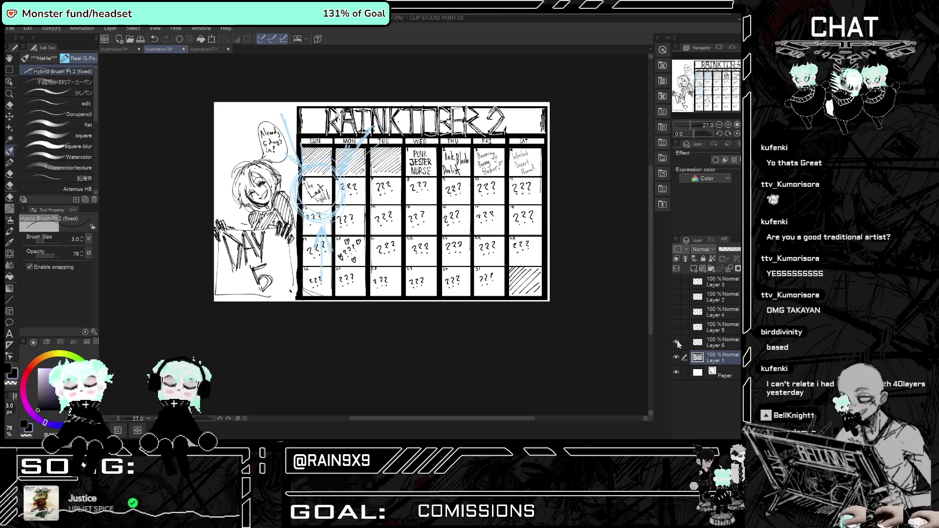
{"action": "left_click", "coordinate": [127, 49]}
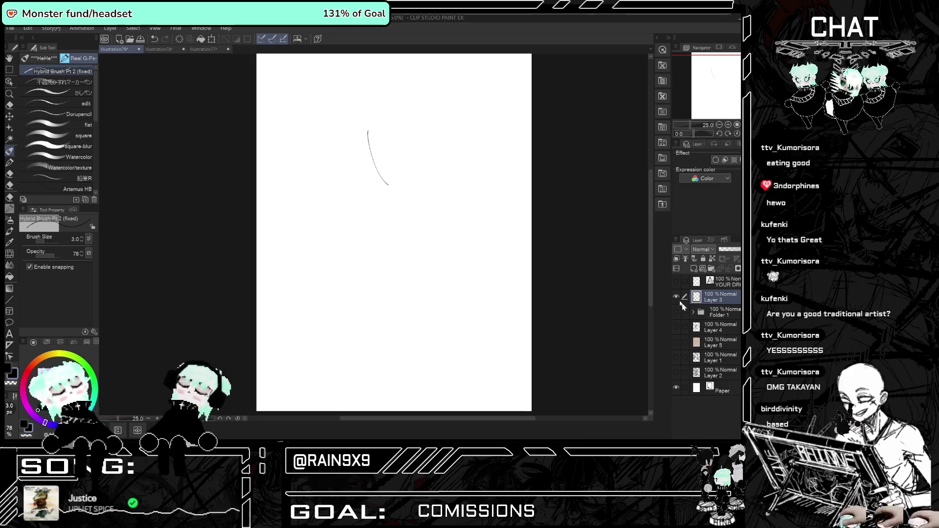
{"action": "mouse_move", "coordinate": [388, 129]}
{"action": "left_mouse_down"}
{"action": "mouse_move", "coordinate": [377, 131]}
{"action": "mouse_move", "coordinate": [388, 186]}
{"action": "left_mouse_up"}
Zoom in and drag the Discord sketchbook photo viewer over the canvas.
{"action": "scroll", "coordinate": [382, 142], "scroll_direction": "up", "scroll_amount": 1}
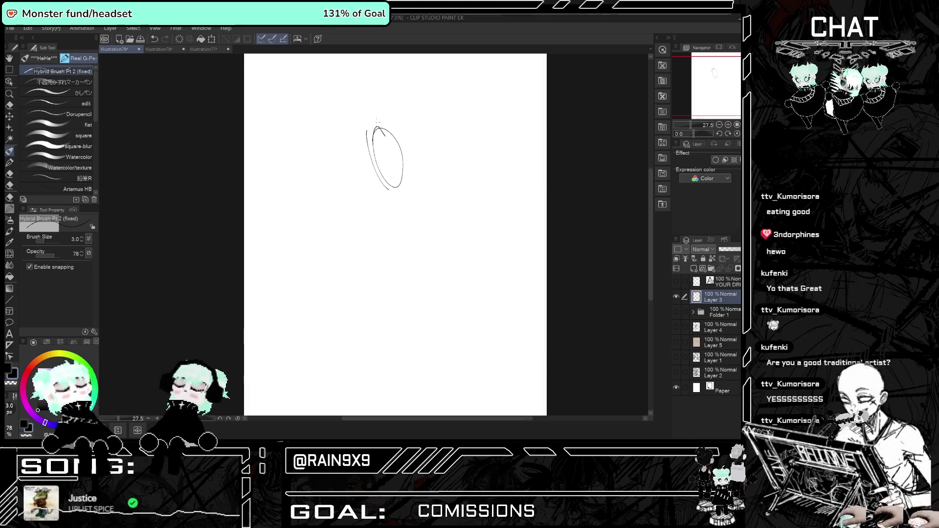
{"action": "scroll", "coordinate": [384, 146], "scroll_direction": "up", "scroll_amount": 2}
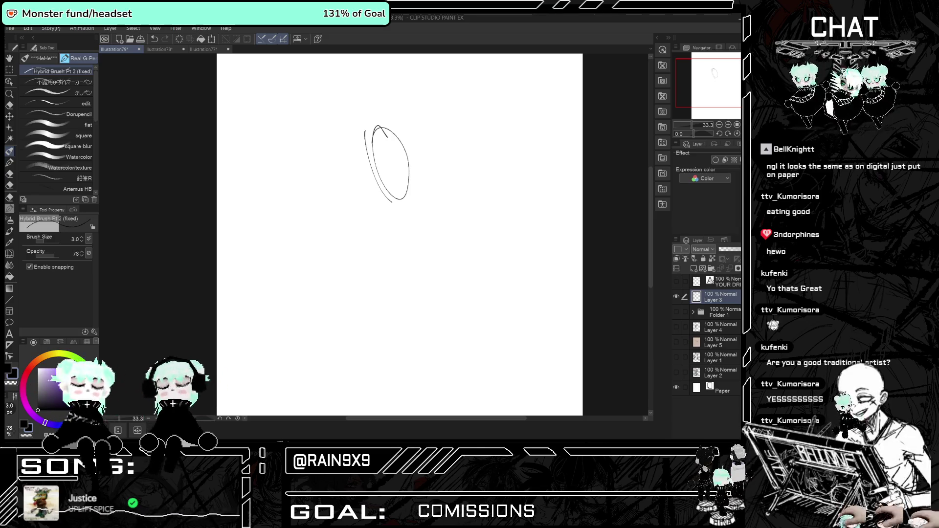
{"action": "left_click_drag", "start_coordinate": [445, 1], "coordinate": [446, 19]}
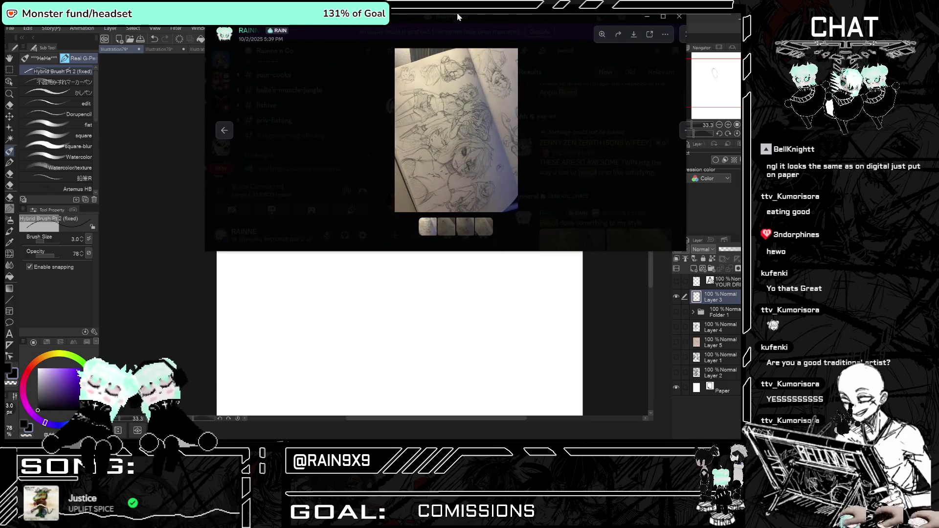
Maximize the Discord viewer, zoom in and out on the sketchbook spread, then Alt+Tab back.
{"action": "double_click", "coordinate": [456, 17]}
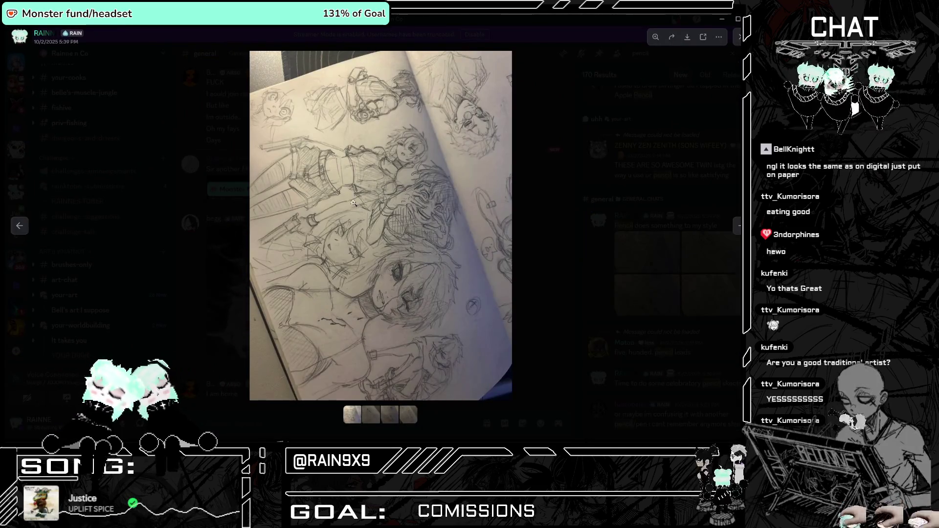
{"action": "left_click", "coordinate": [392, 296]}
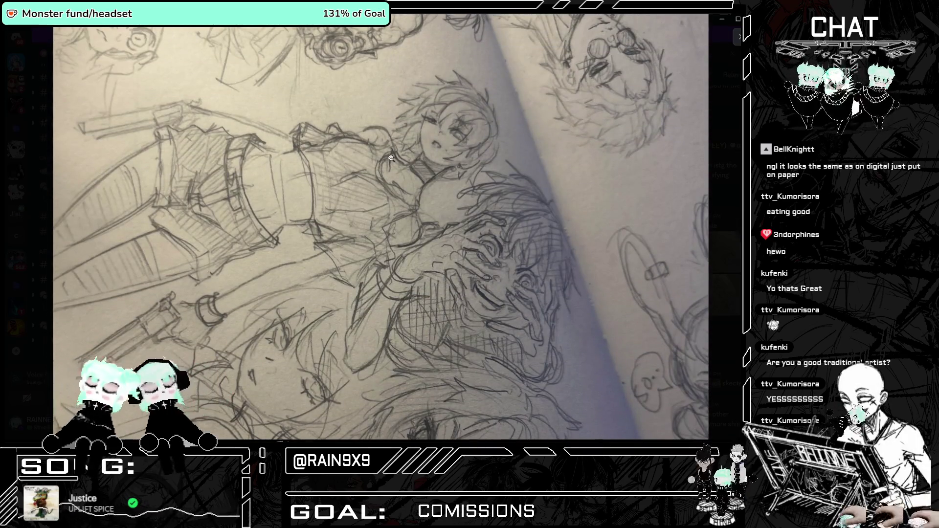
{"action": "left_click", "coordinate": [395, 166]}
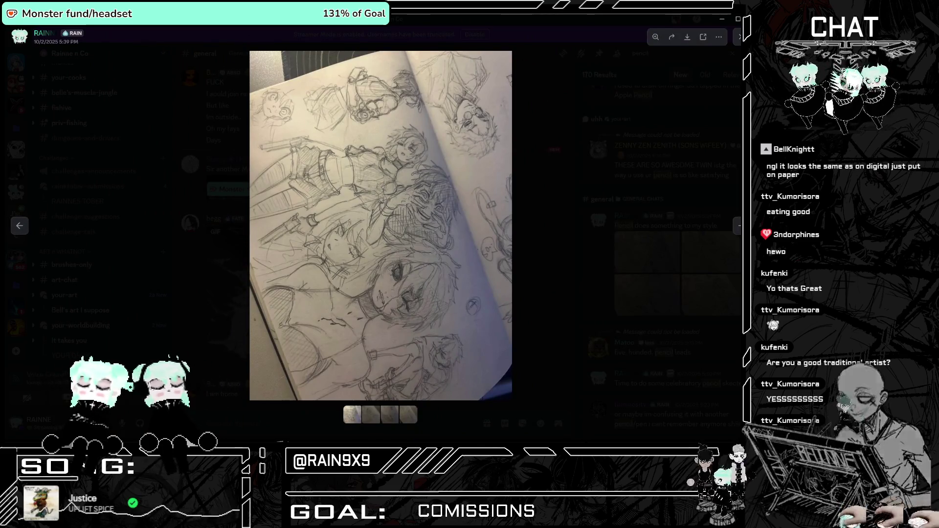
{"action": "key", "text": "alt+Tab"}
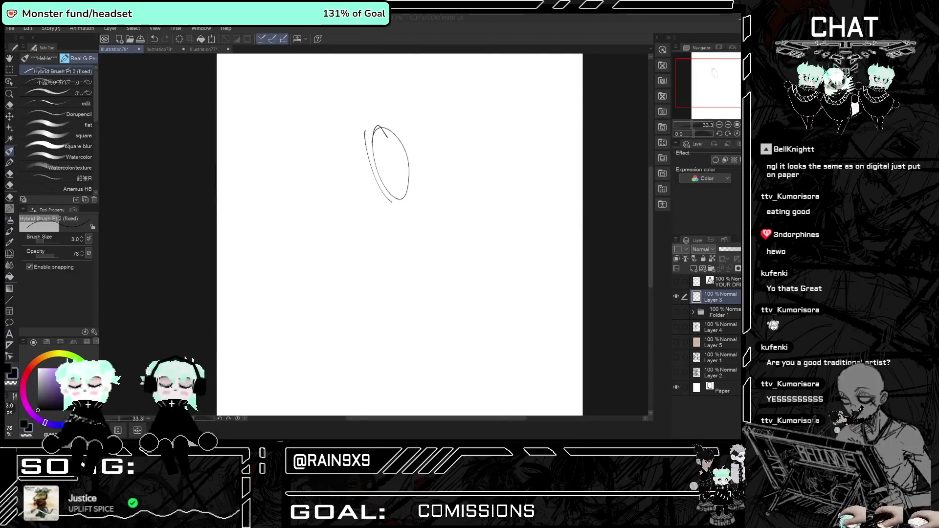
Draw an inner oval, a short curve, two vertical centre lines and a lower-face curve inside the head.
{"action": "scroll", "coordinate": [373, 144], "scroll_direction": "up", "scroll_amount": 1}
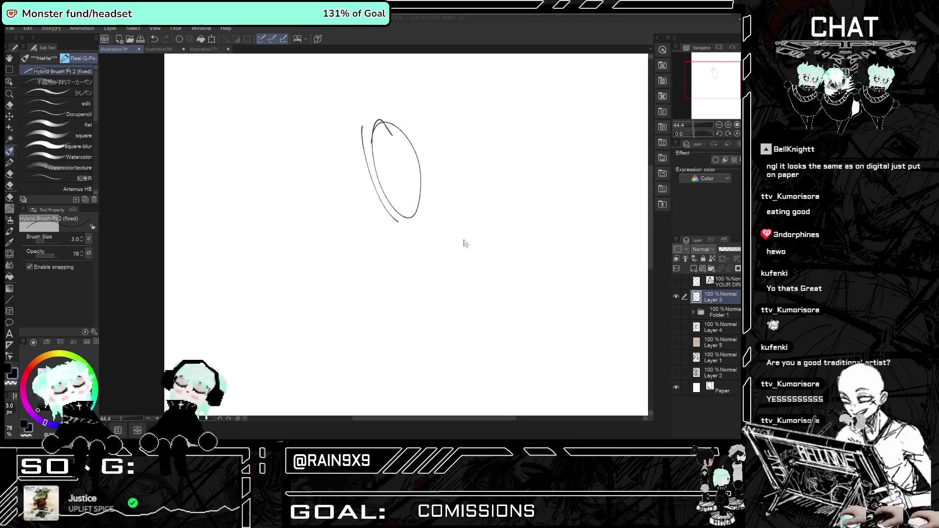
{"action": "left_click_drag", "start_coordinate": [386, 136], "coordinate": [418, 193]}
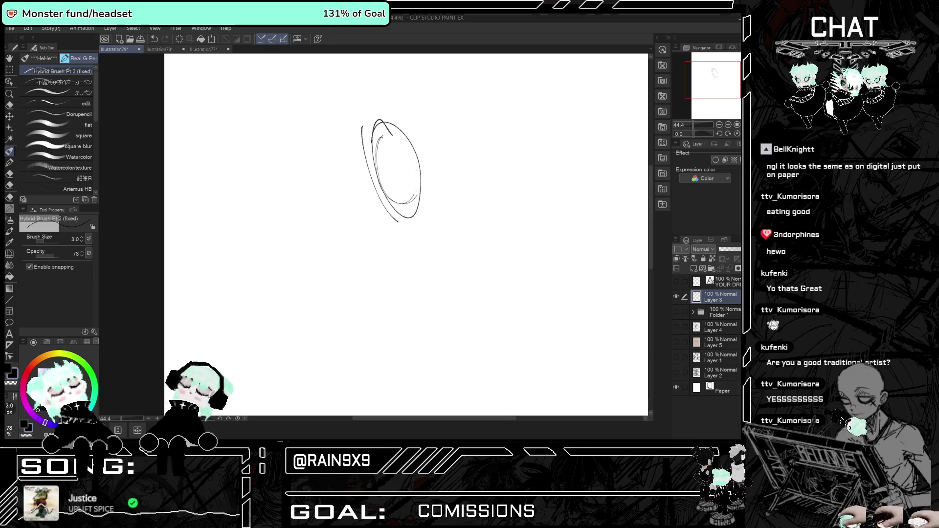
{"action": "left_click_drag", "start_coordinate": [381, 163], "coordinate": [389, 175]}
{"action": "left_click_drag", "start_coordinate": [391, 149], "coordinate": [403, 202]}
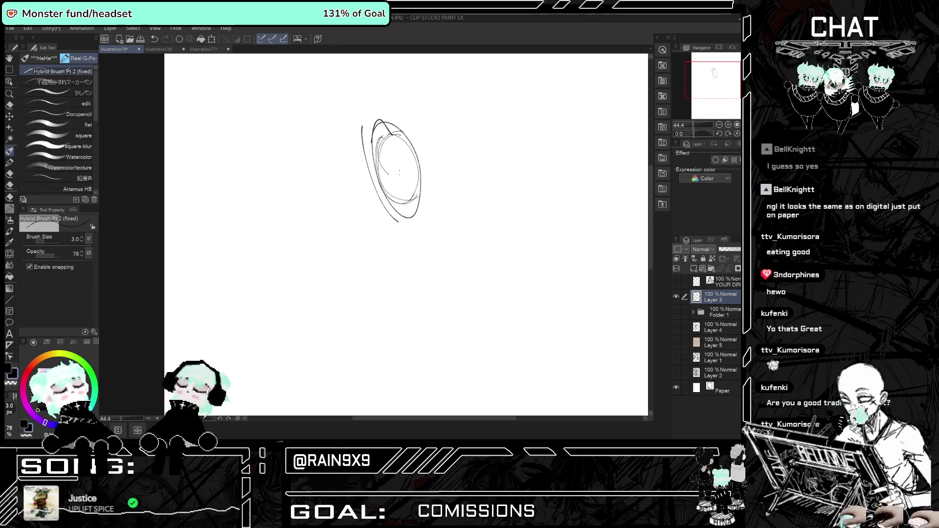
{"action": "left_click_drag", "start_coordinate": [394, 151], "coordinate": [408, 205]}
{"action": "left_click_drag", "start_coordinate": [381, 175], "coordinate": [406, 194]}
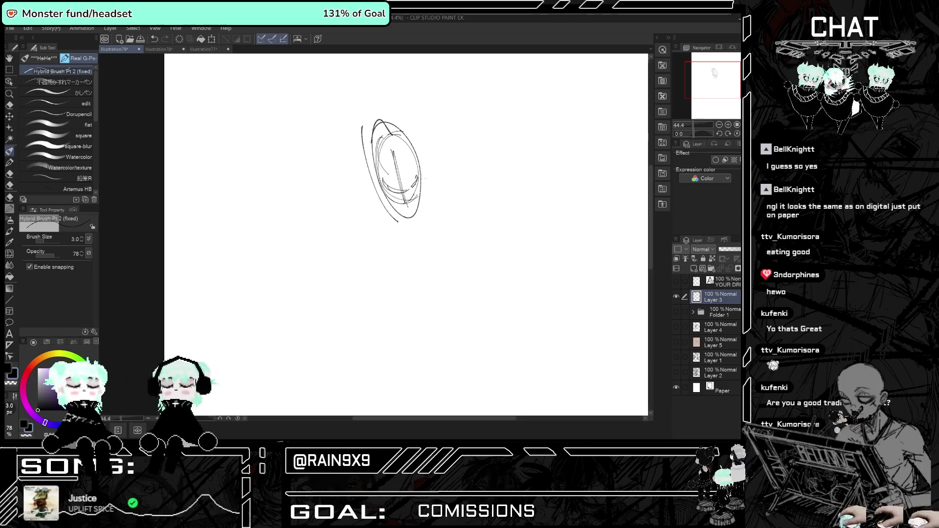
Mark both ears and the chin strokes, mirror the view to check, then hide Layer 3.
{"action": "scroll", "coordinate": [403, 168], "scroll_direction": "up", "scroll_amount": 1}
{"action": "scroll", "coordinate": [404, 168], "scroll_direction": "up", "scroll_amount": 1}
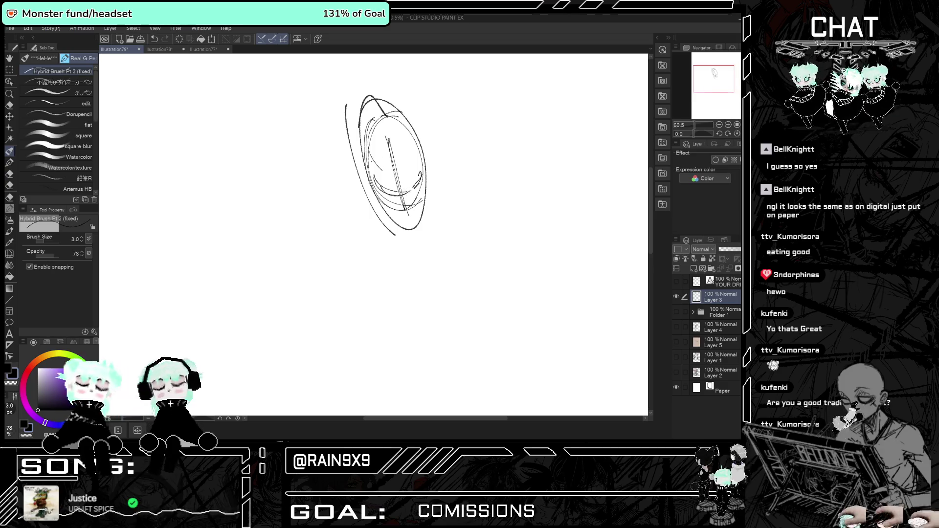
{"action": "left_click_drag", "start_coordinate": [370, 174], "coordinate": [363, 182]}
{"action": "mouse_move", "coordinate": [421, 170]}
{"action": "left_mouse_down"}
{"action": "mouse_move", "coordinate": [435, 165]}
{"action": "mouse_move", "coordinate": [431, 173]}
{"action": "left_mouse_up"}
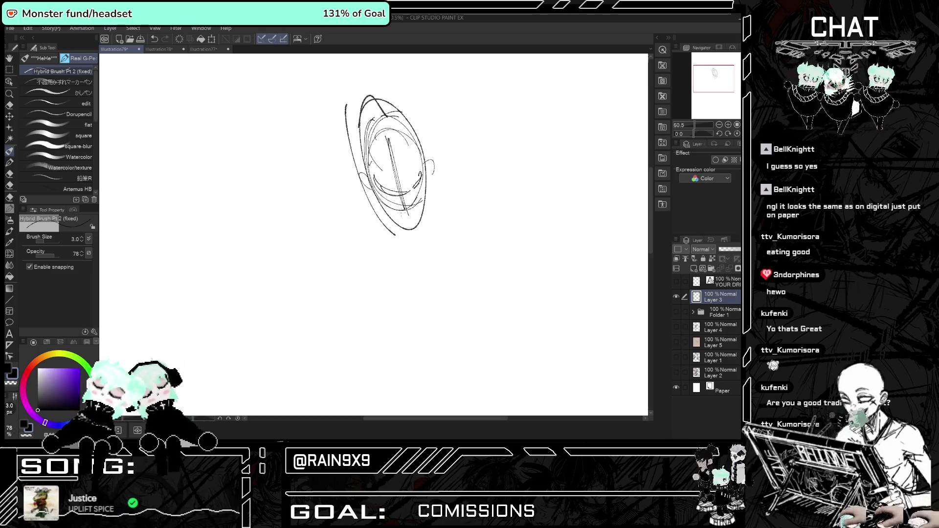
{"action": "left_click_drag", "start_coordinate": [414, 207], "coordinate": [398, 212]}
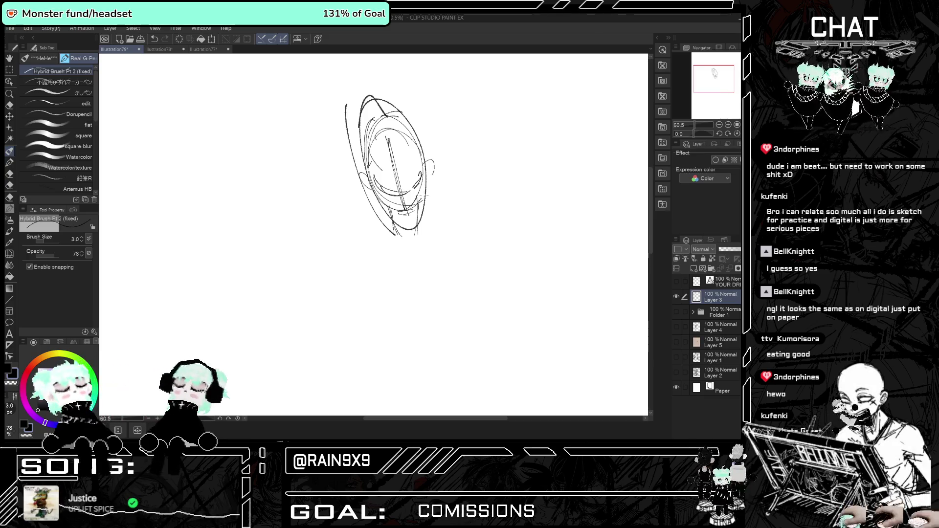
{"action": "key", "text": "h"}
{"action": "key", "text": "h"}
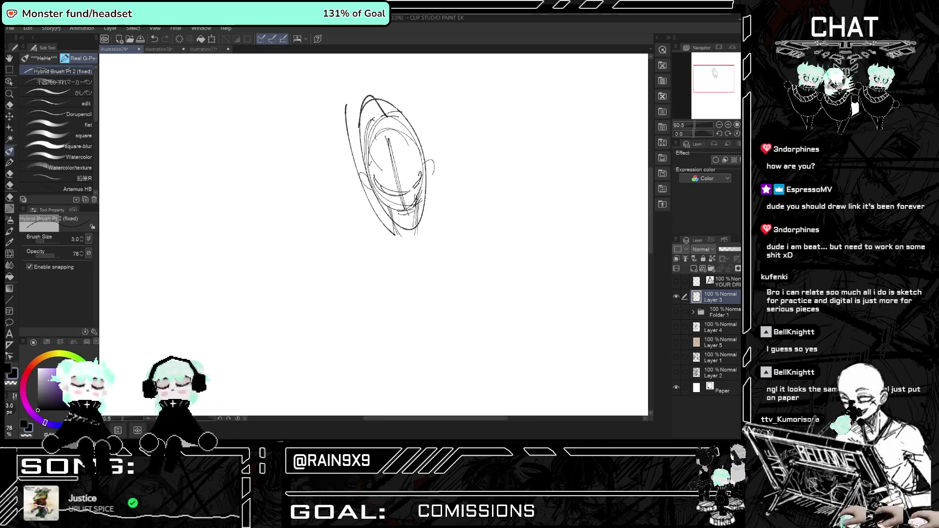
{"action": "left_click", "coordinate": [676, 296]}
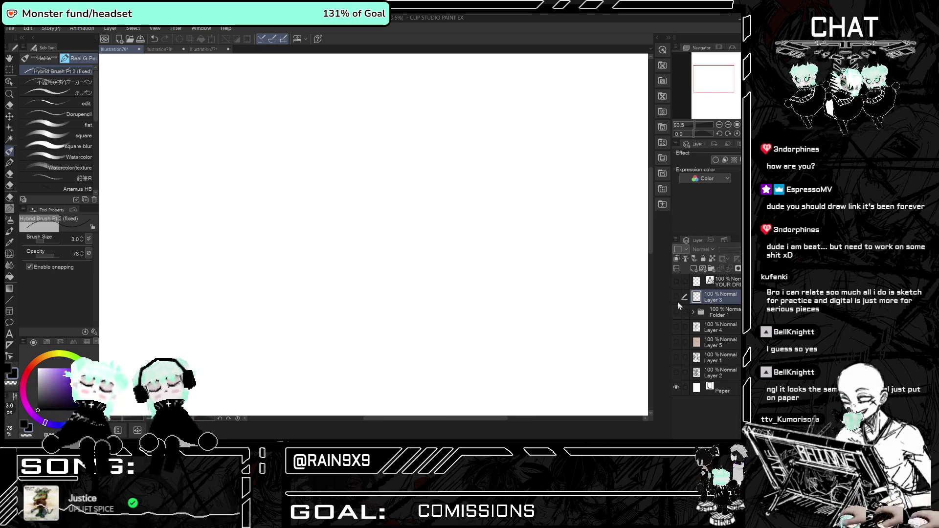
Briefly show and re-hide Folder 1's dark painting, then make Layer 3's head sketch visible again.
{"action": "left_click", "coordinate": [676, 311]}
{"action": "scroll", "coordinate": [392, 220], "scroll_direction": "down", "scroll_amount": 5}
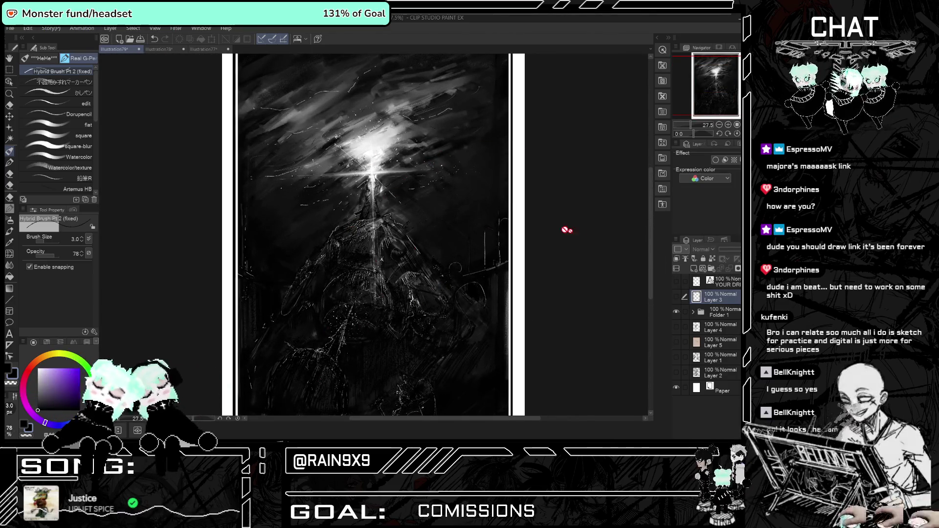
{"action": "left_click", "coordinate": [676, 312]}
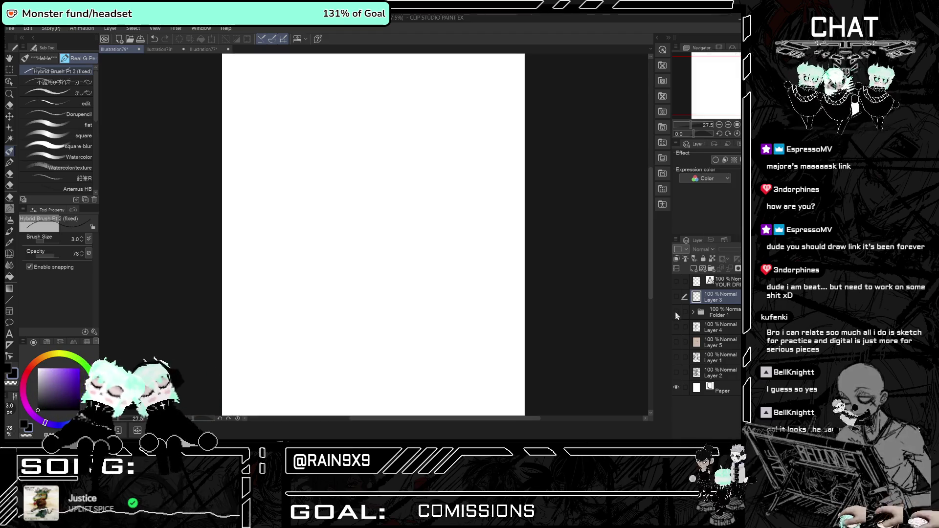
{"action": "left_click", "coordinate": [676, 297]}
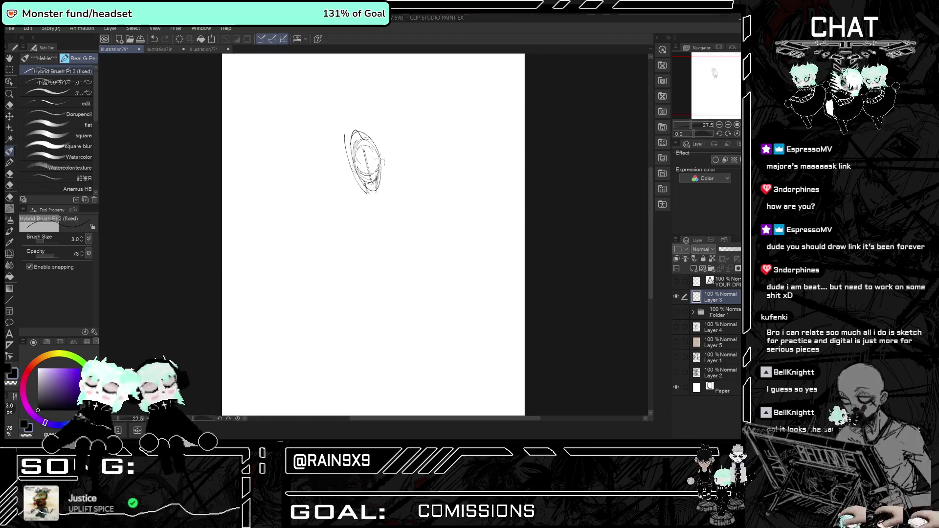
{"action": "scroll", "coordinate": [292, 154], "scroll_direction": "up", "scroll_amount": 1}
{"action": "scroll", "coordinate": [292, 154], "scroll_direction": "up", "scroll_amount": 4}
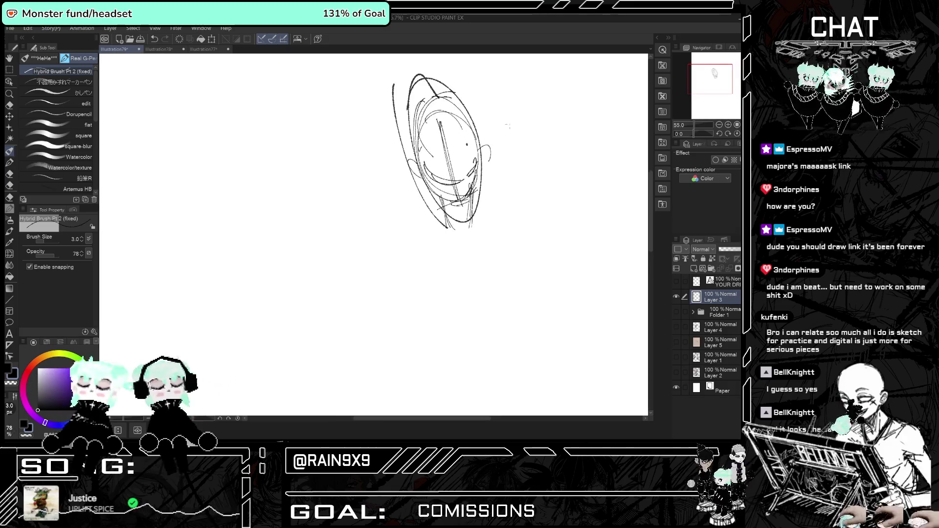
{"action": "scroll", "coordinate": [443, 170], "scroll_direction": "up", "scroll_amount": 3}
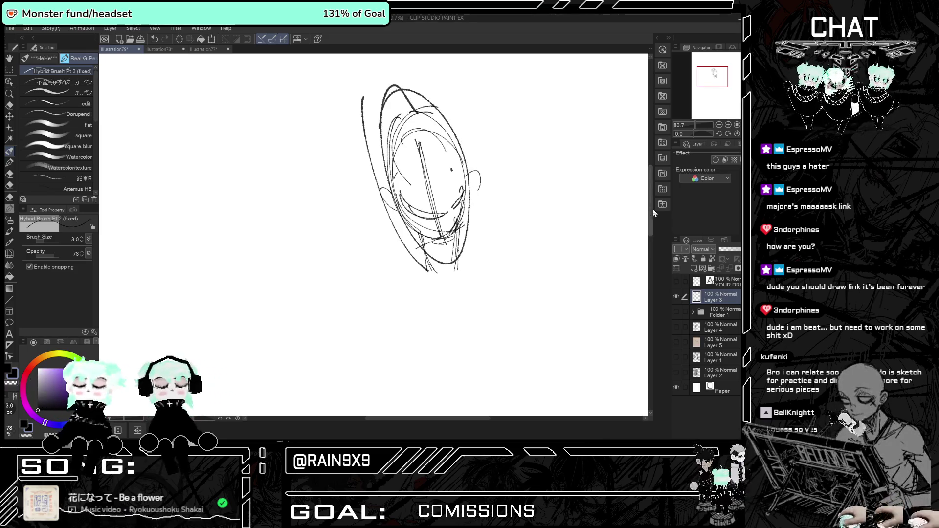
{"action": "scroll", "coordinate": [323, 148], "scroll_direction": "down", "scroll_amount": 1}
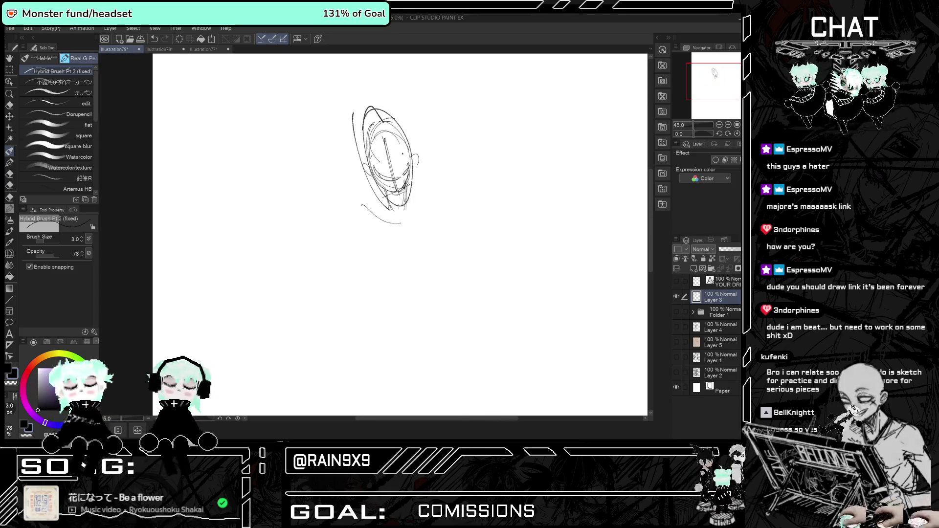
Sketch the shoulder line, torso, body sides, right shoulder and both arms, mirroring to check.
{"action": "left_click_drag", "start_coordinate": [351, 205], "coordinate": [423, 209]}
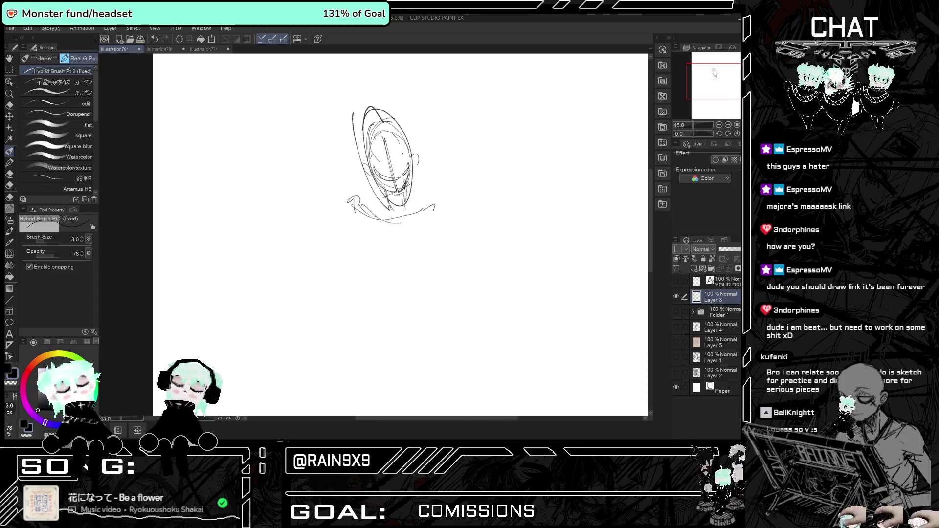
{"action": "left_click_drag", "start_coordinate": [364, 221], "coordinate": [420, 253]}
{"action": "key", "text": "h"}
{"action": "key", "text": "h"}
{"action": "left_click_drag", "start_coordinate": [362, 294], "coordinate": [422, 338]}
{"action": "left_click_drag", "start_coordinate": [348, 337], "coordinate": [418, 336]}
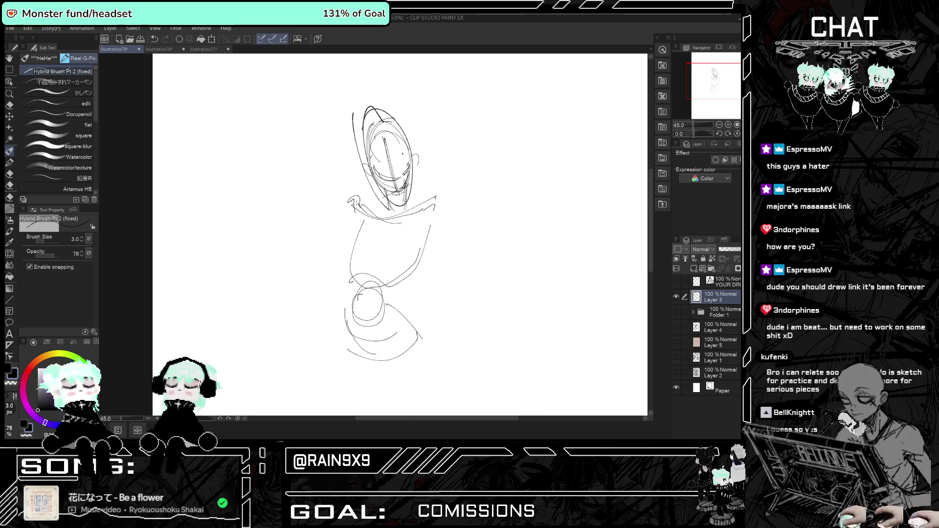
{"action": "mouse_move", "coordinate": [436, 196]}
{"action": "left_mouse_down"}
{"action": "mouse_move", "coordinate": [431, 215]}
{"action": "mouse_move", "coordinate": [486, 258]}
{"action": "left_mouse_up"}
{"action": "mouse_move", "coordinate": [432, 230]}
{"action": "left_mouse_down"}
{"action": "mouse_move", "coordinate": [477, 266]}
{"action": "mouse_move", "coordinate": [419, 317]}
{"action": "left_mouse_up"}
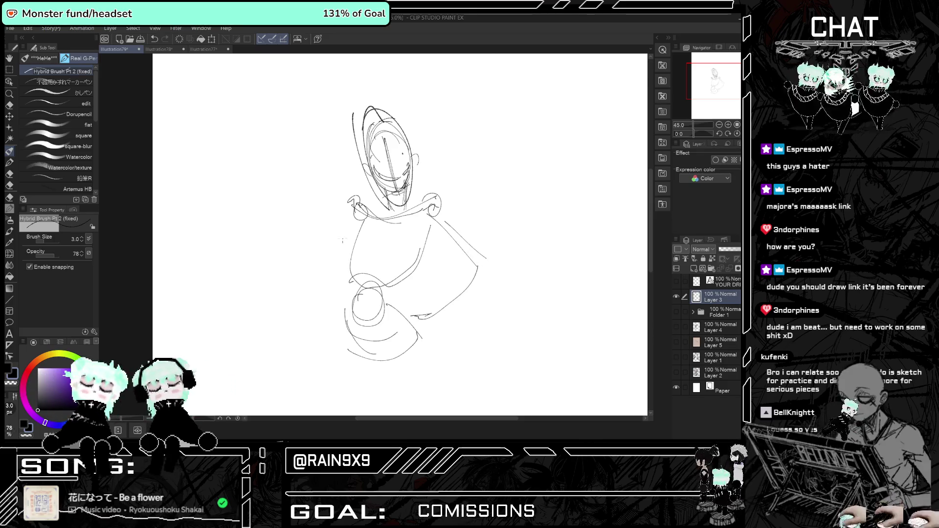
{"action": "left_click_drag", "start_coordinate": [352, 218], "coordinate": [316, 255]}
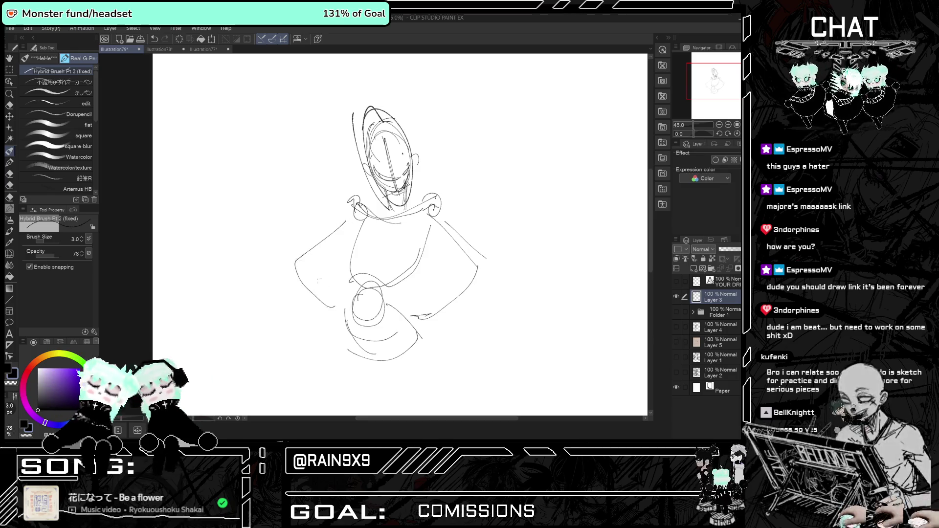
{"action": "key", "text": "h"}
{"action": "key", "text": "h"}
Add torso strokes and bring the right arm down to the hip, undoing two stray strokes.
{"action": "left_click_drag", "start_coordinate": [423, 244], "coordinate": [390, 285]}
{"action": "left_click_drag", "start_coordinate": [367, 226], "coordinate": [348, 249]}
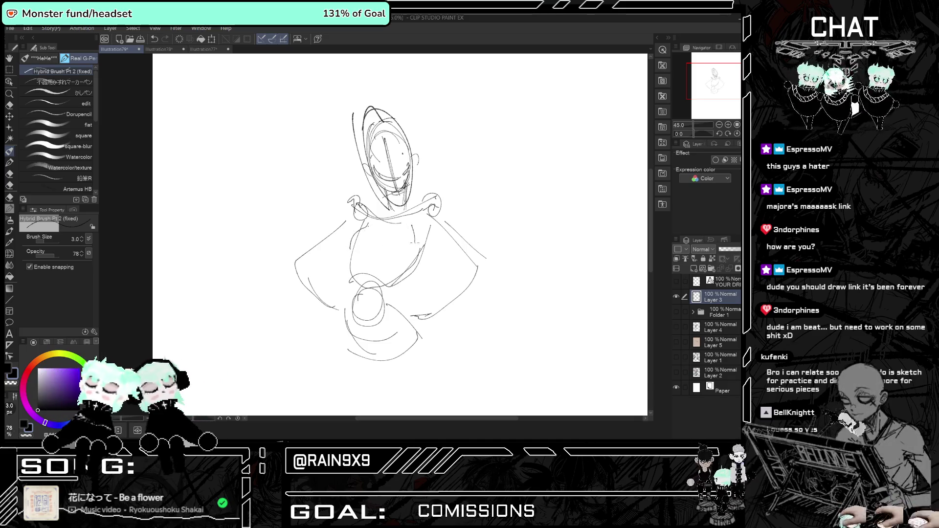
{"action": "key", "text": "h"}
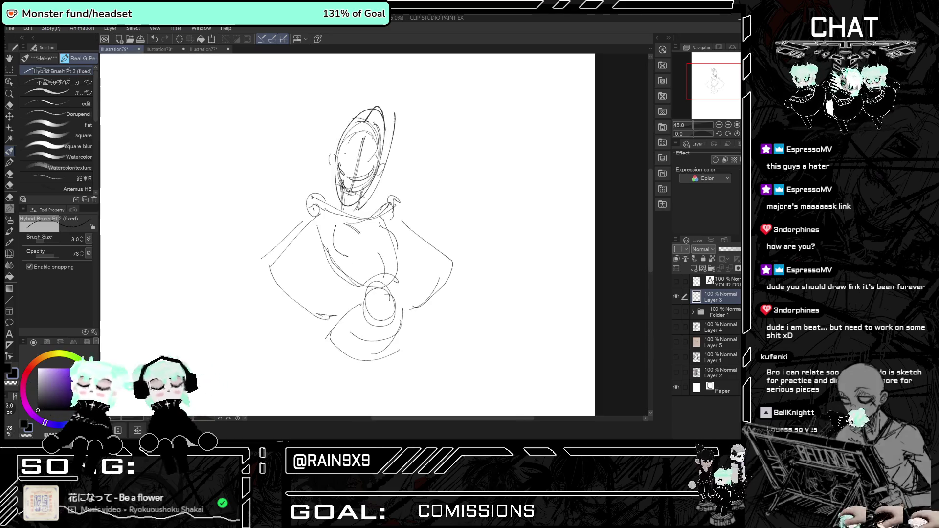
{"action": "key", "text": "h"}
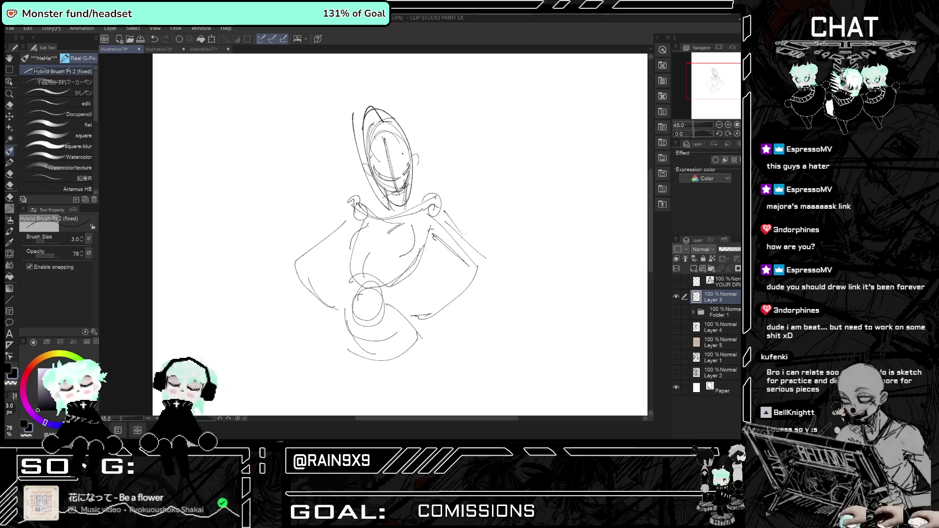
{"action": "left_click_drag", "start_coordinate": [442, 210], "coordinate": [484, 259]}
{"action": "mouse_move", "coordinate": [430, 308]}
{"action": "left_mouse_down"}
{"action": "mouse_move", "coordinate": [465, 269]}
{"action": "mouse_move", "coordinate": [450, 294]}
{"action": "left_mouse_up"}
{"action": "key", "text": "ctrl+z"}
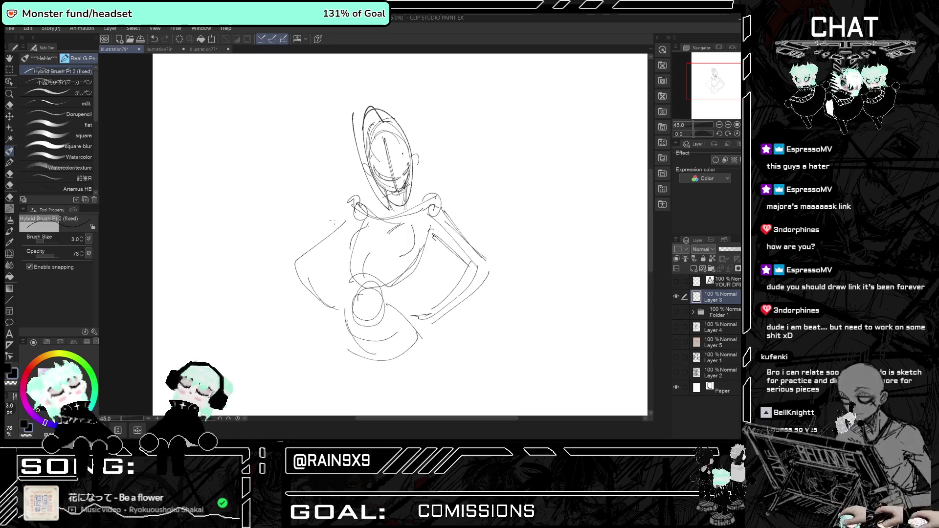
{"action": "key", "text": "ctrl+z"}
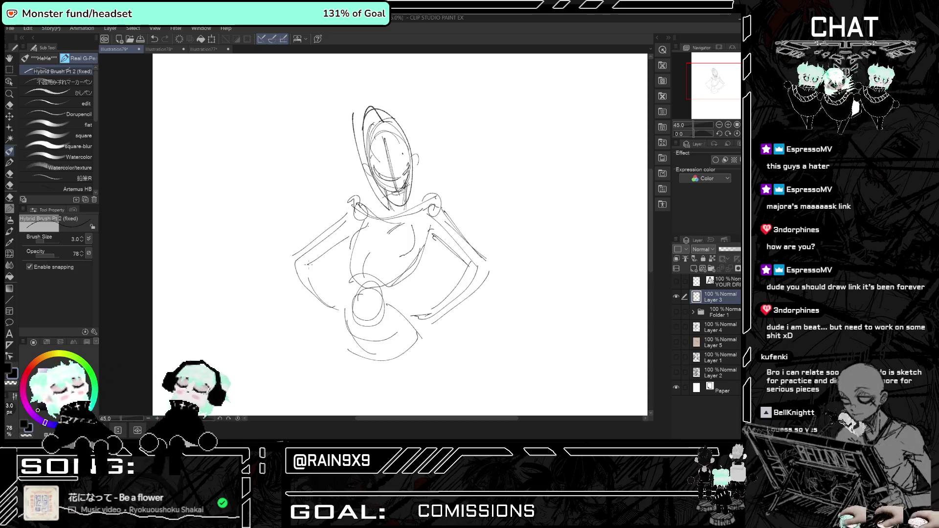
{"action": "key", "text": "h"}
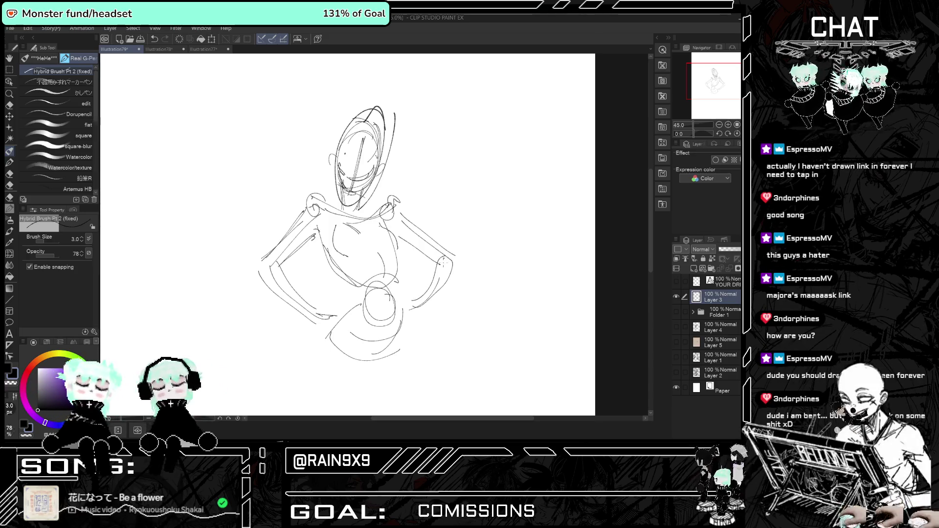
{"action": "key", "text": "h"}
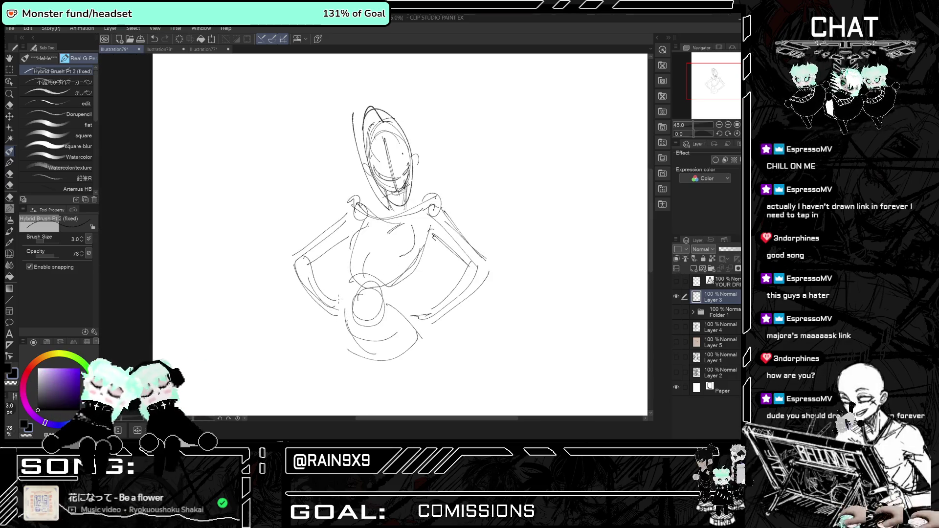
{"action": "key", "text": "h"}
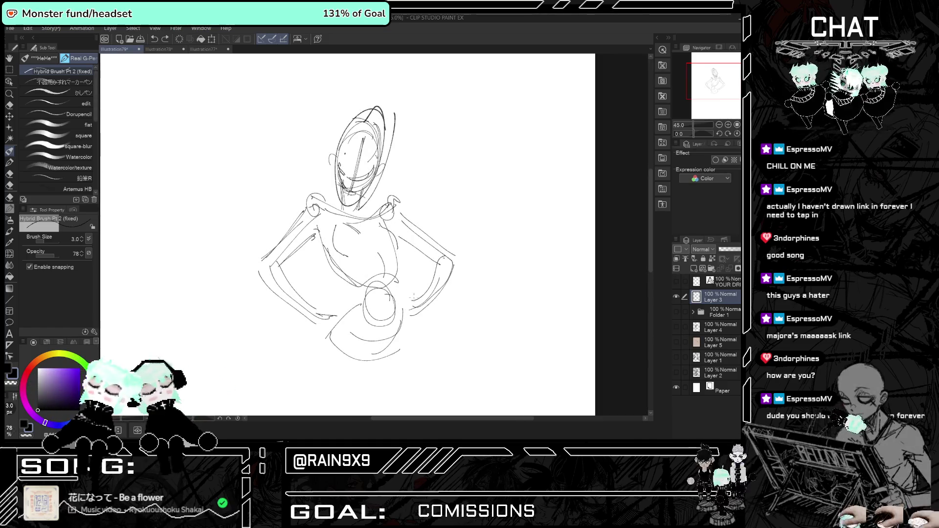
{"action": "key", "text": "h"}
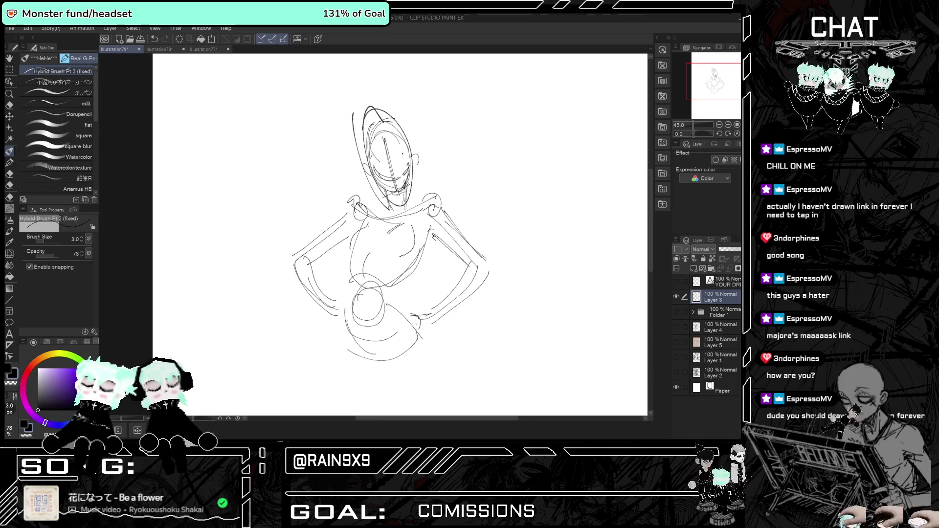
Add a stroke near the right hand, the lower torso's left side and a faint head stroke.
{"action": "mouse_move", "coordinate": [399, 316]}
{"action": "left_mouse_down"}
{"action": "mouse_move", "coordinate": [414, 310]}
{"action": "mouse_move", "coordinate": [411, 331]}
{"action": "left_mouse_up"}
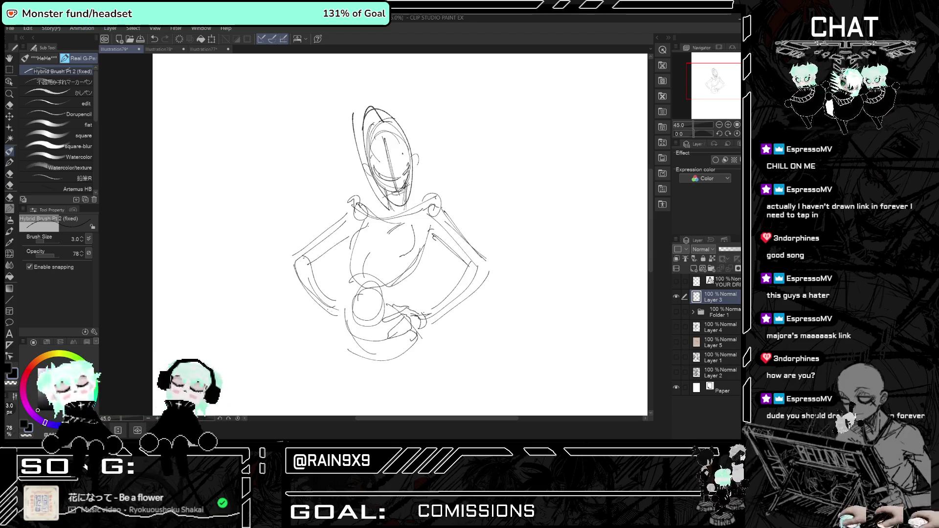
{"action": "key", "text": "h"}
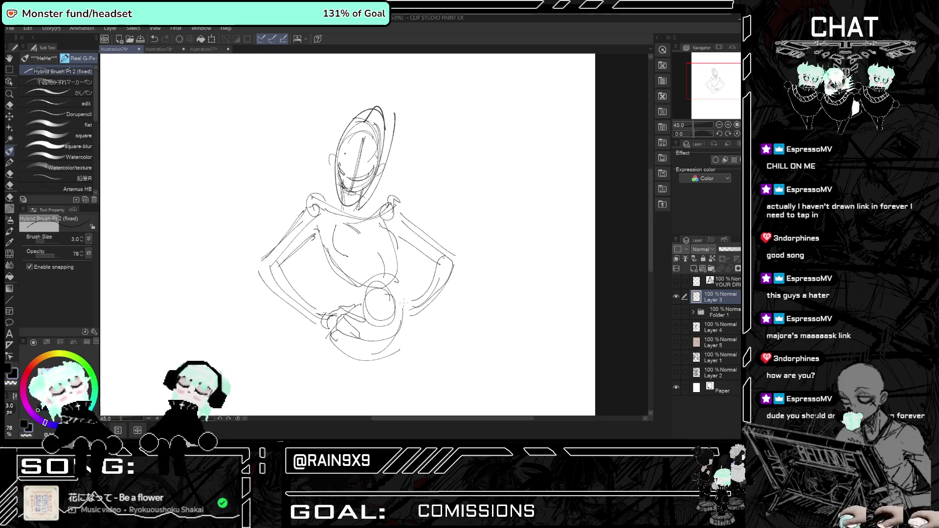
{"action": "key", "text": "h"}
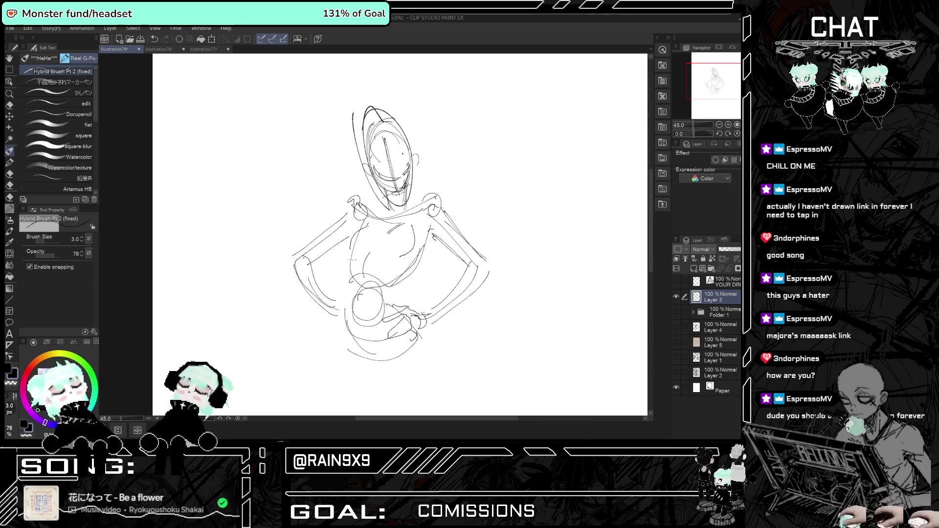
{"action": "left_click_drag", "start_coordinate": [346, 302], "coordinate": [344, 362]}
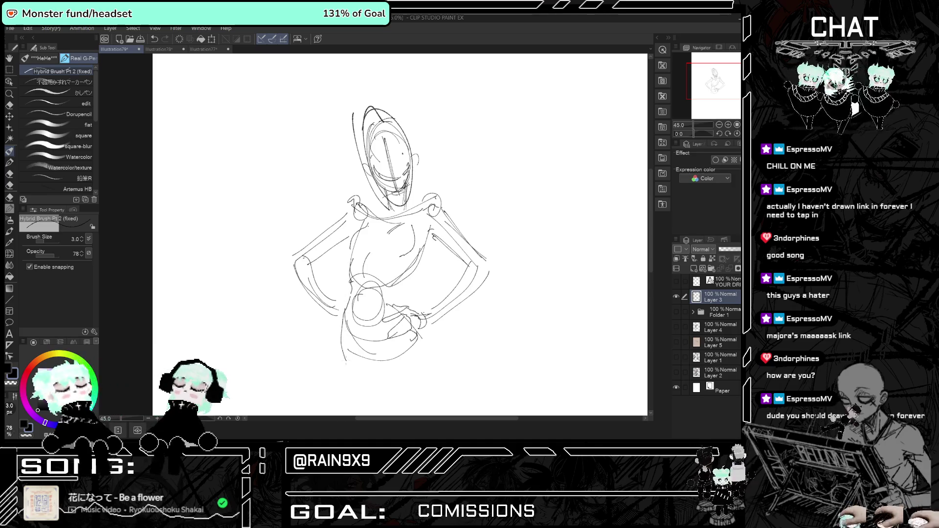
{"action": "key", "text": "h"}
{"action": "key", "text": "h"}
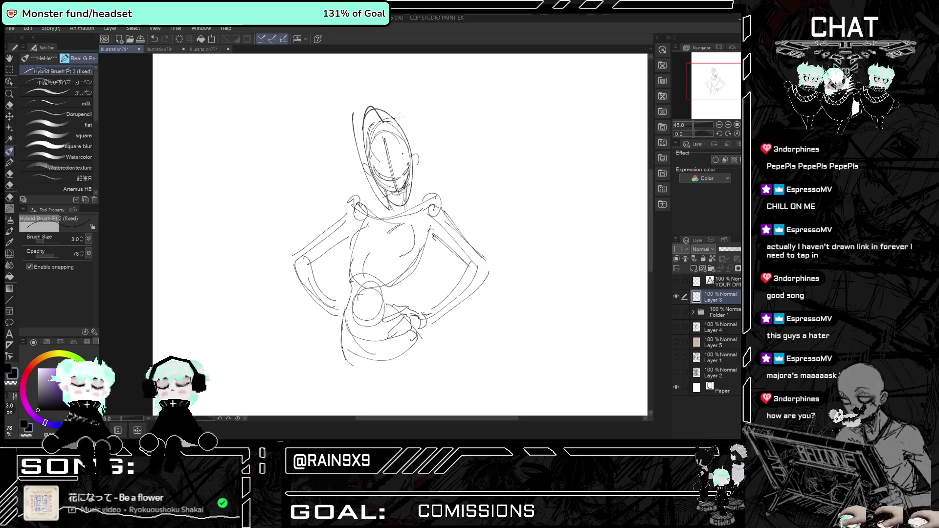
{"action": "mouse_move", "coordinate": [376, 129]}
{"action": "left_mouse_down"}
{"action": "mouse_move", "coordinate": [405, 159]}
{"action": "mouse_move", "coordinate": [408, 198]}
{"action": "mouse_move", "coordinate": [391, 145]}
{"action": "mouse_move", "coordinate": [418, 181]}
{"action": "left_mouse_up"}
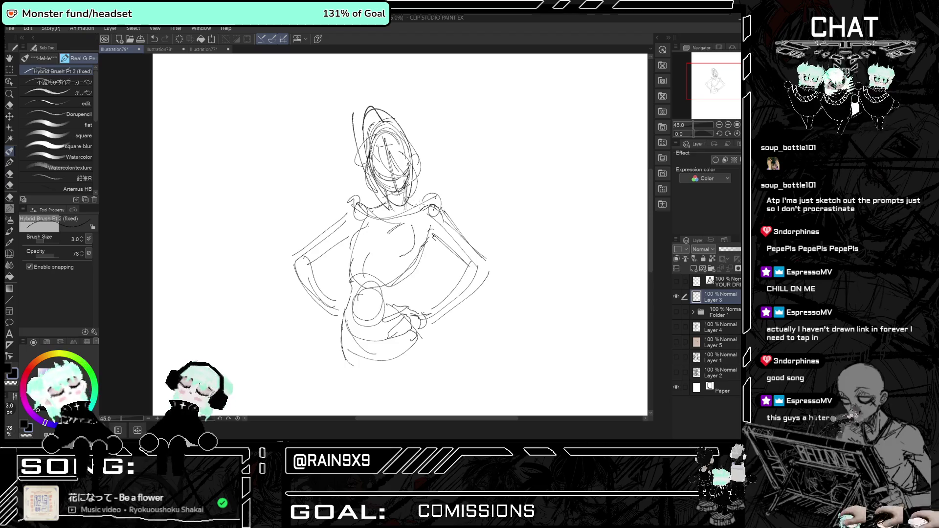
Erase the right arm lines and redraw the arm from shoulder toward hip, mirroring to check.
{"action": "scroll", "coordinate": [489, 205], "scroll_direction": "down", "scroll_amount": 2}
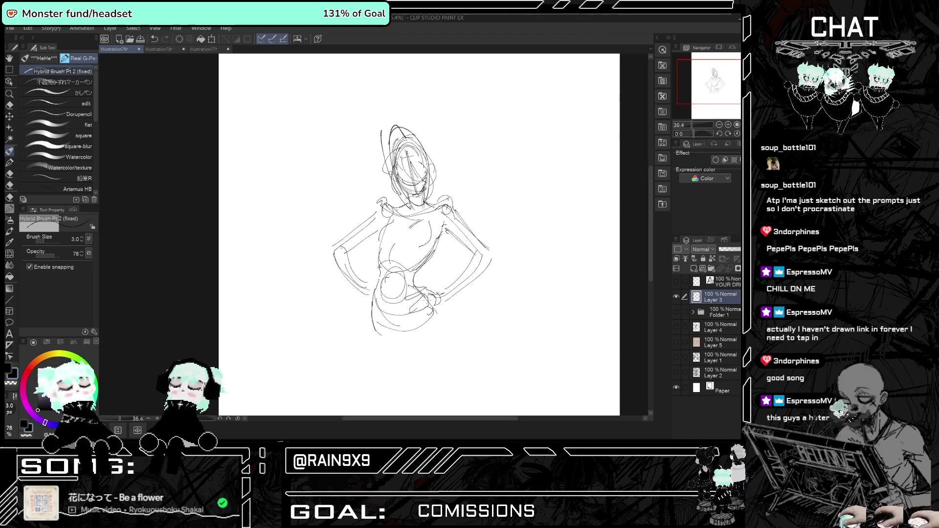
{"action": "scroll", "coordinate": [496, 348], "scroll_direction": "right", "scroll_amount": 3}
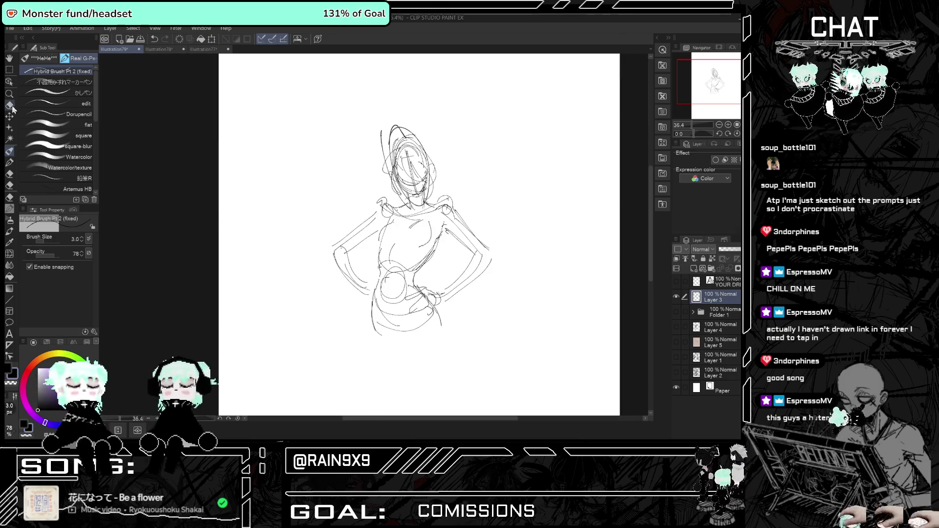
{"action": "left_click", "coordinate": [9, 104]}
{"action": "mouse_move", "coordinate": [423, 247]}
{"action": "left_mouse_down"}
{"action": "mouse_move", "coordinate": [398, 274]}
{"action": "mouse_move", "coordinate": [383, 234]}
{"action": "mouse_move", "coordinate": [381, 272]}
{"action": "left_mouse_up"}
{"action": "left_click", "coordinate": [9, 150]}
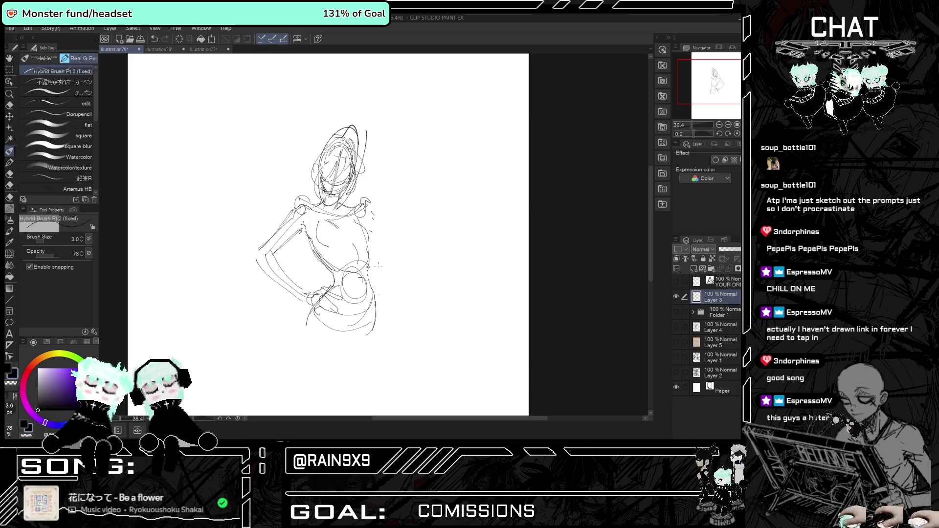
{"action": "mouse_move", "coordinate": [372, 211]}
{"action": "left_mouse_down"}
{"action": "mouse_move", "coordinate": [405, 248]}
{"action": "mouse_move", "coordinate": [377, 302]}
{"action": "left_mouse_up"}
{"action": "key", "text": "h"}
{"action": "key", "text": "h"}
{"action": "key", "text": "ctrl+z"}
{"action": "key", "text": "h"}
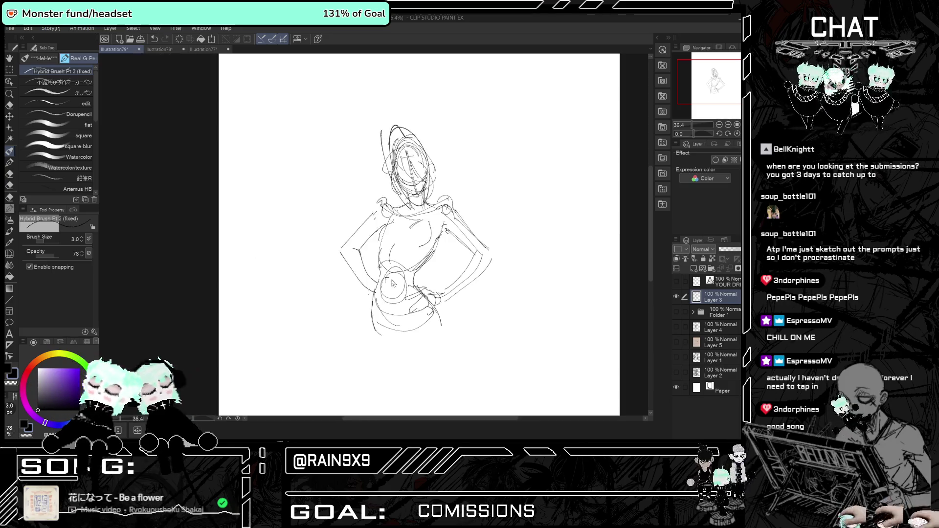
{"action": "key", "text": "h"}
{"action": "key", "text": "h"}
{"action": "key", "text": "h"}
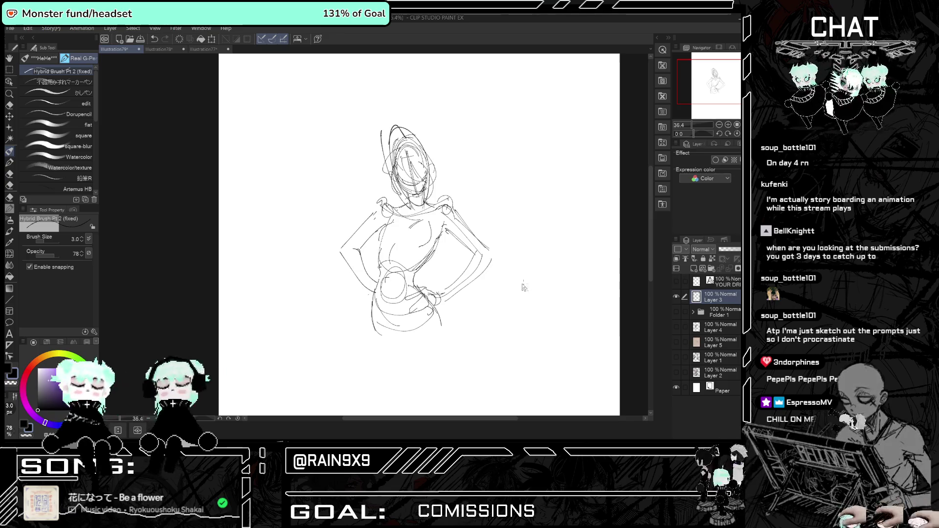
Undo the stroke by the right hand and erase the right-hand lines and the faint shoulder circle.
{"action": "left_click_drag", "start_coordinate": [518, 303], "coordinate": [427, 303]}
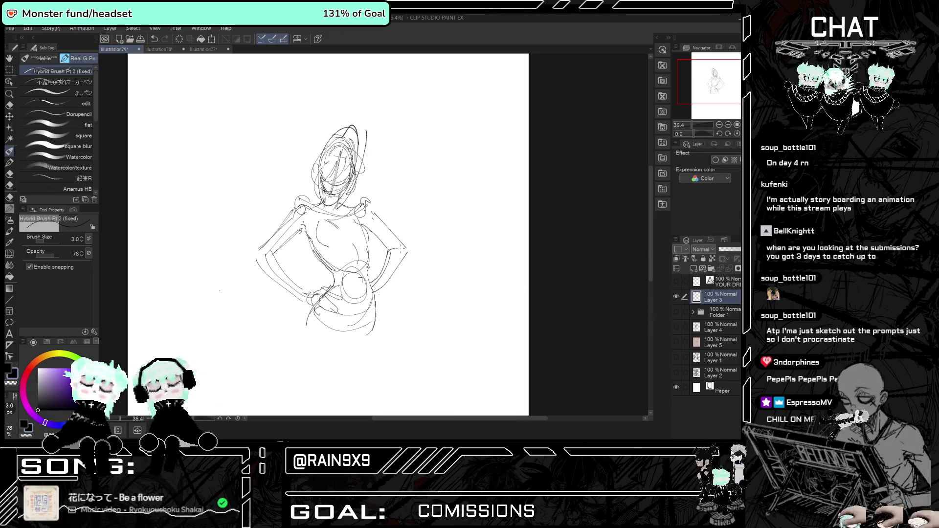
{"action": "key", "text": "ctrl+z"}
{"action": "left_click", "coordinate": [11, 104]}
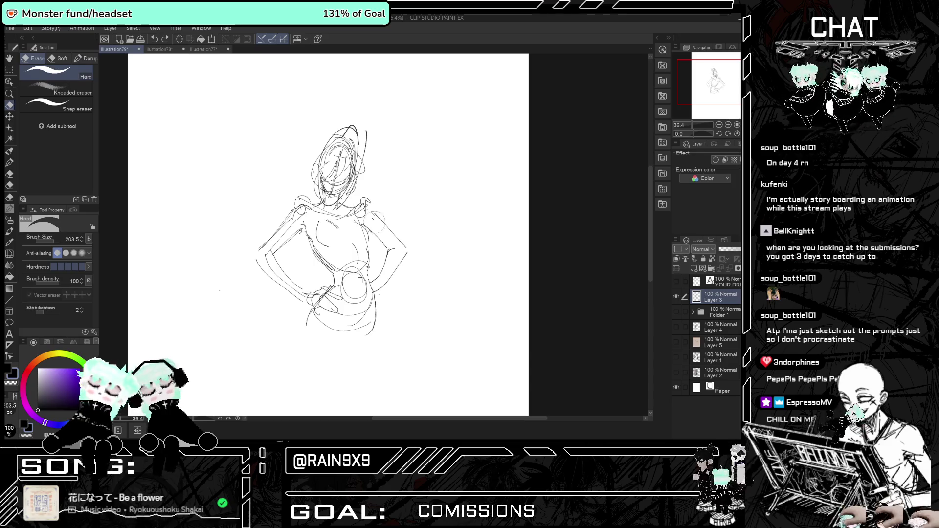
{"action": "left_click_drag", "start_coordinate": [396, 267], "coordinate": [381, 293]}
{"action": "left_click_drag", "start_coordinate": [410, 250], "coordinate": [391, 264]}
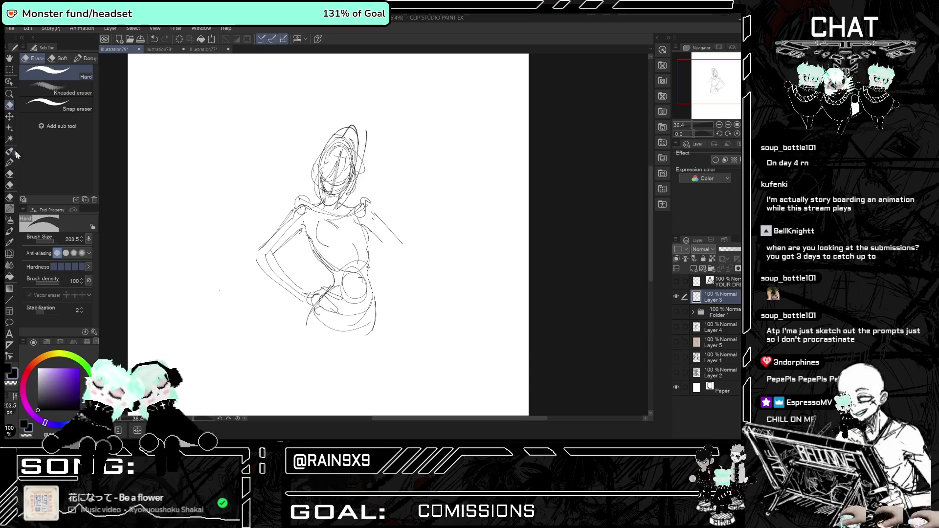
{"action": "left_click", "coordinate": [10, 152]}
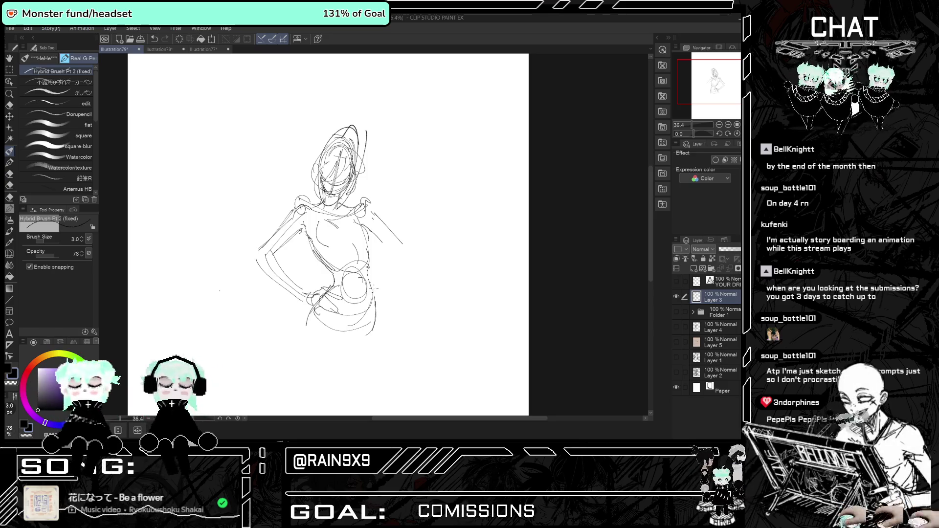
Sketch the right arm bending down to the hip, flipping the view to compare.
{"action": "key", "text": "h"}
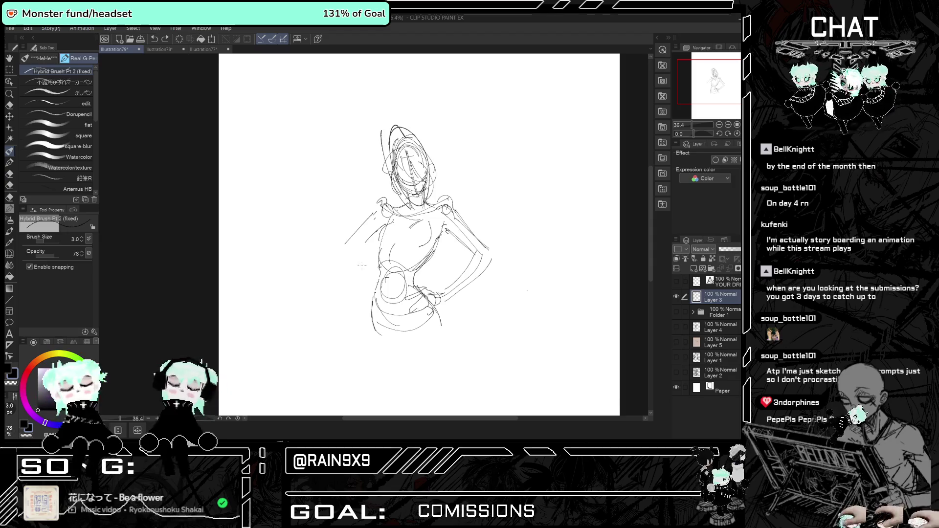
{"action": "key", "text": "h"}
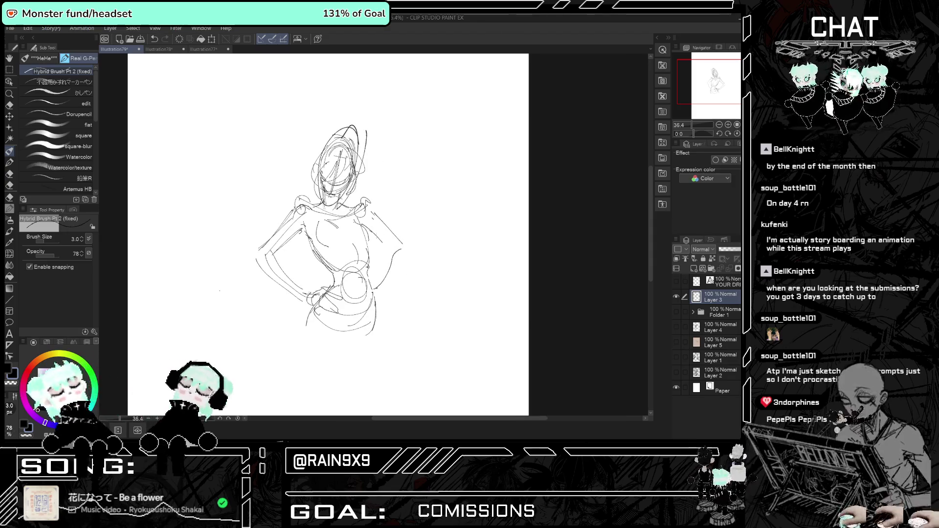
{"action": "left_click_drag", "start_coordinate": [377, 219], "coordinate": [406, 249]}
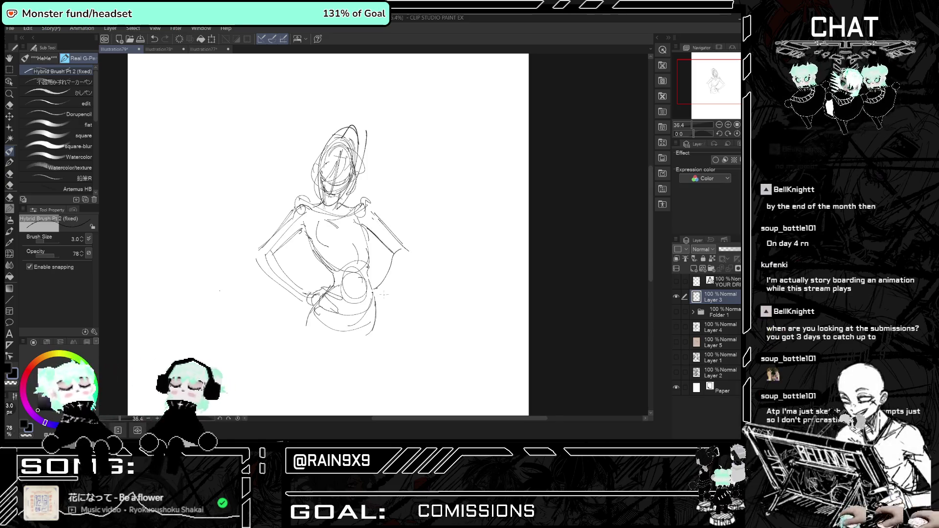
{"action": "key", "text": "h"}
{"action": "key", "text": "h"}
{"action": "key", "text": "h"}
{"action": "key", "text": "h"}
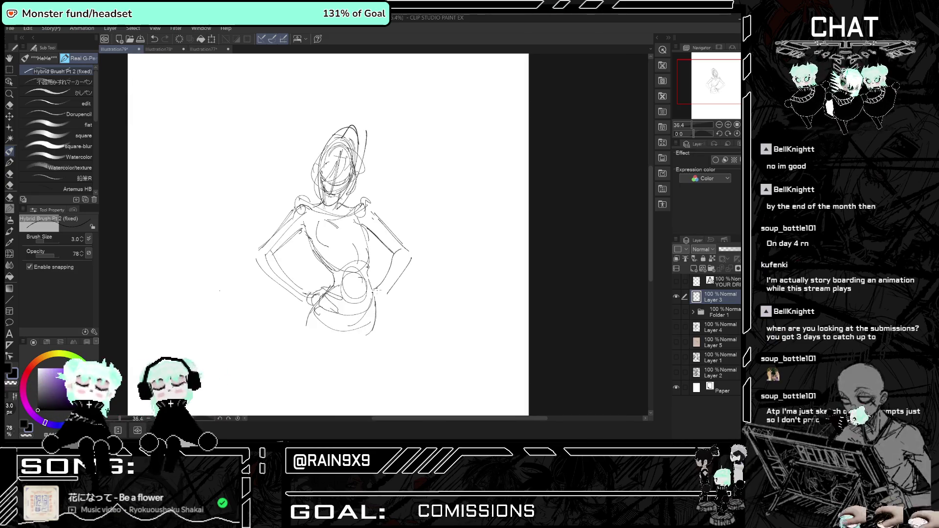
{"action": "key", "text": "h"}
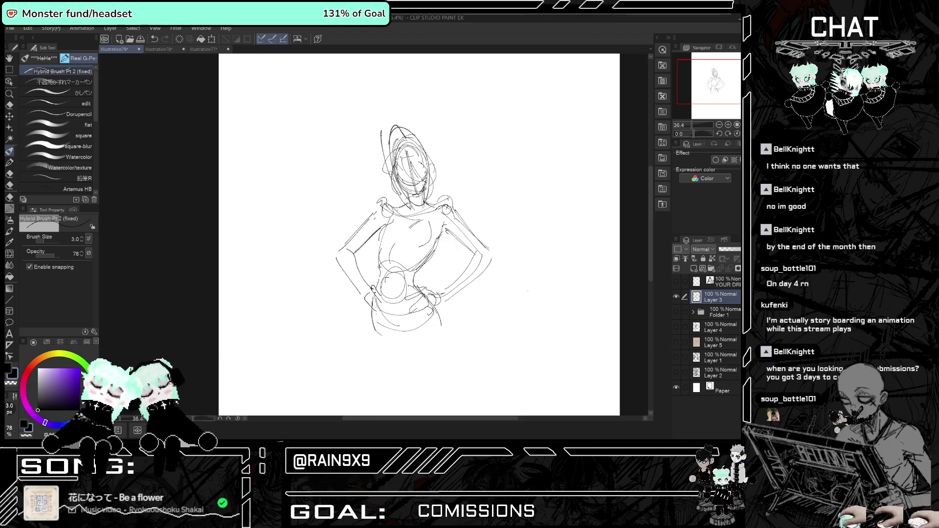
{"action": "key", "text": "h"}
{"action": "key", "text": "h"}
{"action": "key", "text": "h"}
{"action": "key", "text": "h"}
{"action": "key", "text": "h"}
{"action": "key", "text": "h"}
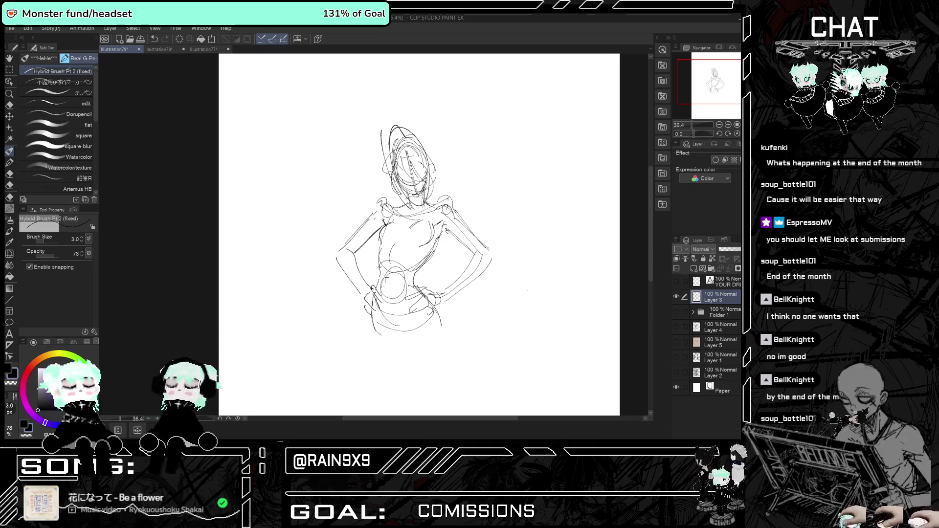
Zoom out, hide the sketch layer and switch to the Discord window.
{"action": "key", "text": "ctrl+minus"}
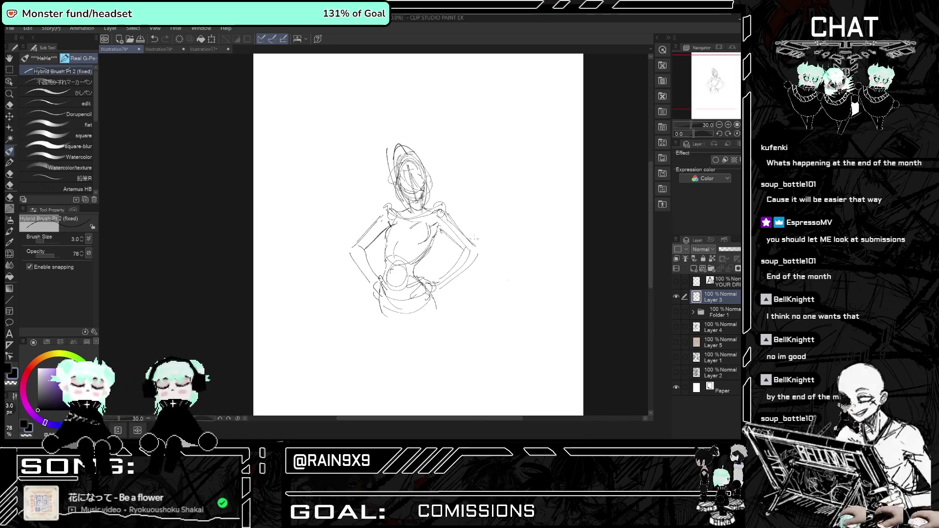
{"action": "left_click", "coordinate": [676, 296]}
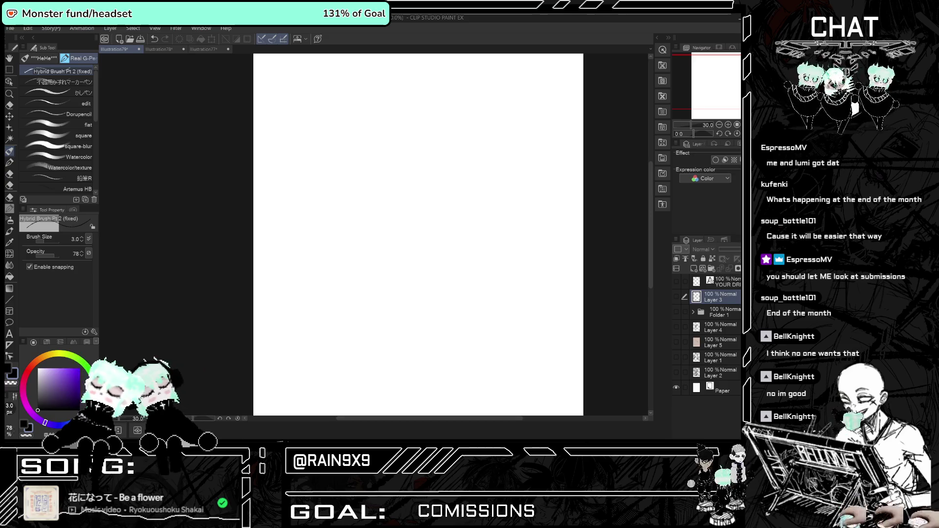
{"action": "key", "text": "alt+Tab"}
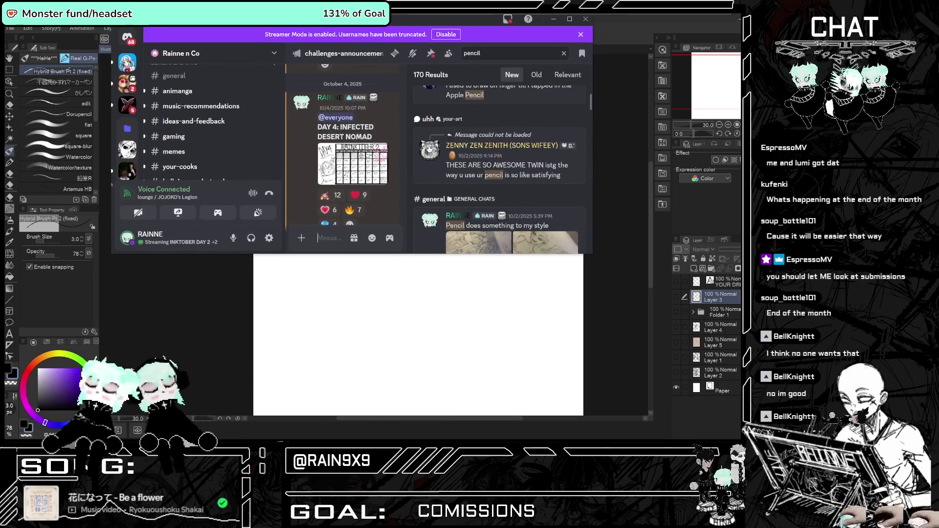
Maximize Discord, scroll the challenge announcements from Day 1 to Day 5 'The Last Light', then minimize it.
{"action": "key", "text": "super+Up"}
{"action": "scroll", "coordinate": [334, 202], "scroll_direction": "up", "scroll_amount": 15}
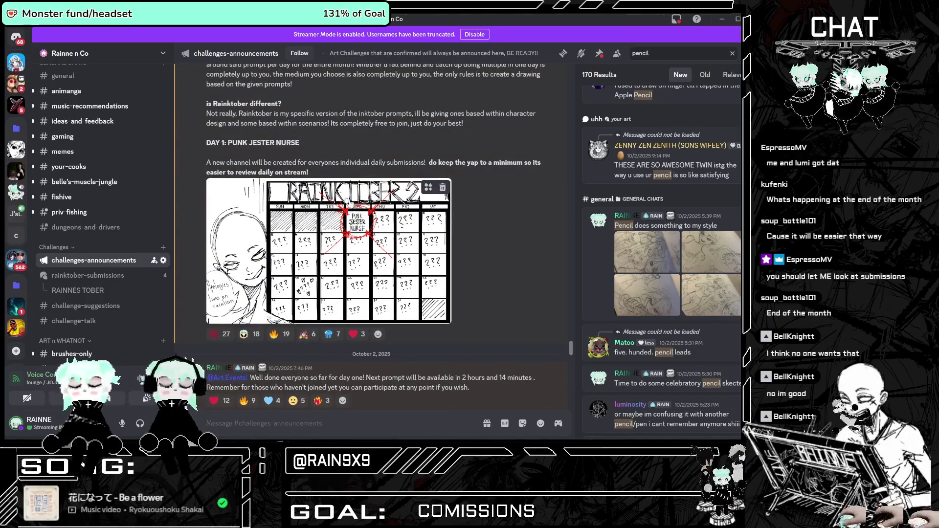
{"action": "scroll", "coordinate": [335, 228], "scroll_direction": "down", "scroll_amount": 8}
{"action": "scroll", "coordinate": [343, 230], "scroll_direction": "down", "scroll_amount": 5}
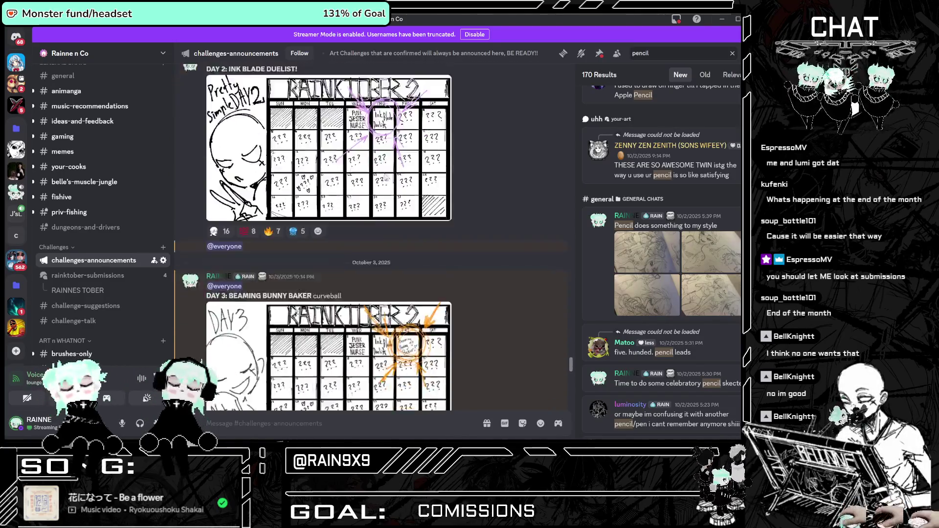
{"action": "scroll", "coordinate": [399, 248], "scroll_direction": "down", "scroll_amount": 8}
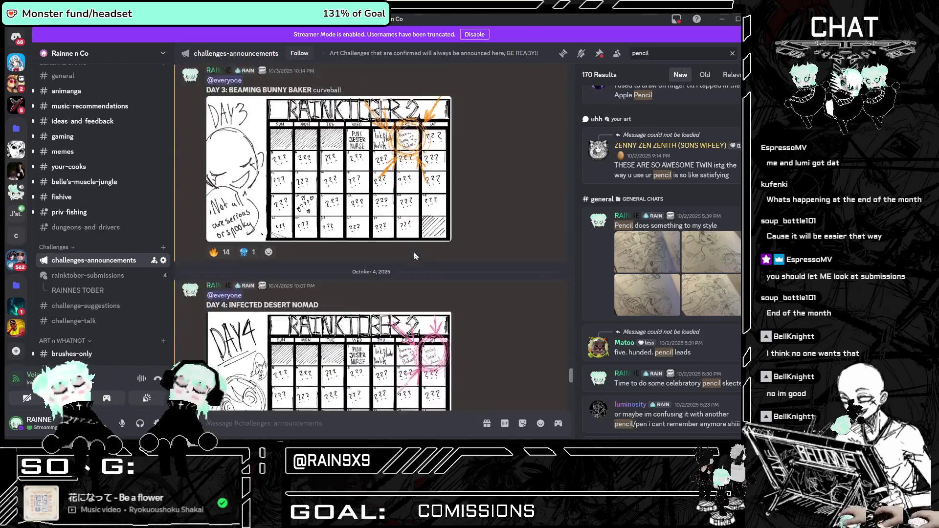
{"action": "scroll", "coordinate": [391, 230], "scroll_direction": "down", "scroll_amount": 6}
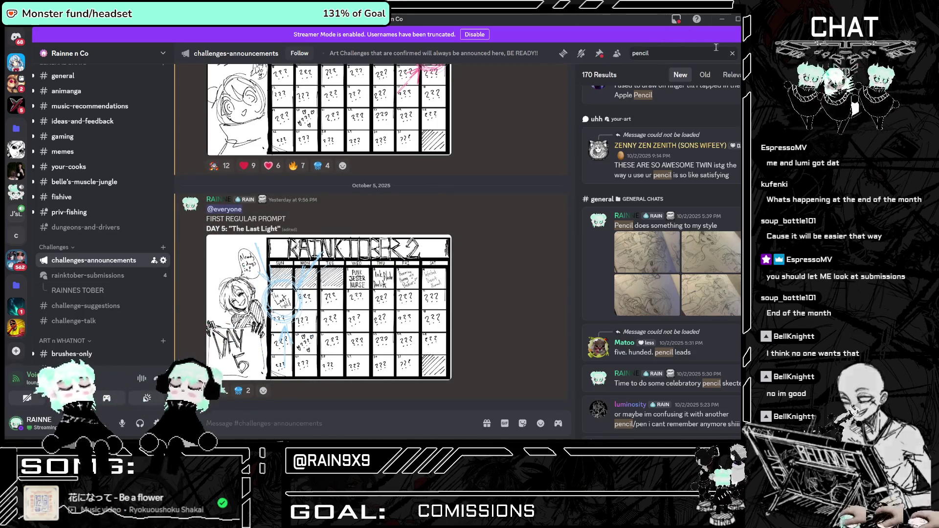
{"action": "left_click", "coordinate": [722, 19]}
{"action": "scroll", "coordinate": [616, 283], "scroll_direction": "down", "scroll_amount": 1}
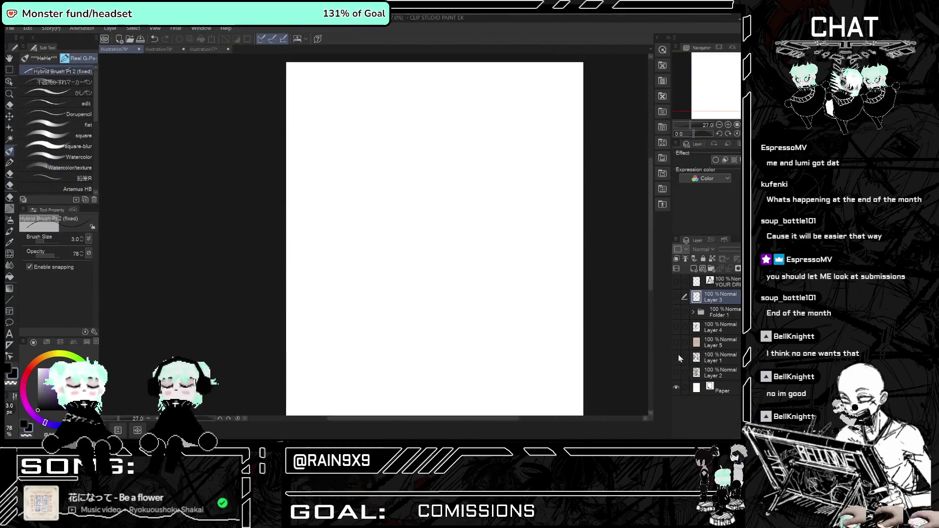
Toggle the Day 1 sketch on Layer 2 and the Day 2 sketch on Layer 1, leaving both hidden.
{"action": "left_click", "coordinate": [676, 374]}
{"action": "scroll", "coordinate": [307, 333], "scroll_direction": "up", "scroll_amount": 2}
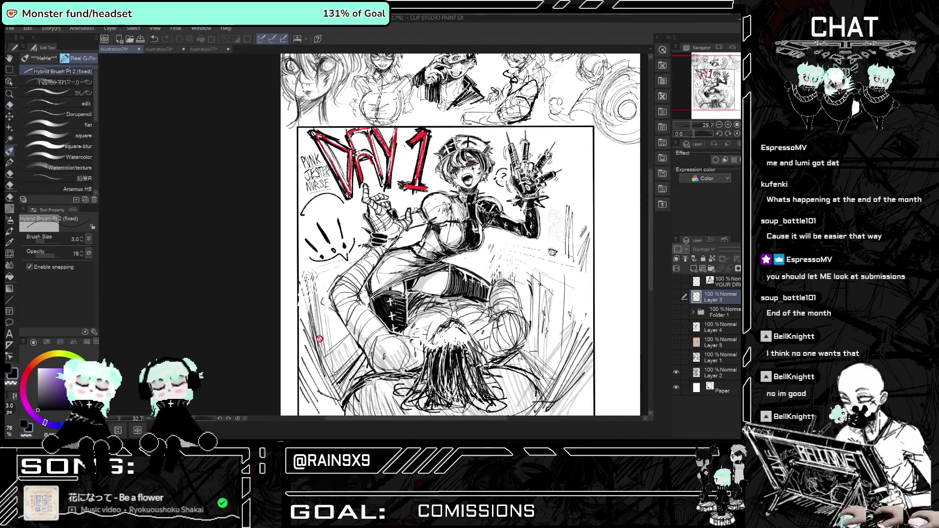
{"action": "scroll", "coordinate": [361, 214], "scroll_direction": "down", "scroll_amount": 1}
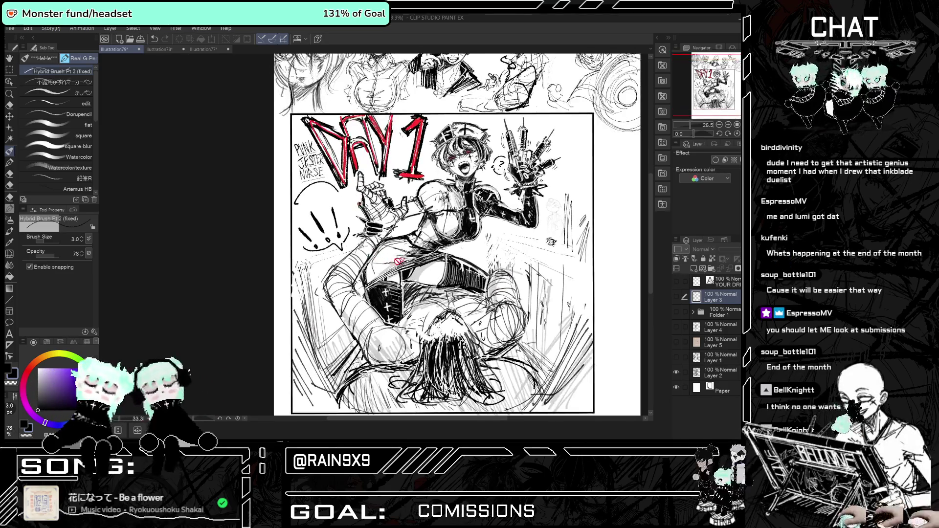
{"action": "left_click", "coordinate": [676, 374]}
{"action": "left_click", "coordinate": [676, 374]}
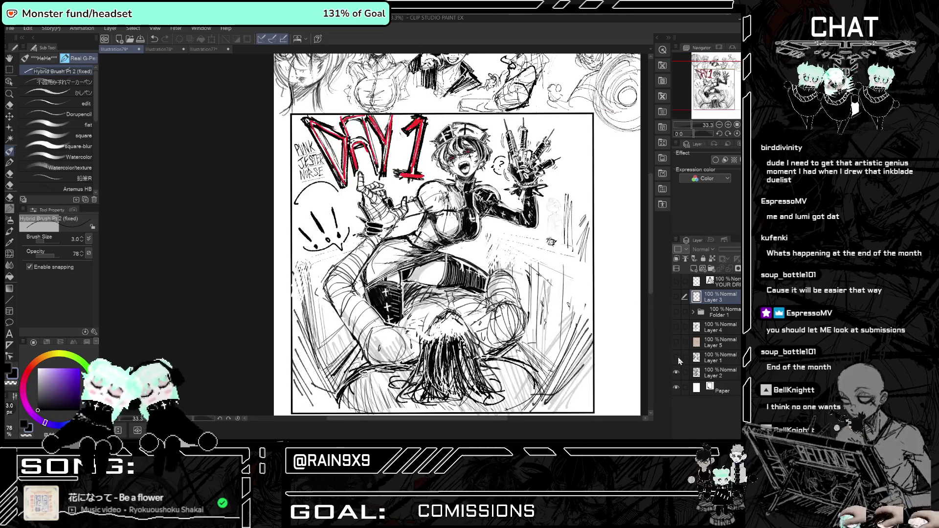
{"action": "left_click", "coordinate": [676, 357]}
{"action": "left_click", "coordinate": [676, 374]}
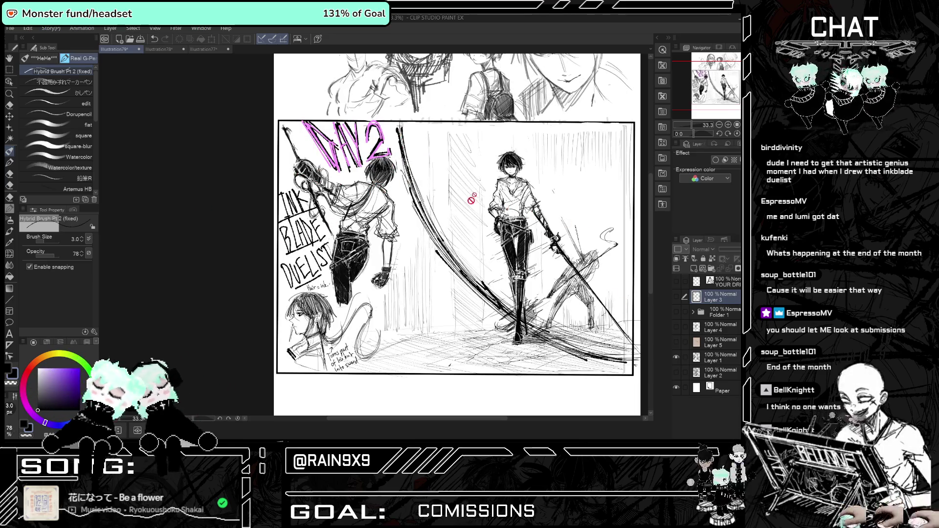
{"action": "left_click", "coordinate": [677, 357]}
Preview and re-hide the shop sketch on Layer 5 and the figure sketch on Layer 4.
{"action": "left_click", "coordinate": [676, 342]}
{"action": "scroll", "coordinate": [457, 161], "scroll_direction": "up", "scroll_amount": 3}
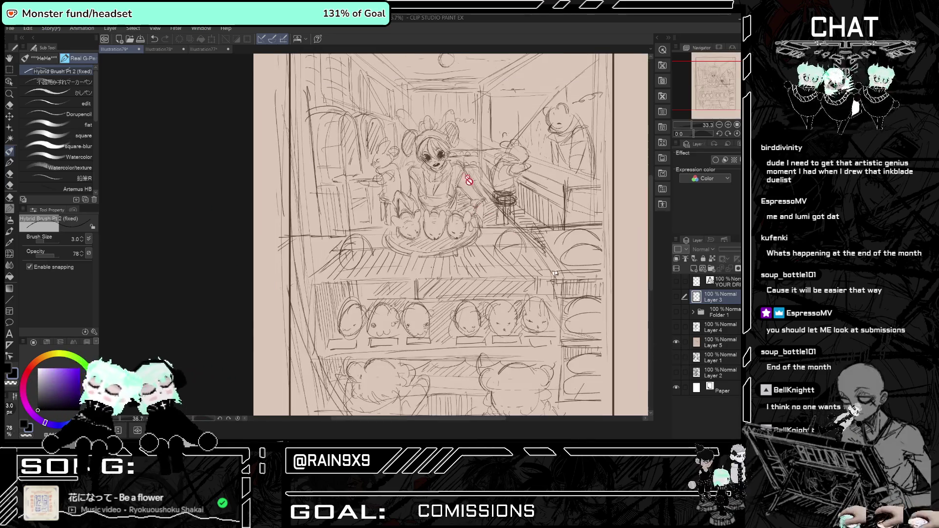
{"action": "scroll", "coordinate": [458, 142], "scroll_direction": "down", "scroll_amount": 2}
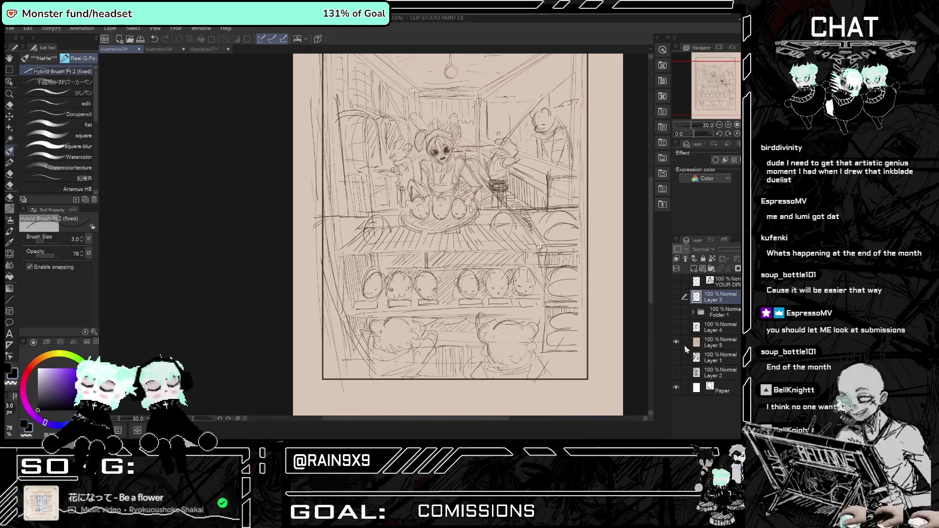
{"action": "left_click", "coordinate": [677, 342]}
{"action": "left_click", "coordinate": [676, 326]}
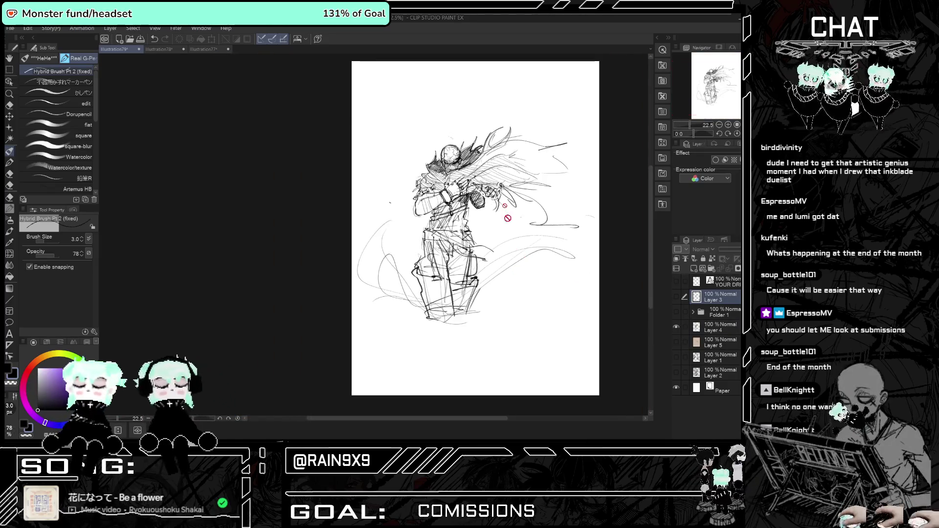
{"action": "scroll", "coordinate": [481, 169], "scroll_direction": "up", "scroll_amount": 2}
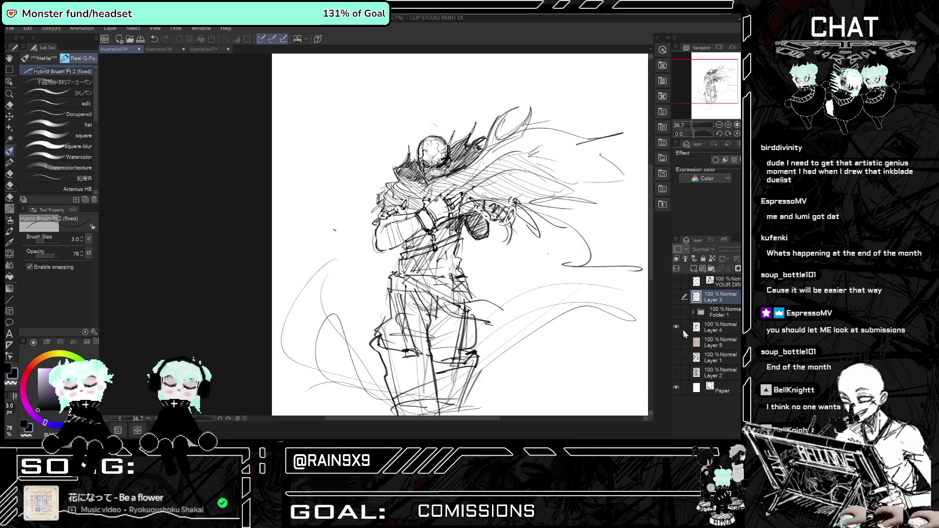
{"action": "left_click", "coordinate": [676, 326]}
Preview and re-hide Folder 1's tower painting, then show Layer 3's figure sketch.
{"action": "left_click", "coordinate": [676, 311]}
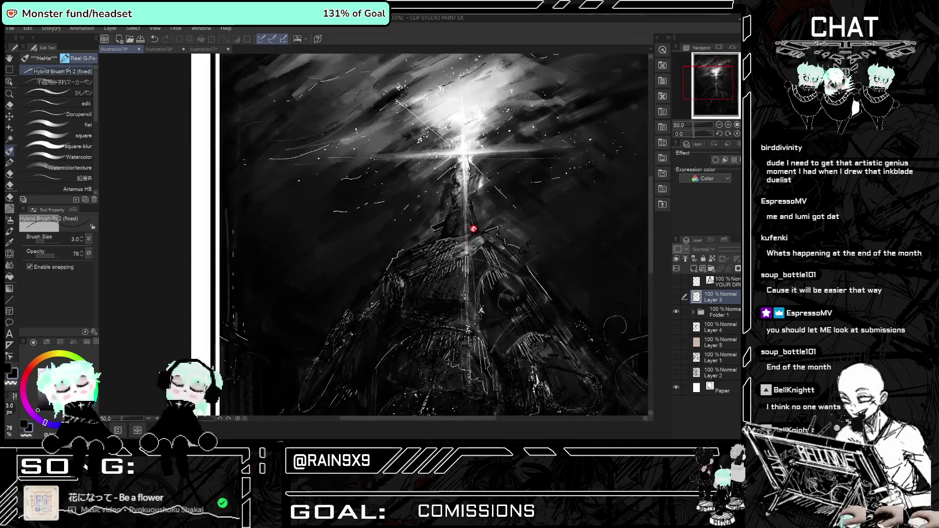
{"action": "scroll", "coordinate": [478, 226], "scroll_direction": "down", "scroll_amount": 3}
{"action": "scroll", "coordinate": [489, 234], "scroll_direction": "up", "scroll_amount": 2}
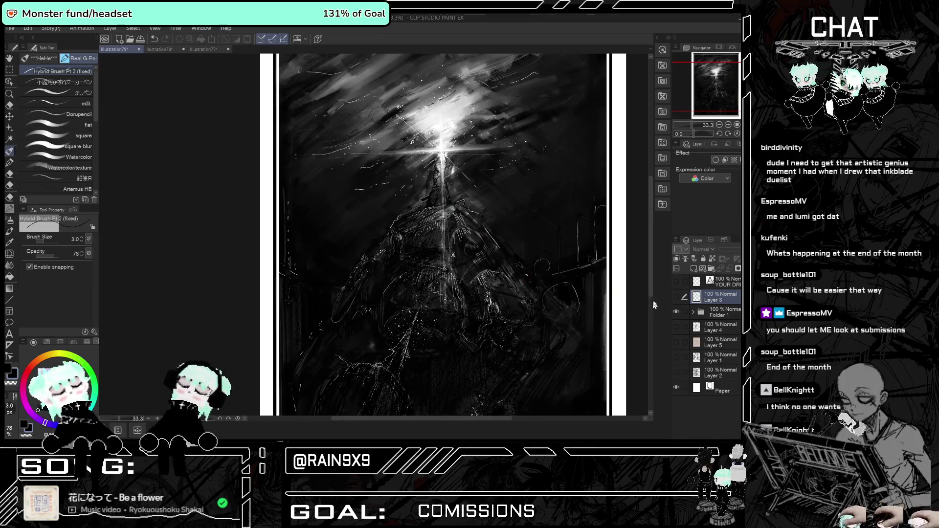
{"action": "left_click", "coordinate": [676, 312]}
{"action": "left_click", "coordinate": [676, 295]}
{"action": "scroll", "coordinate": [462, 245], "scroll_direction": "up", "scroll_amount": 1}
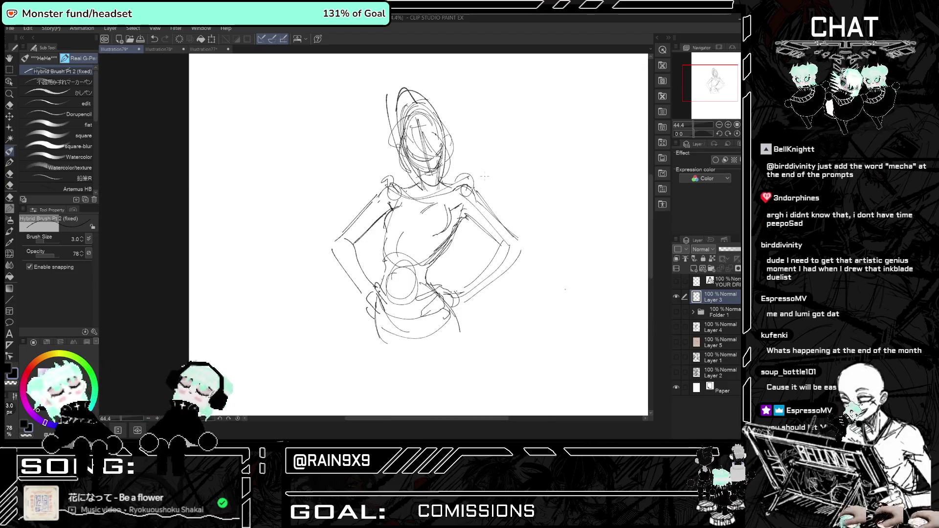
Add a short right-shoulder stroke and two leg lines below the hips.
{"action": "scroll", "coordinate": [467, 163], "scroll_direction": "up", "scroll_amount": 2}
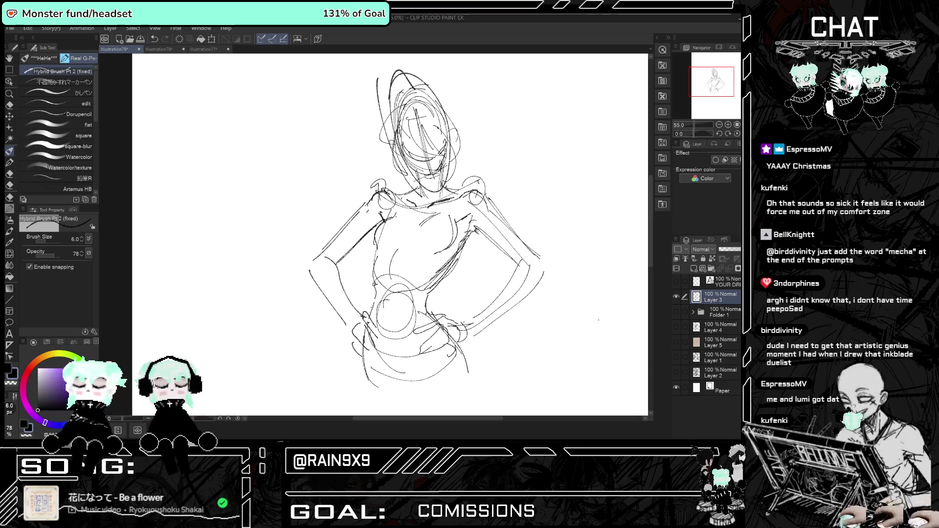
{"action": "left_click_drag", "start_coordinate": [455, 198], "coordinate": [468, 189]}
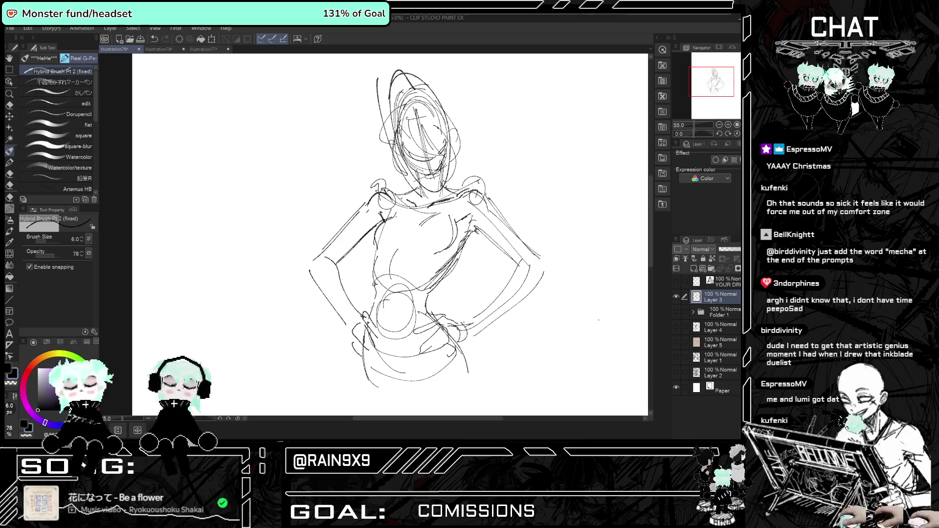
{"action": "scroll", "coordinate": [473, 259], "scroll_direction": "down", "scroll_amount": 5}
{"action": "scroll", "coordinate": [473, 259], "scroll_direction": "up", "scroll_amount": 3}
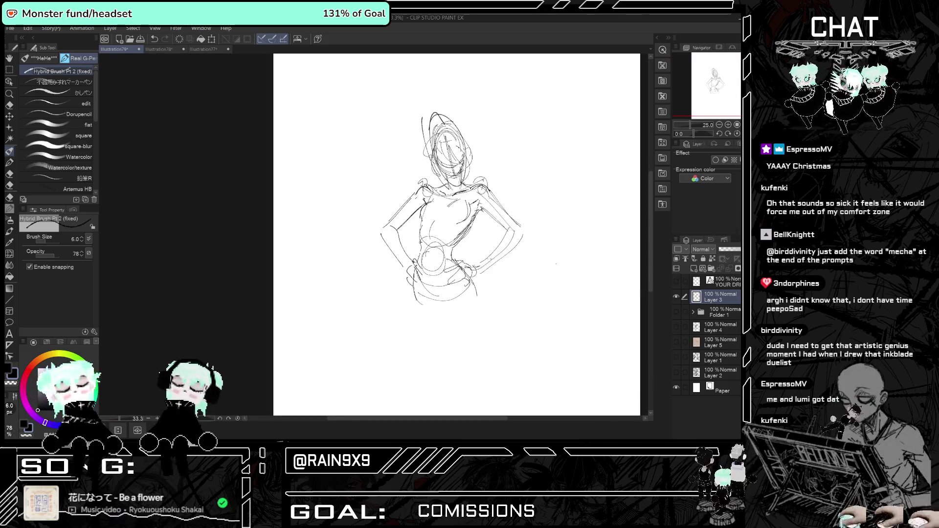
{"action": "left_click_drag", "start_coordinate": [388, 301], "coordinate": [429, 361]}
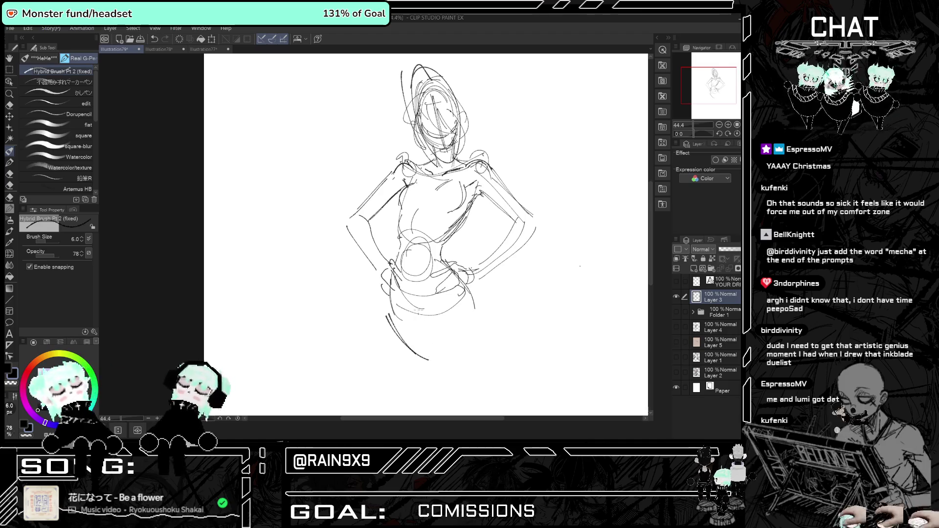
{"action": "left_click_drag", "start_coordinate": [438, 309], "coordinate": [439, 349]}
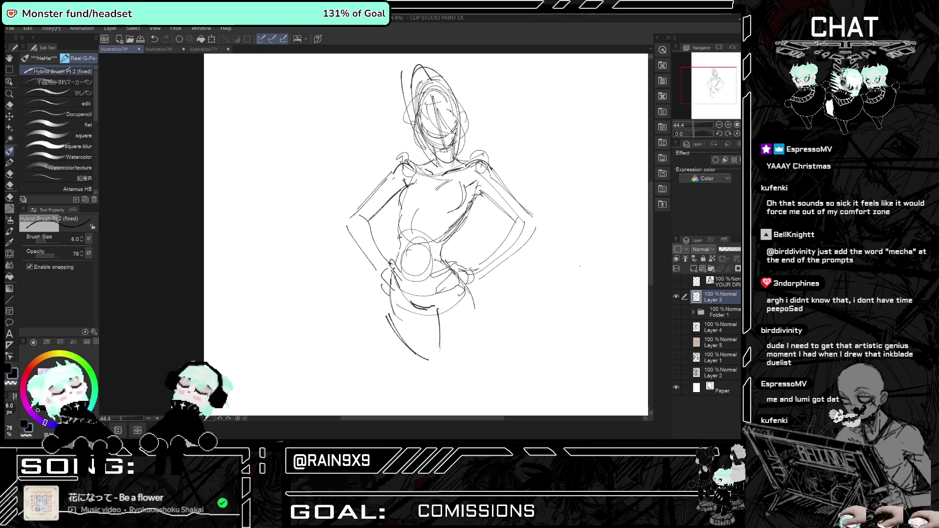
Mirror-check the figure and sketch the line of the right upper arm.
{"action": "scroll", "coordinate": [476, 319], "scroll_direction": "right", "scroll_amount": 3}
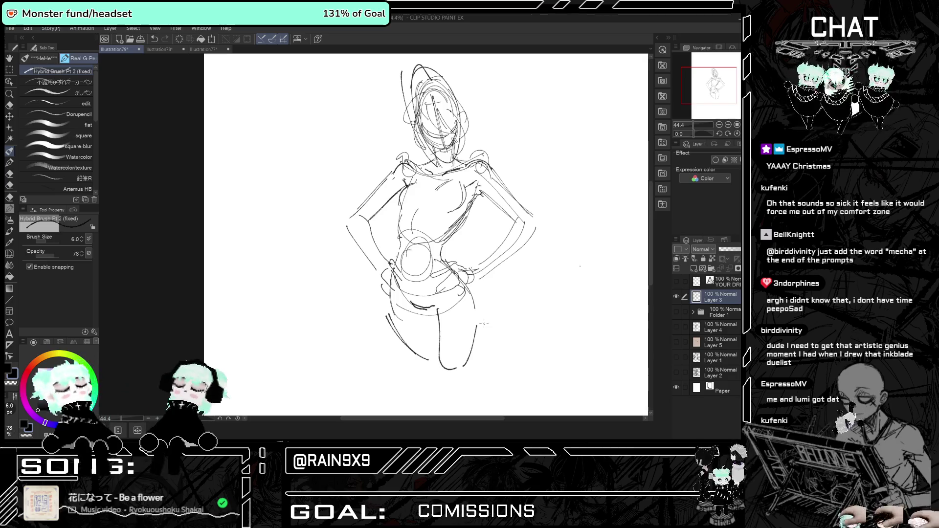
{"action": "key", "text": "h"}
{"action": "key", "text": "h"}
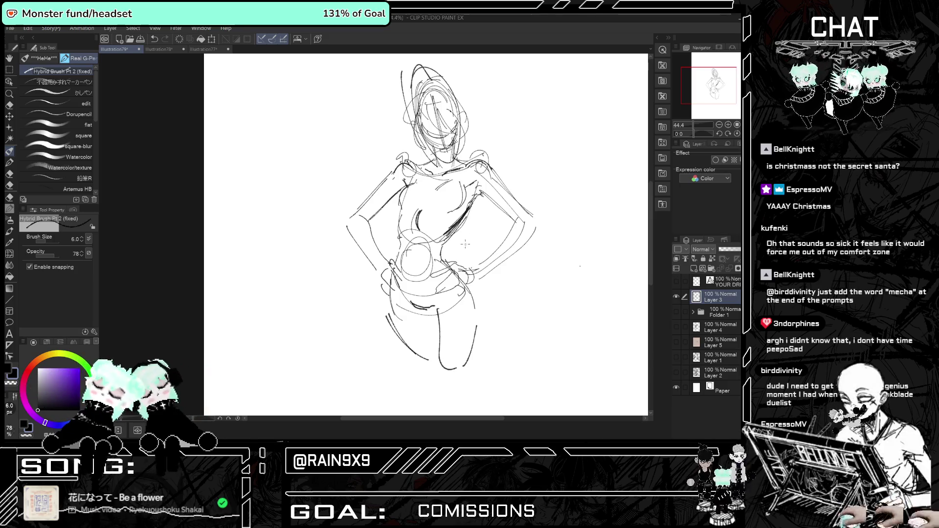
{"action": "left_click_drag", "start_coordinate": [474, 194], "coordinate": [507, 220]}
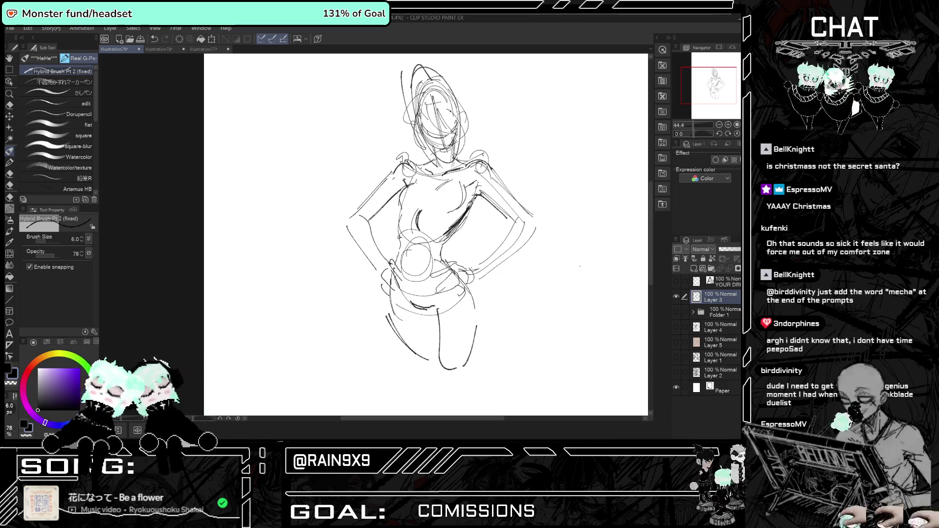
{"action": "mouse_move", "coordinate": [580, 266]}
{"action": "left_mouse_down"}
{"action": "mouse_move", "coordinate": [615, 295]}
{"action": "mouse_move", "coordinate": [580, 267]}
{"action": "left_mouse_up"}
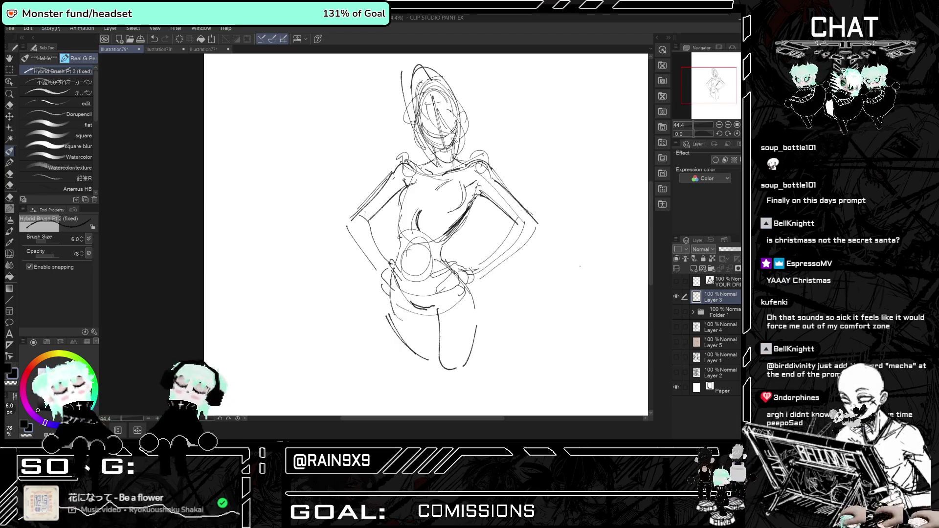
{"action": "scroll", "coordinate": [579, 266], "scroll_direction": "down", "scroll_amount": 2}
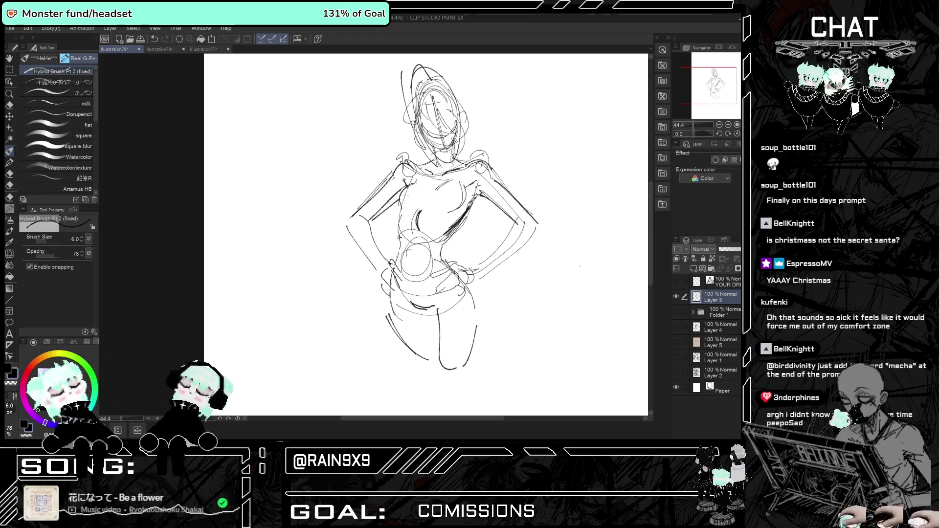
{"action": "scroll", "coordinate": [414, 213], "scroll_direction": "up", "scroll_amount": 2}
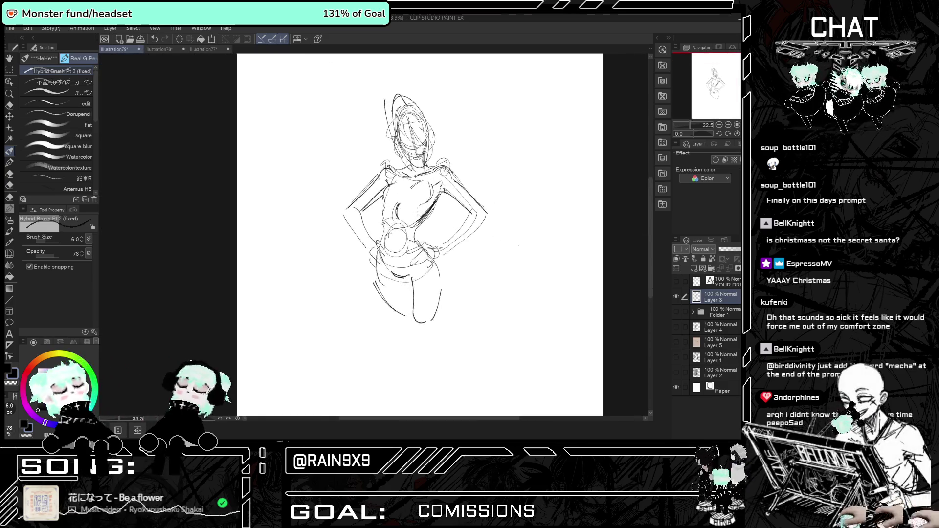
Add a final torso stroke, then fade the head, torso, arm and leg lines with a smaller Soft eraser.
{"action": "left_click_drag", "start_coordinate": [388, 248], "coordinate": [391, 260]}
{"action": "key", "text": "h"}
{"action": "key", "text": "h"}
{"action": "key", "text": "h"}
{"action": "key", "text": "h"}
{"action": "key", "text": "e"}
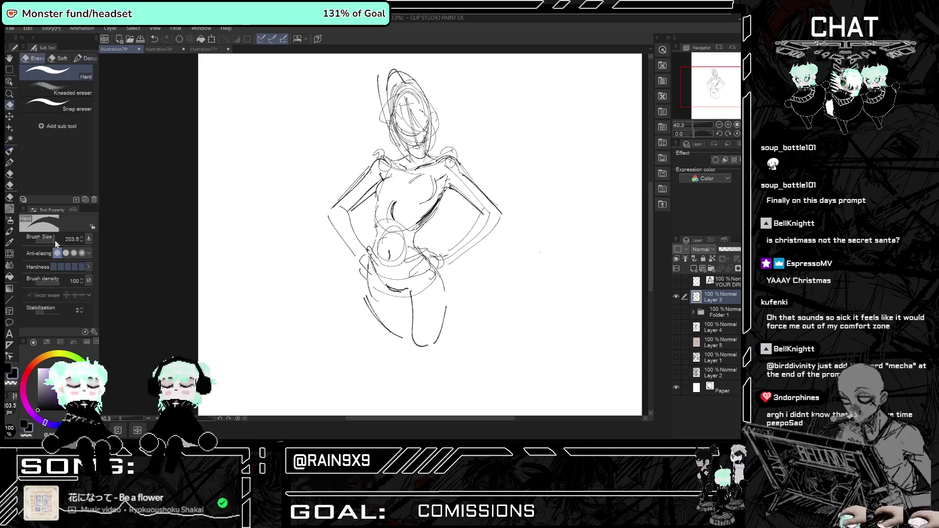
{"action": "left_click_drag", "start_coordinate": [58, 242], "coordinate": [54, 235]}
{"action": "left_click", "coordinate": [62, 58]}
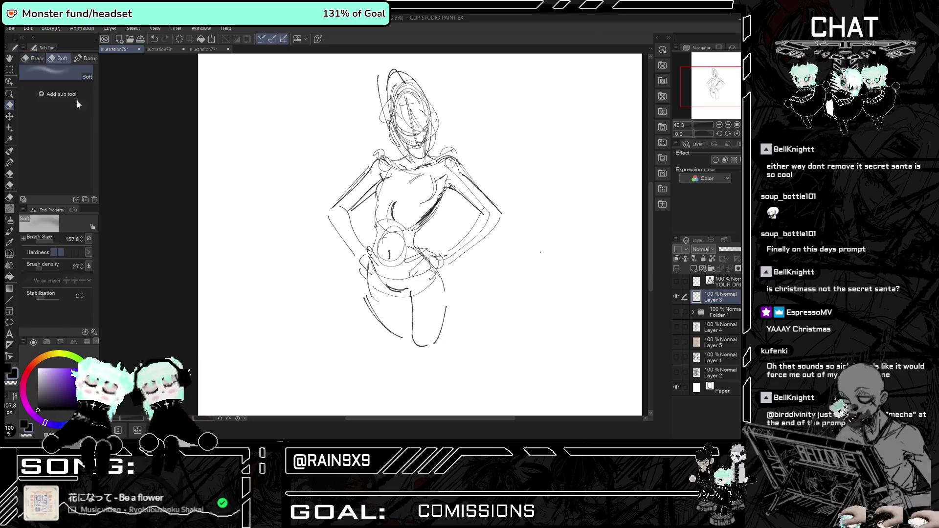
{"action": "left_click_drag", "start_coordinate": [59, 243], "coordinate": [56, 240]}
{"action": "mouse_move", "coordinate": [401, 113]}
{"action": "left_mouse_down"}
{"action": "mouse_move", "coordinate": [401, 147]}
{"action": "mouse_move", "coordinate": [371, 195]}
{"action": "mouse_move", "coordinate": [431, 237]}
{"action": "left_mouse_up"}
{"action": "mouse_move", "coordinate": [430, 198]}
{"action": "left_mouse_down"}
{"action": "mouse_move", "coordinate": [409, 314]}
{"action": "mouse_move", "coordinate": [357, 136]}
{"action": "mouse_move", "coordinate": [492, 283]}
{"action": "mouse_move", "coordinate": [480, 275]}
{"action": "mouse_move", "coordinate": [397, 327]}
{"action": "mouse_move", "coordinate": [426, 101]}
{"action": "mouse_move", "coordinate": [398, 352]}
{"action": "mouse_move", "coordinate": [359, 275]}
{"action": "mouse_move", "coordinate": [424, 71]}
{"action": "mouse_move", "coordinate": [363, 89]}
{"action": "mouse_move", "coordinate": [401, 318]}
{"action": "mouse_move", "coordinate": [425, 205]}
{"action": "mouse_move", "coordinate": [398, 127]}
{"action": "mouse_move", "coordinate": [411, 90]}
{"action": "mouse_move", "coordinate": [347, 231]}
{"action": "left_mouse_up"}
{"action": "left_click", "coordinate": [9, 151]}
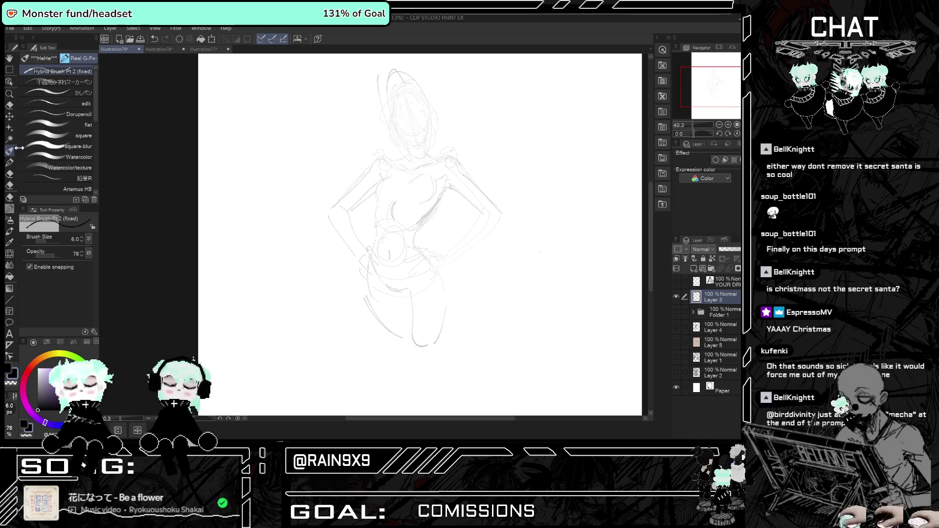
Ink both sides of the neck and the collarbone line in dark strokes.
{"action": "scroll", "coordinate": [424, 145], "scroll_direction": "down", "scroll_amount": 1}
{"action": "scroll", "coordinate": [425, 146], "scroll_direction": "up", "scroll_amount": 3}
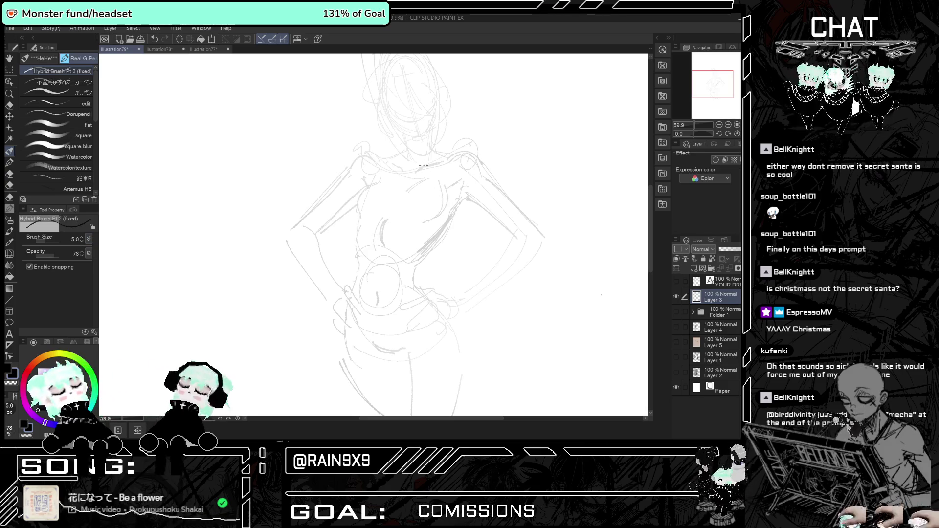
{"action": "scroll", "coordinate": [423, 166], "scroll_direction": "down", "scroll_amount": 3}
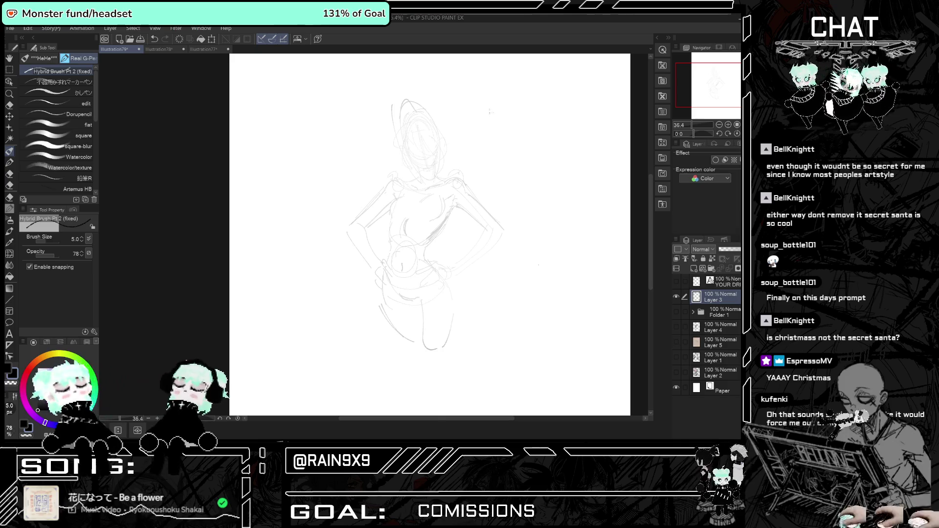
{"action": "scroll", "coordinate": [478, 117], "scroll_direction": "up", "scroll_amount": 5}
{"action": "scroll", "coordinate": [447, 130], "scroll_direction": "up", "scroll_amount": 1}
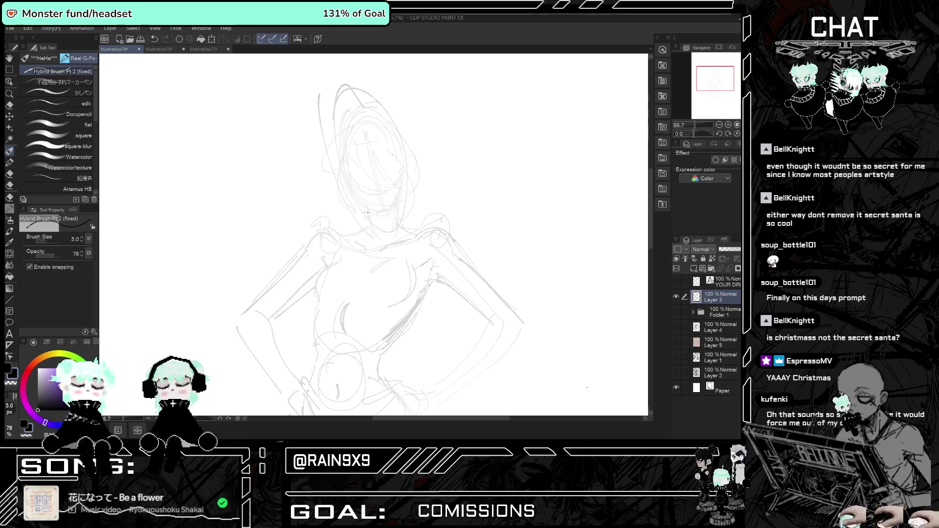
{"action": "mouse_move", "coordinate": [367, 208]}
{"action": "left_mouse_down"}
{"action": "mouse_move", "coordinate": [370, 226]}
{"action": "mouse_move", "coordinate": [399, 226]}
{"action": "left_mouse_up"}
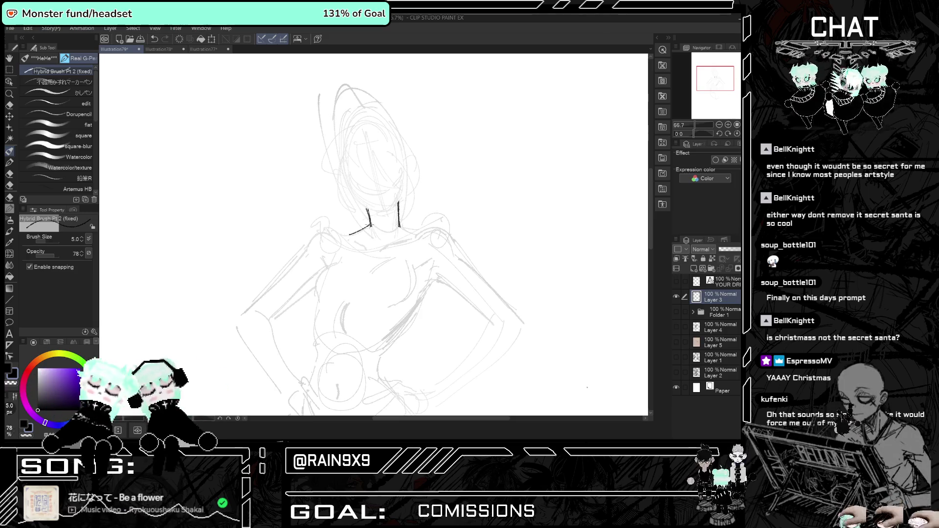
{"action": "mouse_move", "coordinate": [397, 206]}
{"action": "left_mouse_down"}
{"action": "mouse_move", "coordinate": [393, 231]}
{"action": "mouse_move", "coordinate": [366, 247]}
{"action": "left_mouse_up"}
{"action": "scroll", "coordinate": [380, 161], "scroll_direction": "up", "scroll_amount": 2}
{"action": "scroll", "coordinate": [378, 211], "scroll_direction": "up", "scroll_amount": 2}
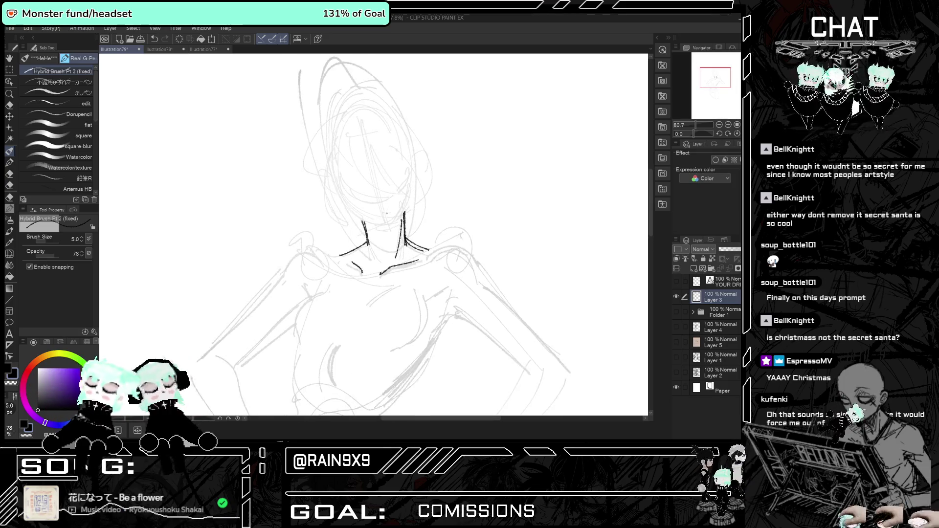
{"action": "left_click_drag", "start_coordinate": [369, 213], "coordinate": [400, 198]}
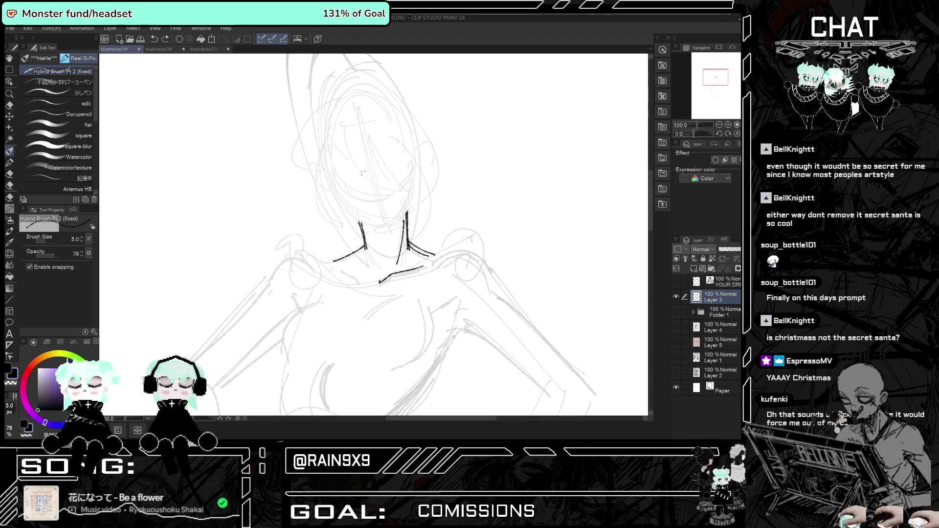
Draw the right eye's curve and short lash strokes, undoing the unwanted eye strokes.
{"action": "left_click", "coordinate": [159, 40]}
{"action": "mouse_move", "coordinate": [418, 160]}
{"action": "left_mouse_down"}
{"action": "mouse_move", "coordinate": [426, 171]}
{"action": "mouse_move", "coordinate": [402, 171]}
{"action": "mouse_move", "coordinate": [406, 186]}
{"action": "mouse_move", "coordinate": [394, 191]}
{"action": "left_mouse_up"}
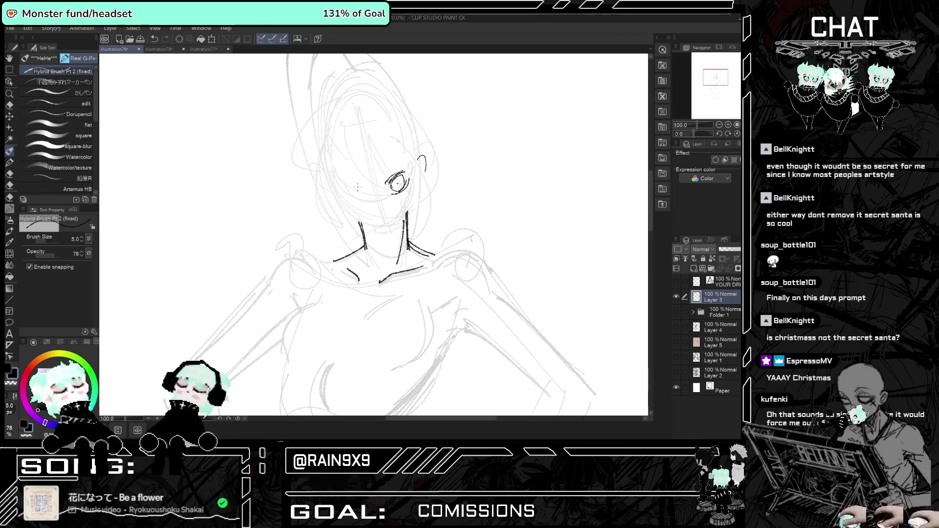
{"action": "key", "text": "ctrl+z"}
{"action": "key", "text": "ctrl+z"}
{"action": "key", "text": "ctrl+z"}
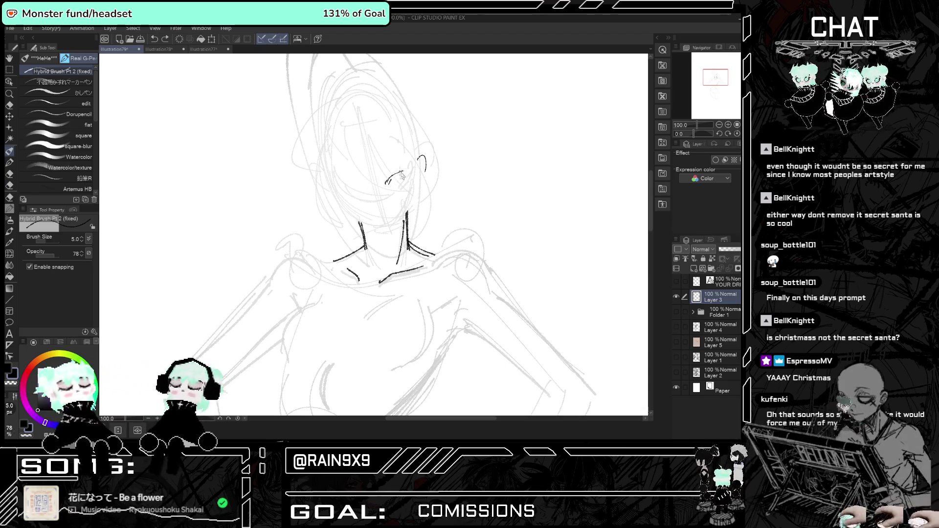
{"action": "left_click_drag", "start_coordinate": [391, 170], "coordinate": [390, 177]}
Ink the right eye's lashes, outline the left eye, and draw hair strands framing the face.
{"action": "mouse_move", "coordinate": [397, 169]}
{"action": "left_mouse_down"}
{"action": "mouse_move", "coordinate": [393, 179]}
{"action": "mouse_move", "coordinate": [409, 168]}
{"action": "mouse_move", "coordinate": [401, 186]}
{"action": "left_mouse_up"}
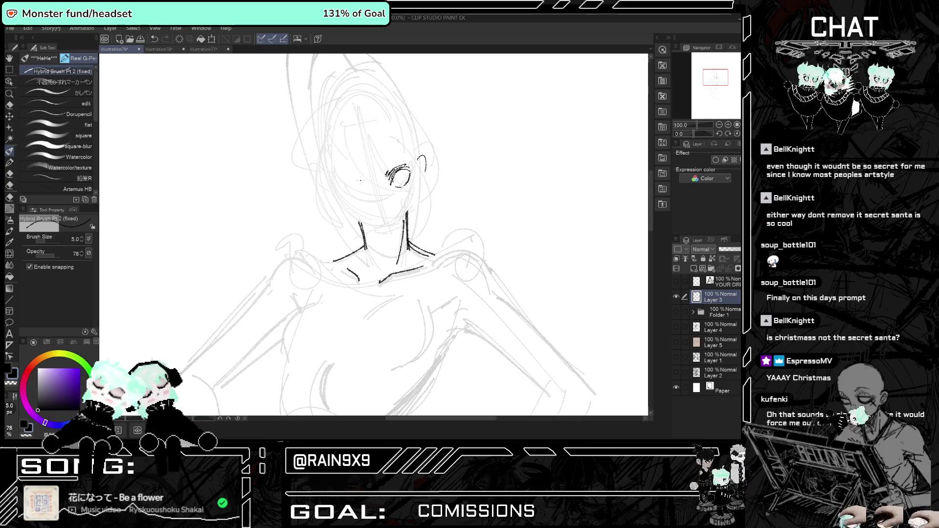
{"action": "left_click_drag", "start_coordinate": [346, 175], "coordinate": [384, 215]}
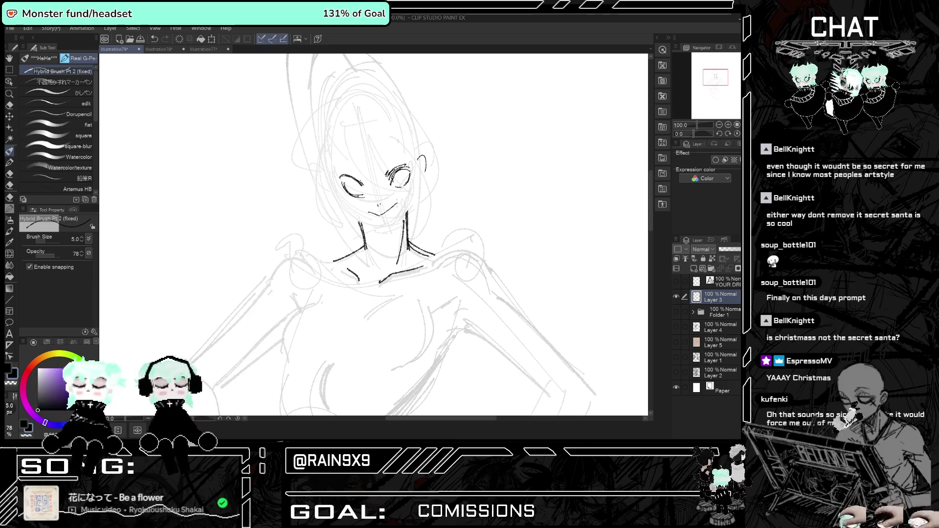
{"action": "scroll", "coordinate": [362, 211], "scroll_direction": "down", "scroll_amount": 5}
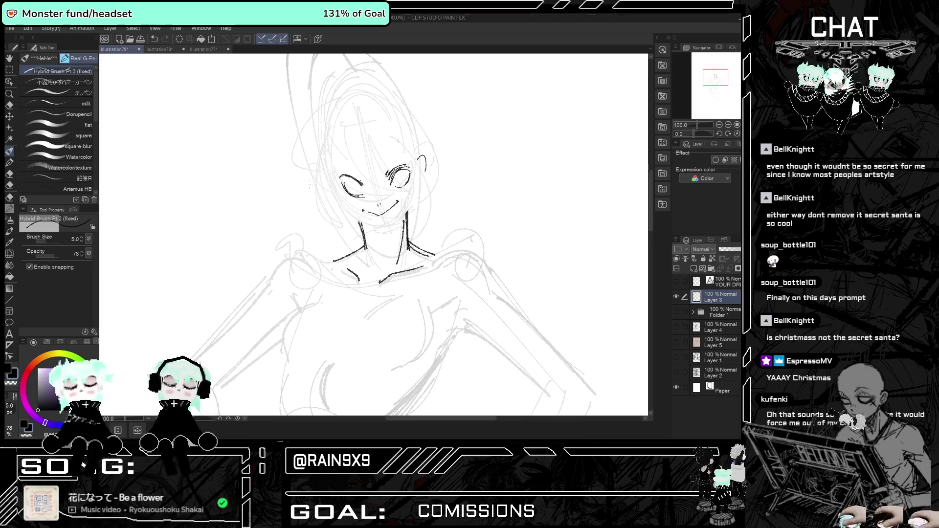
{"action": "scroll", "coordinate": [328, 143], "scroll_direction": "up", "scroll_amount": 3}
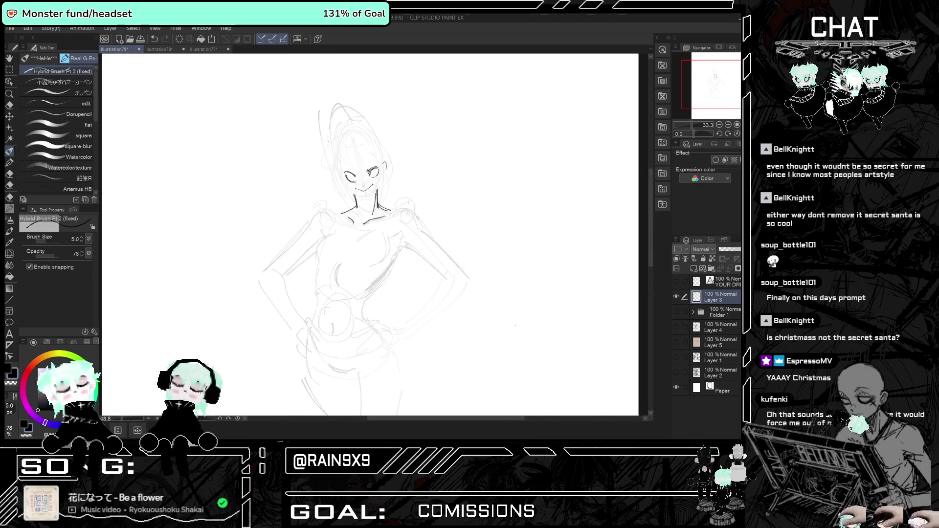
{"action": "scroll", "coordinate": [356, 126], "scroll_direction": "up", "scroll_amount": 1}
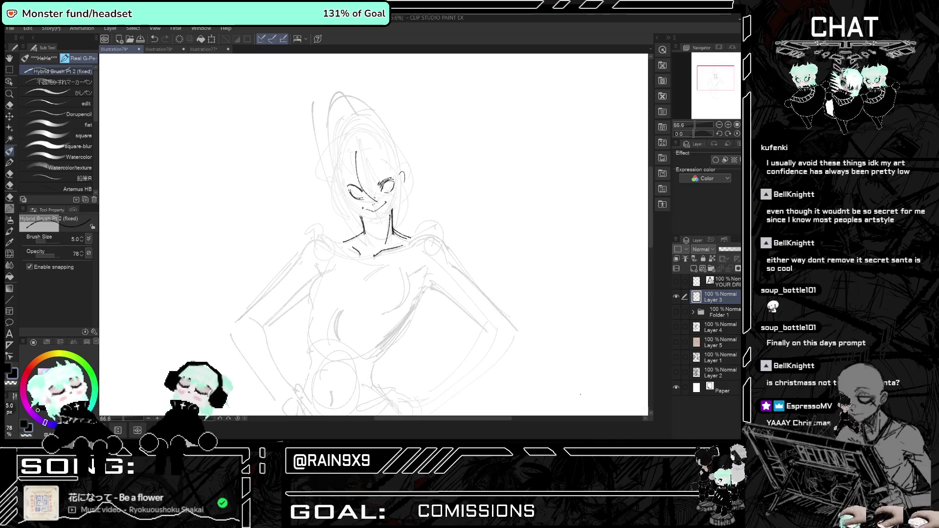
{"action": "mouse_move", "coordinate": [376, 161]}
{"action": "left_mouse_down"}
{"action": "mouse_move", "coordinate": [399, 203]}
{"action": "mouse_move", "coordinate": [345, 218]}
{"action": "left_mouse_up"}
Add detail strokes around both eyes, undo a stray stroke, and redraw the lower face and chin line.
{"action": "scroll", "coordinate": [372, 186], "scroll_direction": "up", "scroll_amount": 2}
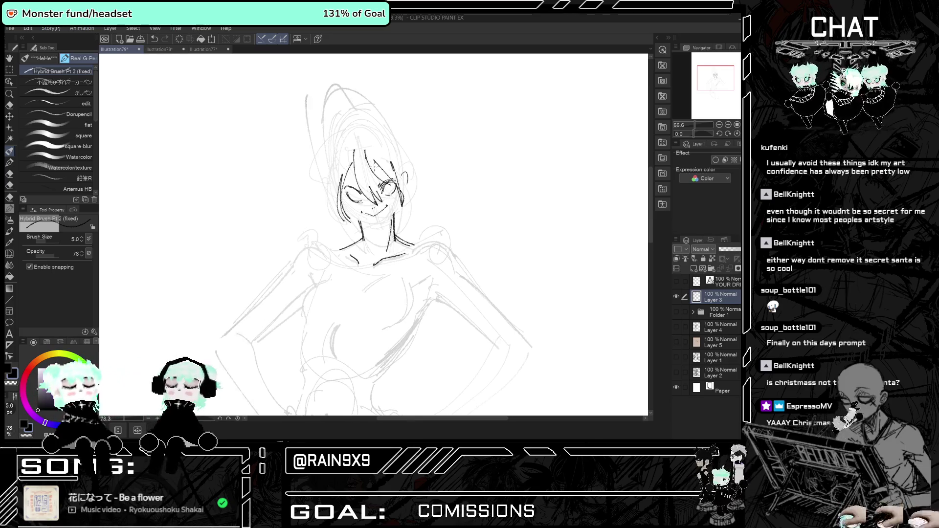
{"action": "left_click_drag", "start_coordinate": [353, 188], "coordinate": [342, 205]}
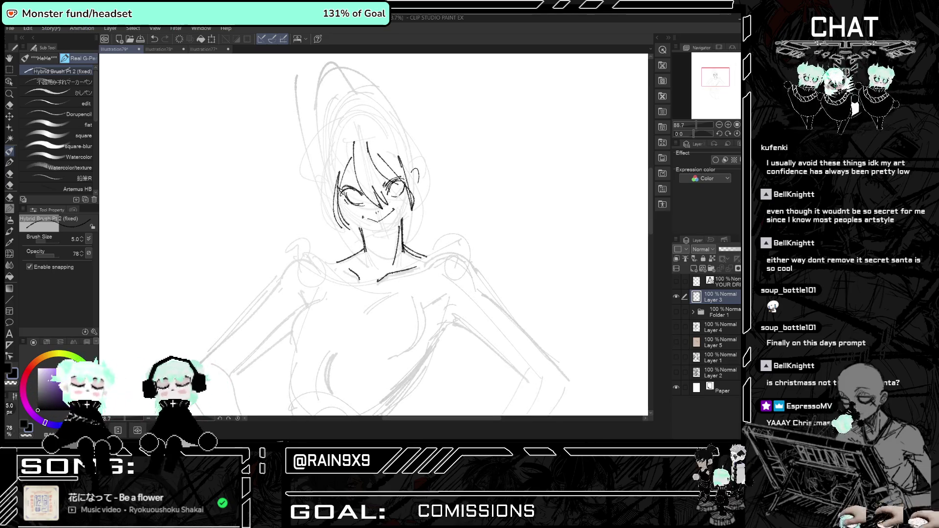
{"action": "left_click_drag", "start_coordinate": [394, 187], "coordinate": [405, 200]}
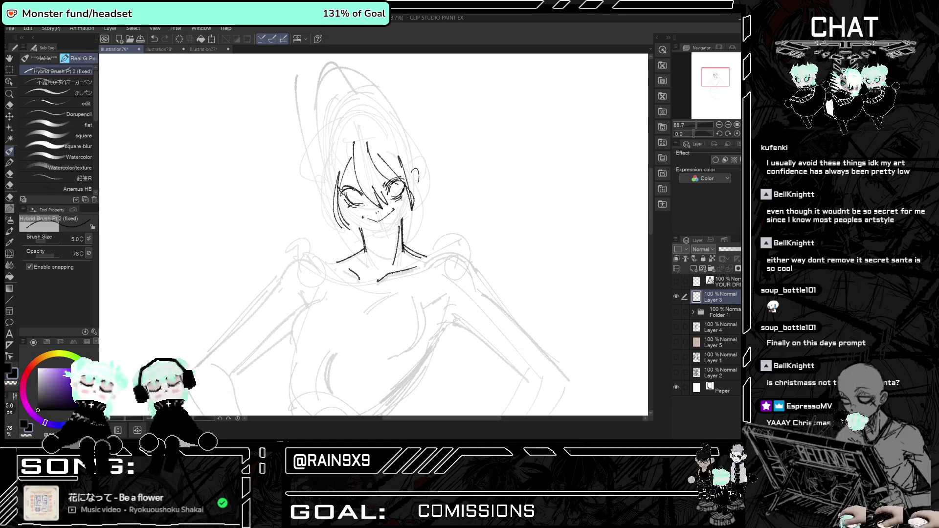
{"action": "mouse_move", "coordinate": [346, 185]}
{"action": "left_mouse_down"}
{"action": "mouse_move", "coordinate": [357, 179]}
{"action": "mouse_move", "coordinate": [338, 215]}
{"action": "left_mouse_up"}
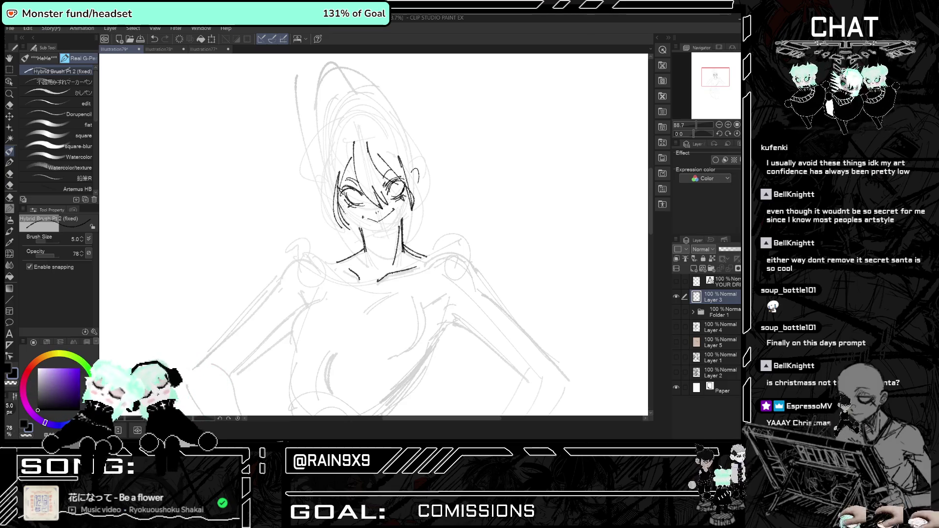
{"action": "key", "text": "ctrl+z"}
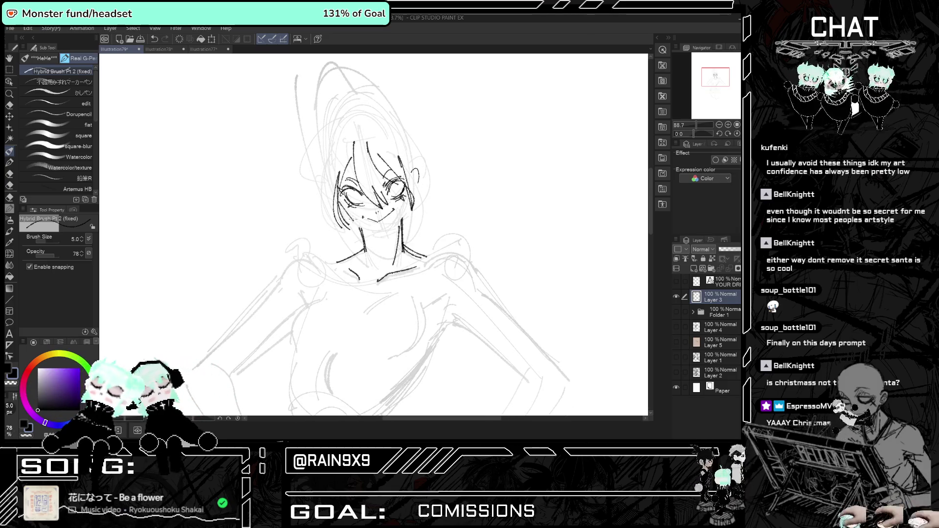
{"action": "mouse_move", "coordinate": [363, 217]}
{"action": "left_mouse_down"}
{"action": "mouse_move", "coordinate": [396, 234]}
{"action": "mouse_move", "coordinate": [396, 223]}
{"action": "left_mouse_up"}
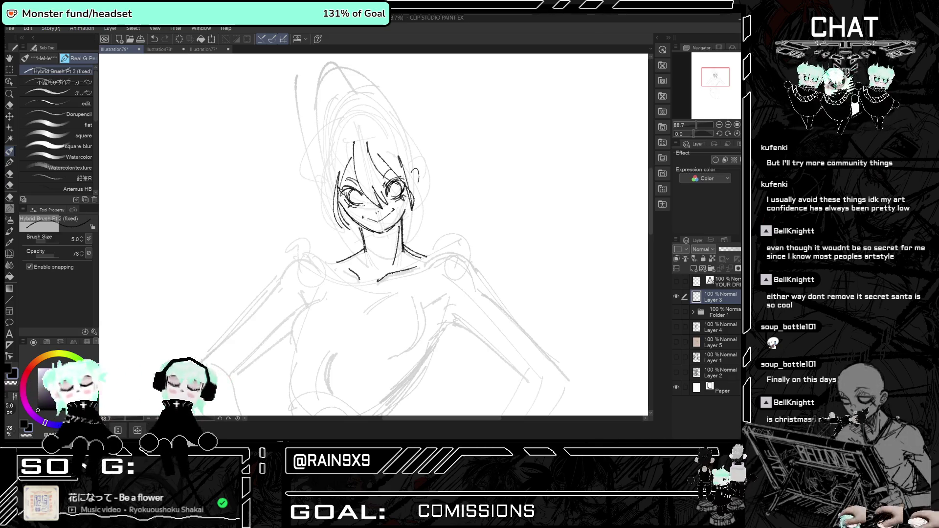
{"action": "key", "text": "ctrl+minus"}
{"action": "key", "text": "ctrl+minus"}
{"action": "key", "text": "ctrl+minus"}
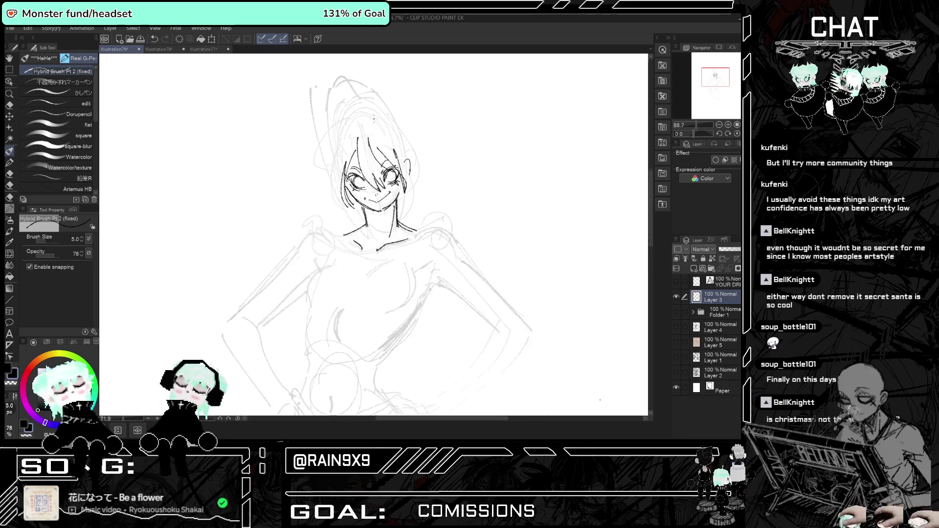
{"action": "scroll", "coordinate": [394, 136], "scroll_direction": "up", "scroll_amount": 1}
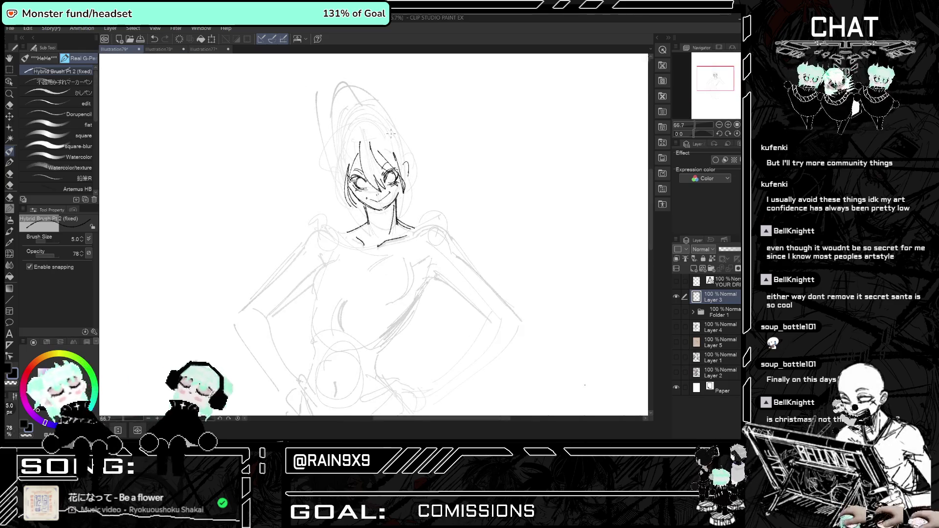
Select the girl's whole head with a freehand selection.
{"action": "left_click", "coordinate": [9, 70]}
{"action": "left_click_drag", "start_coordinate": [322, 171], "coordinate": [345, 210]}
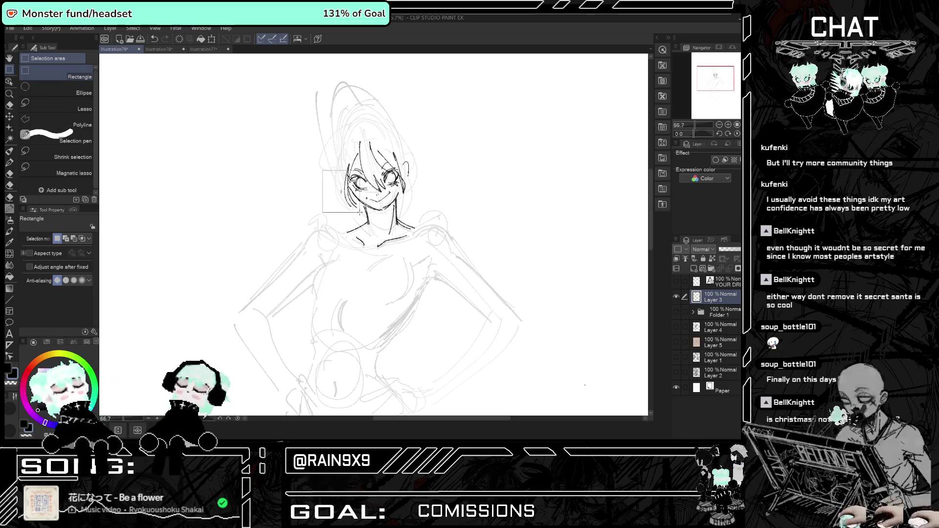
{"action": "left_click", "coordinate": [345, 210]}
{"action": "left_click", "coordinate": [64, 104]}
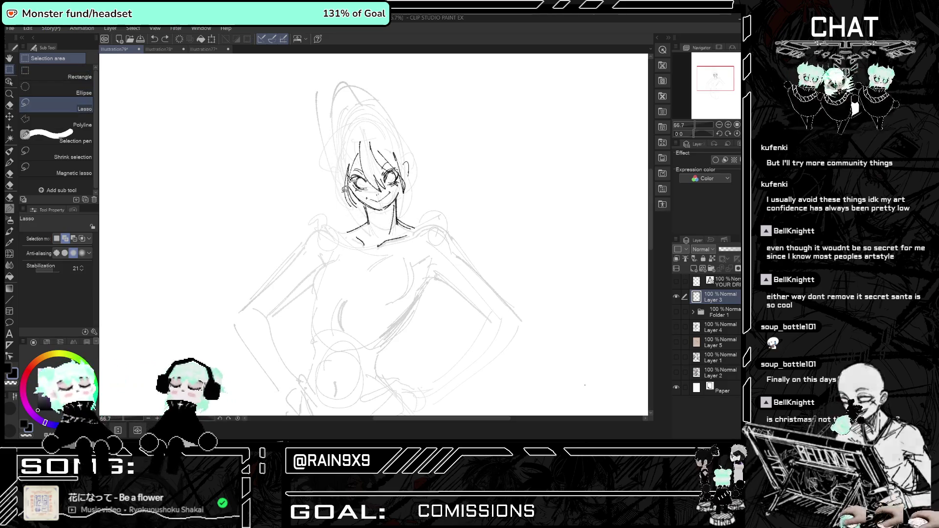
{"action": "mouse_move", "coordinate": [366, 201]}
{"action": "left_mouse_down"}
{"action": "mouse_move", "coordinate": [393, 215]}
{"action": "mouse_move", "coordinate": [430, 162]}
{"action": "left_mouse_up"}
Enlarge the selected head to about 119%, shift it slightly down-right, and commit the transform.
{"action": "key", "text": "ctrl+t"}
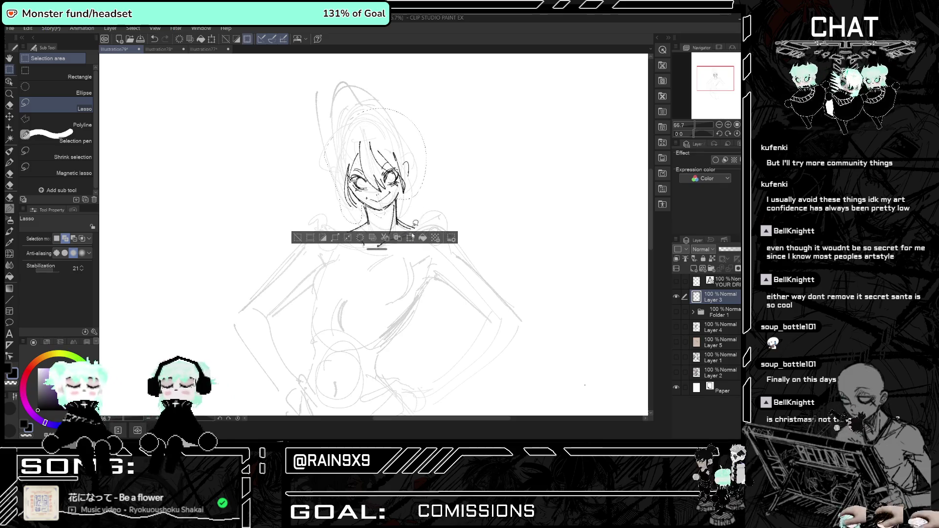
{"action": "mouse_move", "coordinate": [426, 108]}
{"action": "left_mouse_down"}
{"action": "mouse_move", "coordinate": [442, 89]}
{"action": "mouse_move", "coordinate": [434, 85]}
{"action": "left_mouse_up"}
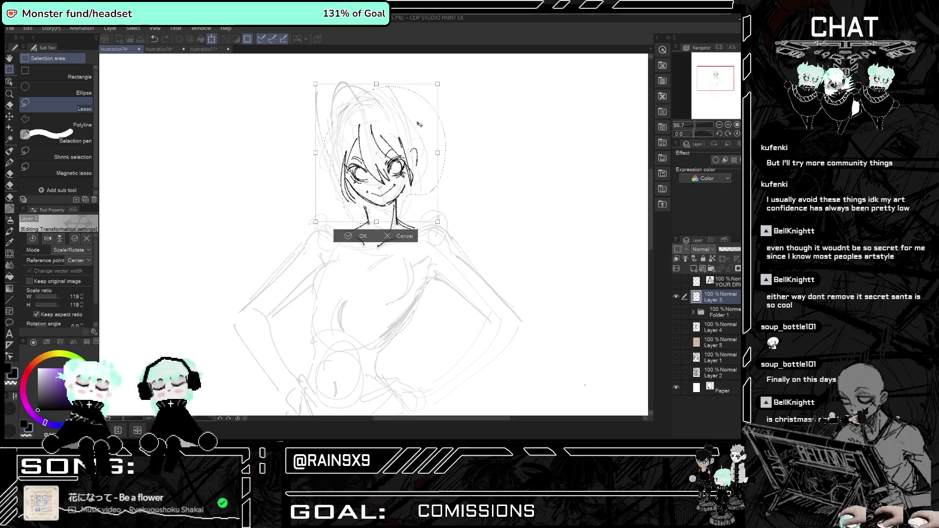
{"action": "left_click_drag", "start_coordinate": [416, 126], "coordinate": [418, 127]}
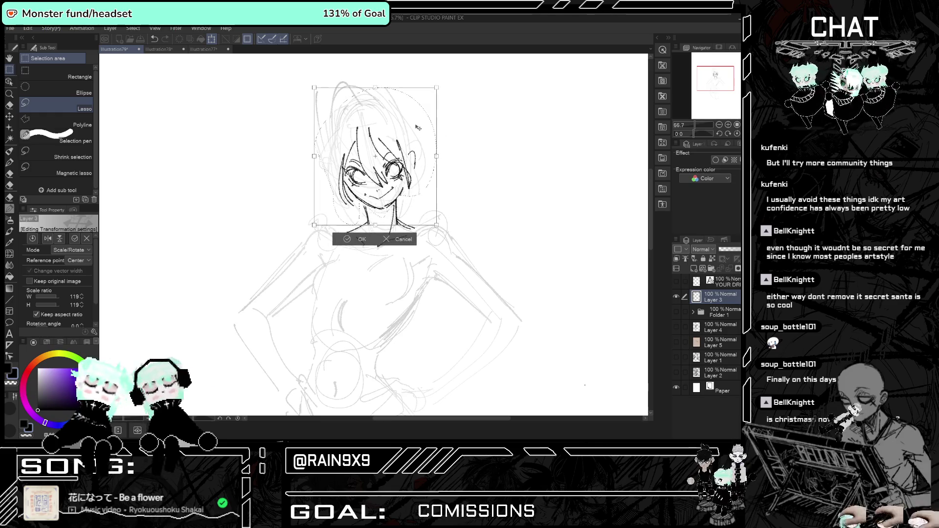
{"action": "scroll", "coordinate": [418, 127], "scroll_direction": "down", "scroll_amount": 4}
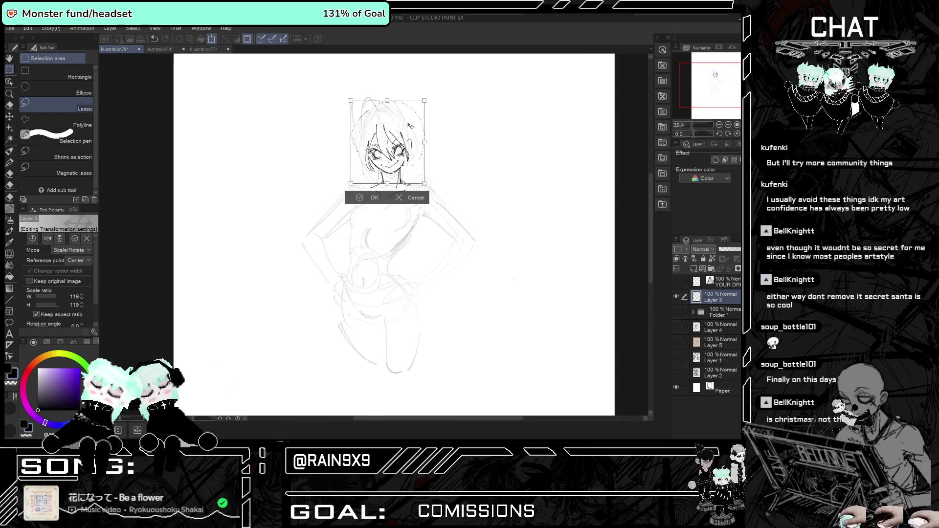
{"action": "key", "text": "Return"}
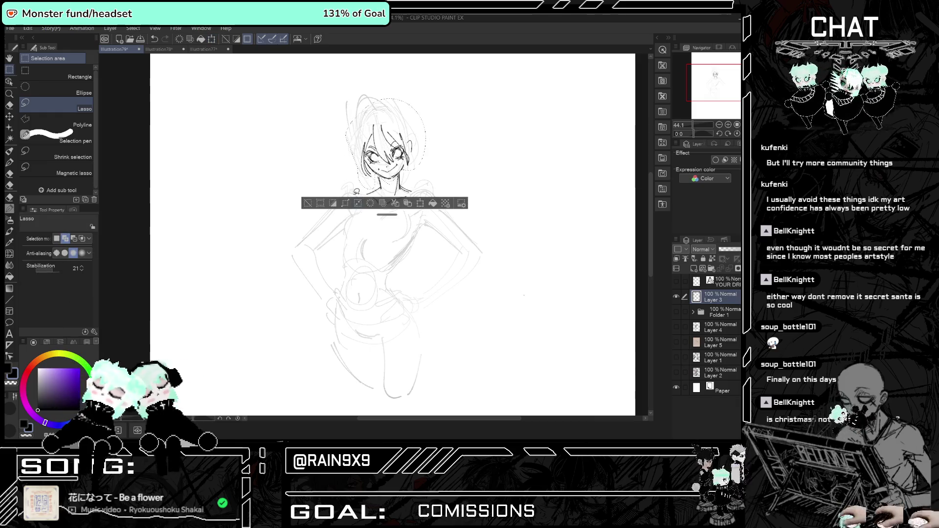
{"action": "left_click", "coordinate": [7, 152]}
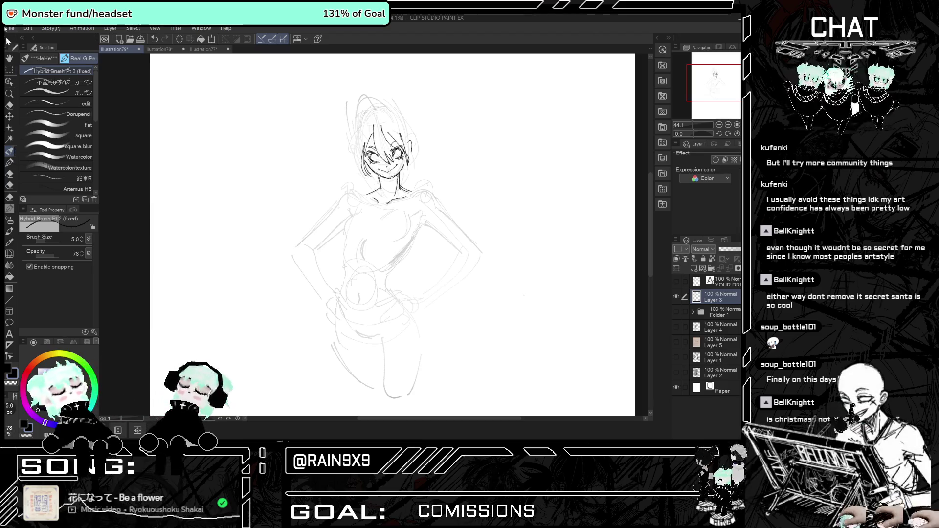
{"action": "key", "text": "alt+Tab"}
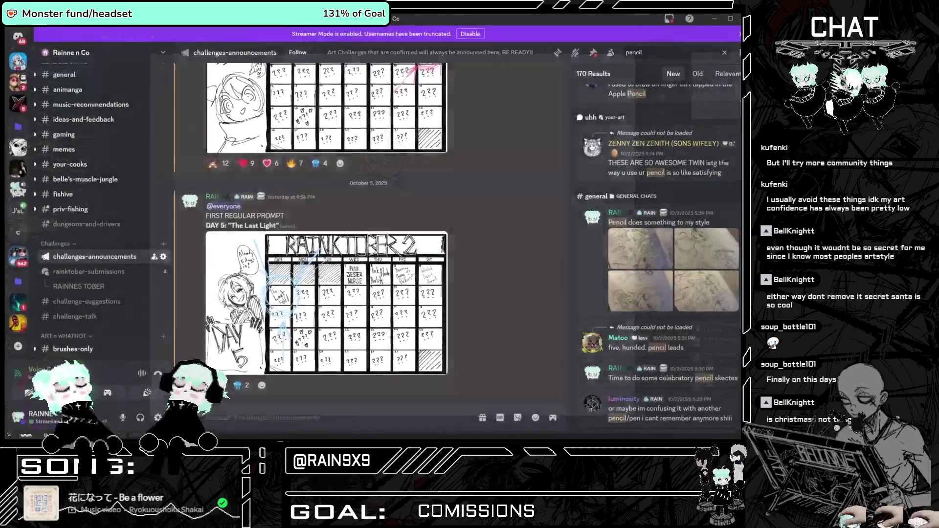
Return from Discord to the Clip Studio Paint sketch canvas.
{"action": "key", "text": "alt+Tab"}
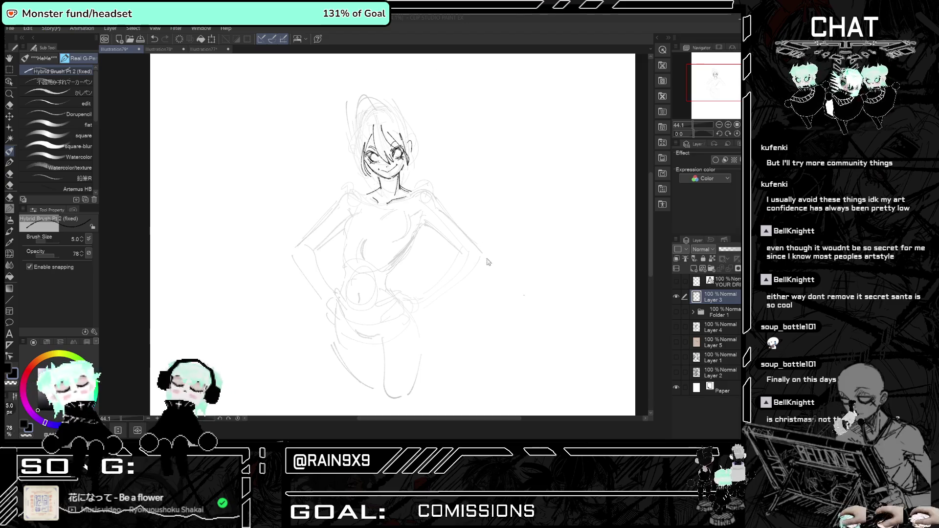
Ink the off-shoulder neckline across the chest and the top edge of the right sleeve.
{"action": "key", "text": "ctrl+minus"}
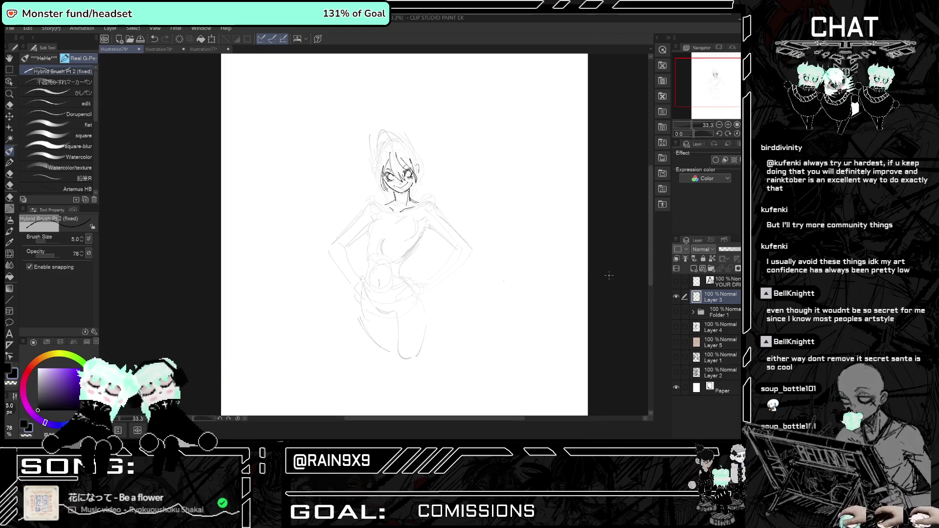
{"action": "key", "text": "ctrl+plus"}
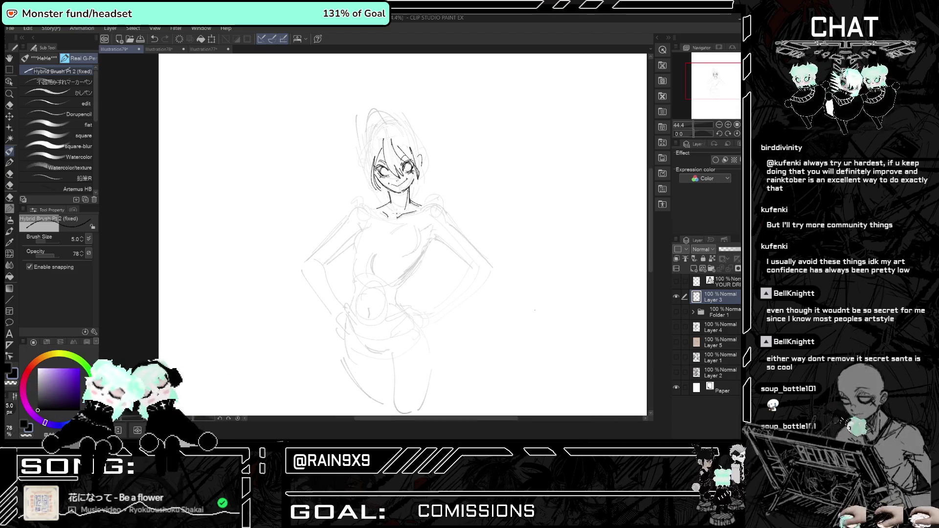
{"action": "left_click_drag", "start_coordinate": [362, 228], "coordinate": [334, 231]}
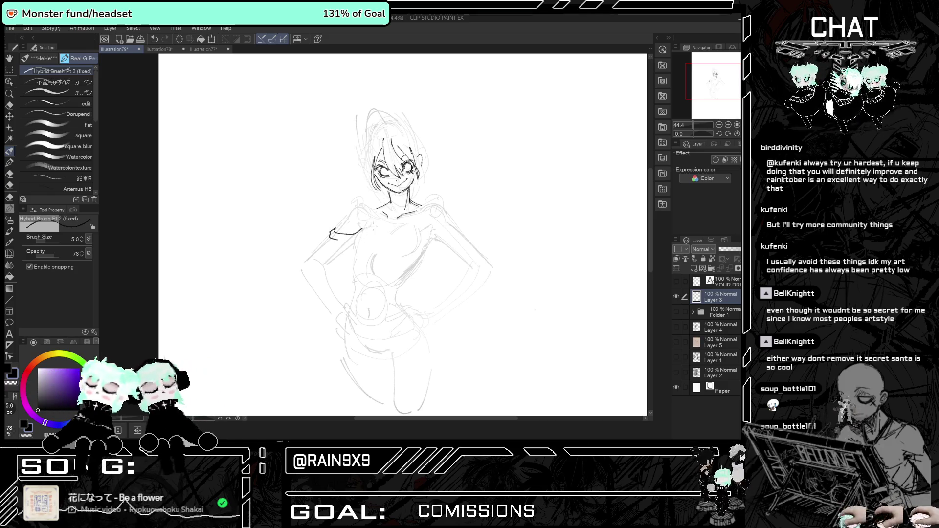
{"action": "left_click_drag", "start_coordinate": [365, 225], "coordinate": [418, 231]}
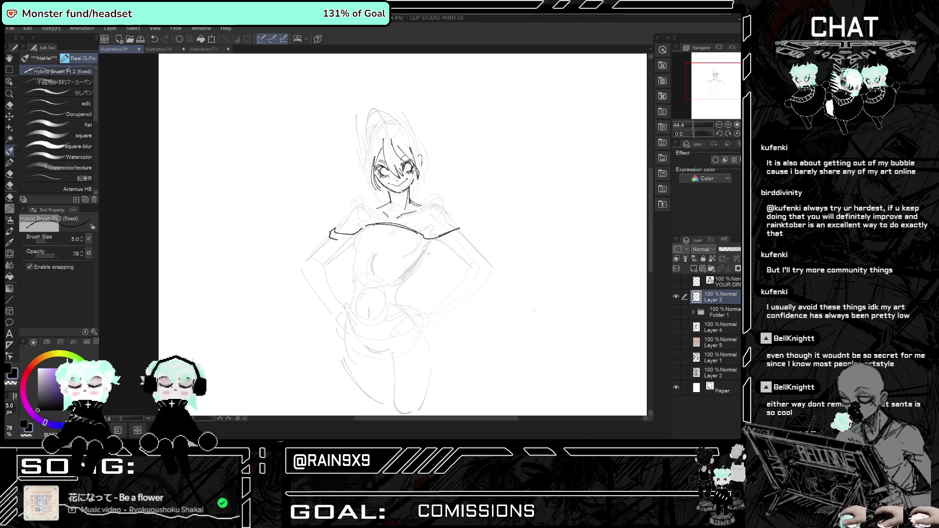
{"action": "left_click_drag", "start_coordinate": [426, 254], "coordinate": [466, 240]}
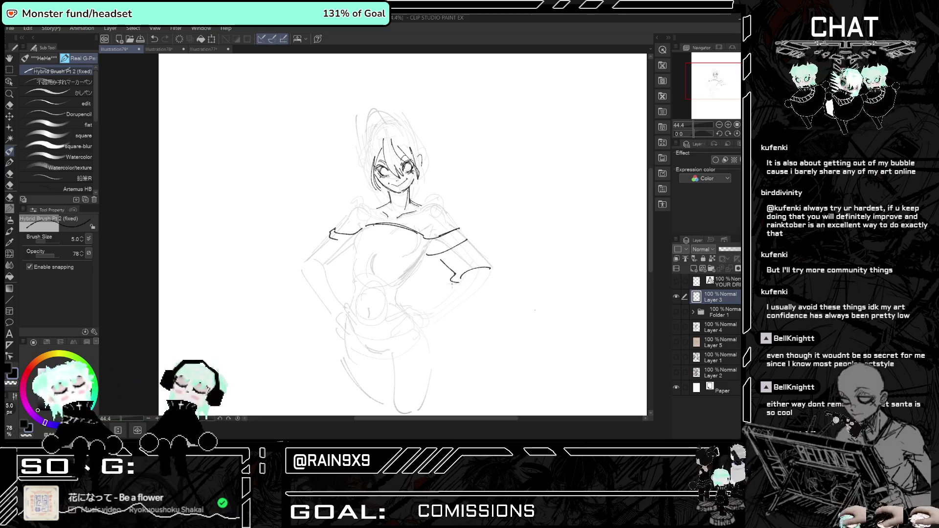
Ink the right arm, hand and sleeve, then the left sleeve and left hand, undoing the last stroke.
{"action": "mouse_move", "coordinate": [457, 284]}
{"action": "left_mouse_down"}
{"action": "mouse_move", "coordinate": [423, 306]}
{"action": "mouse_move", "coordinate": [421, 335]}
{"action": "left_mouse_up"}
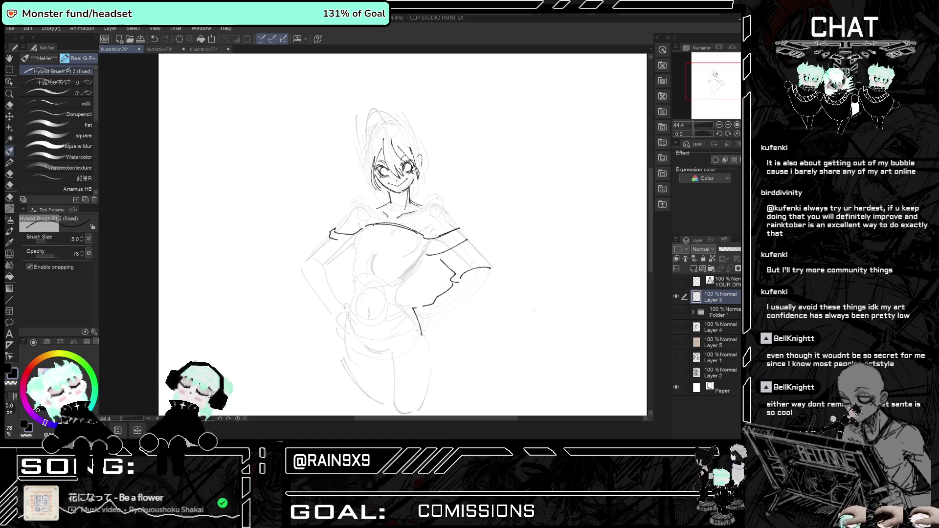
{"action": "mouse_move", "coordinate": [462, 279]}
{"action": "left_mouse_down"}
{"action": "mouse_move", "coordinate": [438, 301]}
{"action": "mouse_move", "coordinate": [433, 334]}
{"action": "mouse_move", "coordinate": [442, 332]}
{"action": "left_mouse_up"}
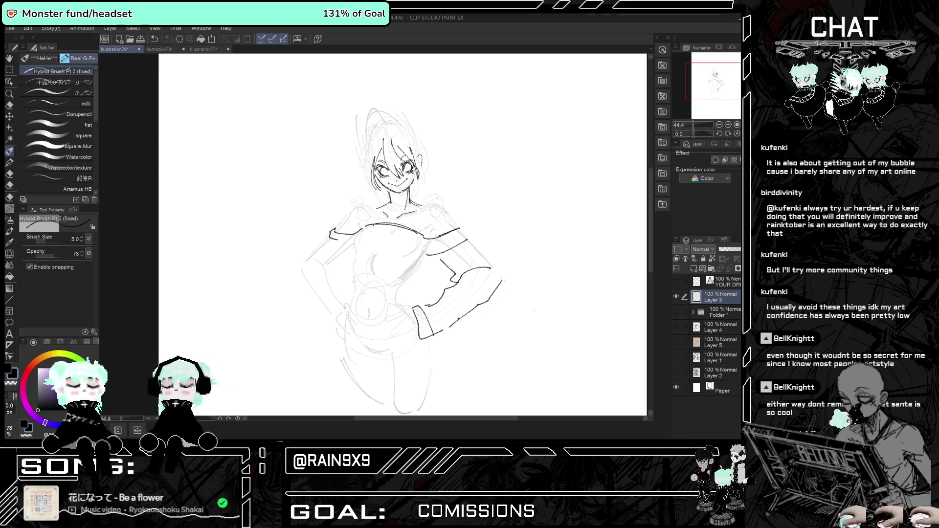
{"action": "left_click_drag", "start_coordinate": [467, 240], "coordinate": [501, 281]}
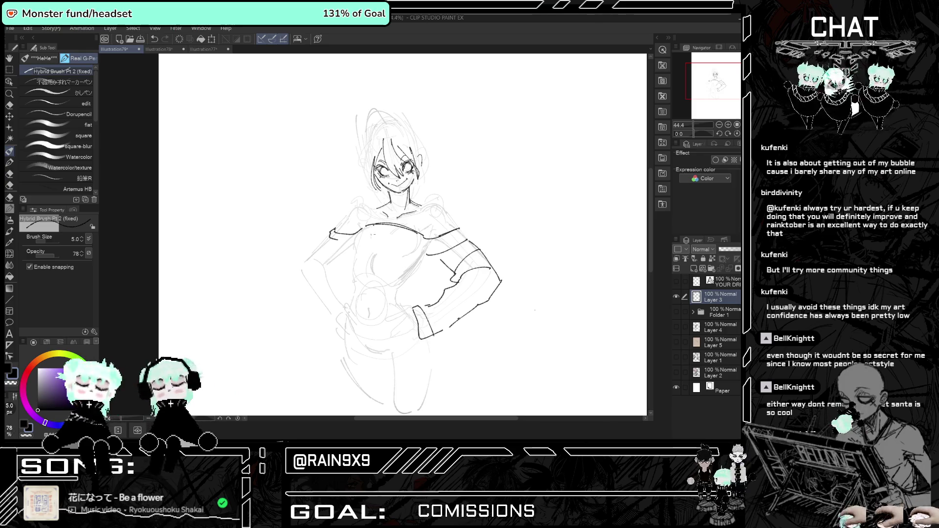
{"action": "left_click_drag", "start_coordinate": [353, 255], "coordinate": [303, 271]}
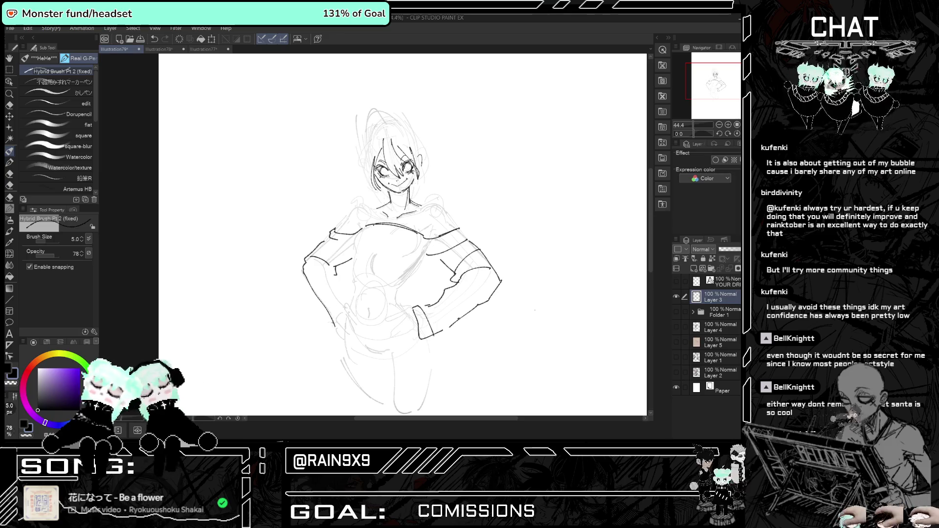
{"action": "left_click_drag", "start_coordinate": [352, 299], "coordinate": [333, 321]}
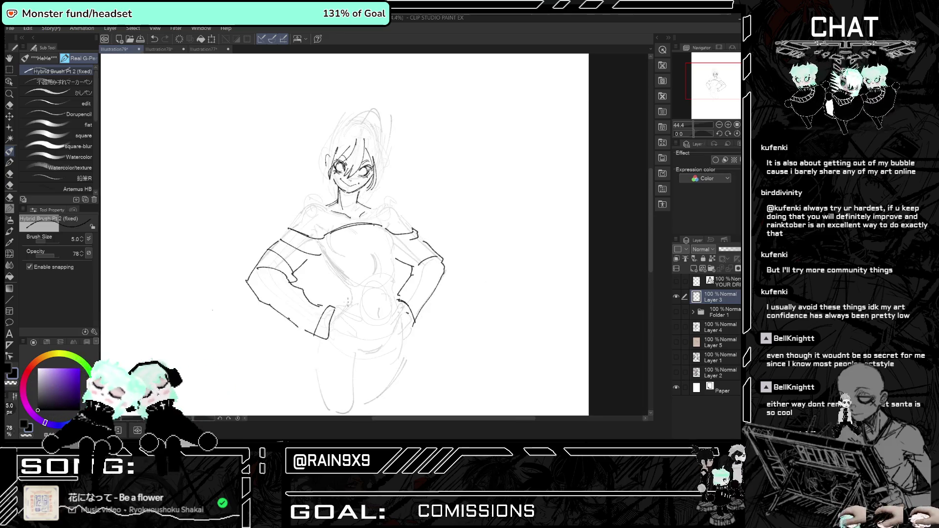
{"action": "key", "text": "ctrl+z"}
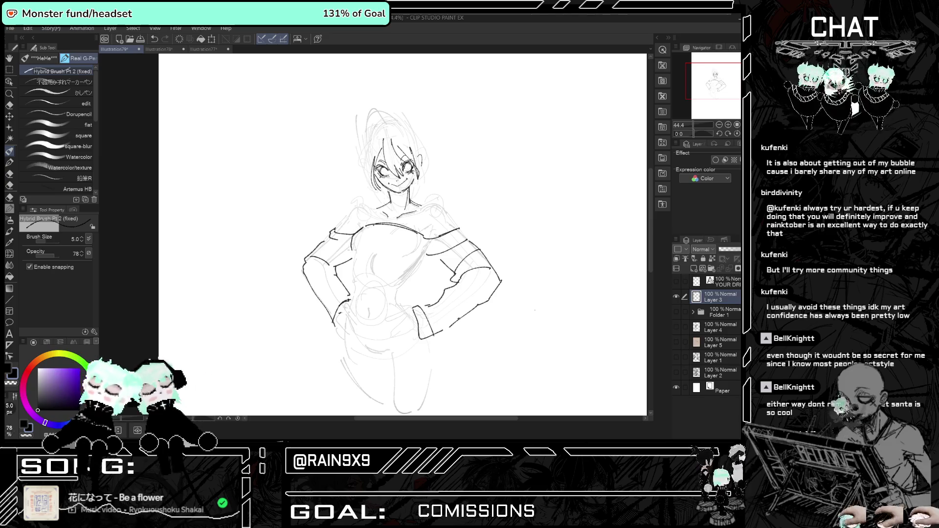
Ink the crop top's hem under the chest and a short chest detail, flipping the canvas to check.
{"action": "left_click_drag", "start_coordinate": [351, 259], "coordinate": [416, 267]}
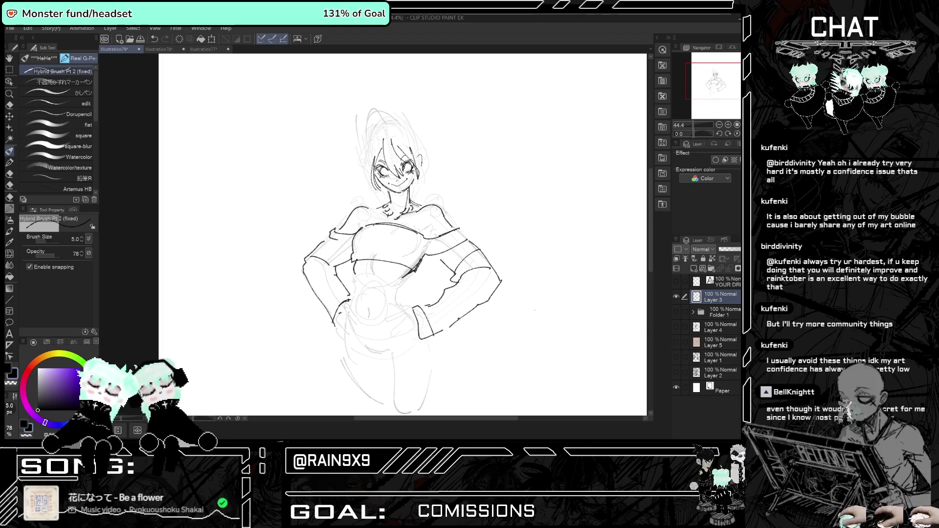
{"action": "scroll", "coordinate": [385, 234], "scroll_direction": "up", "scroll_amount": 2}
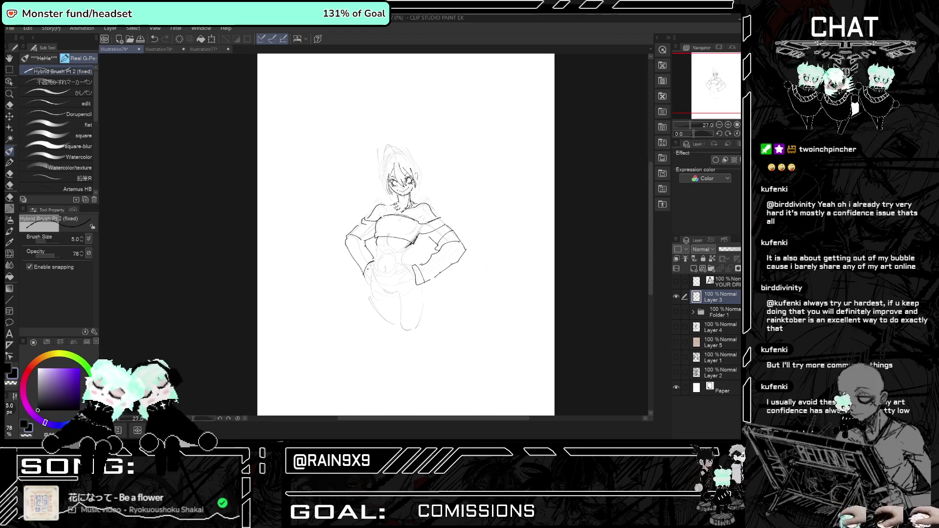
{"action": "scroll", "coordinate": [385, 235], "scroll_direction": "down", "scroll_amount": 2}
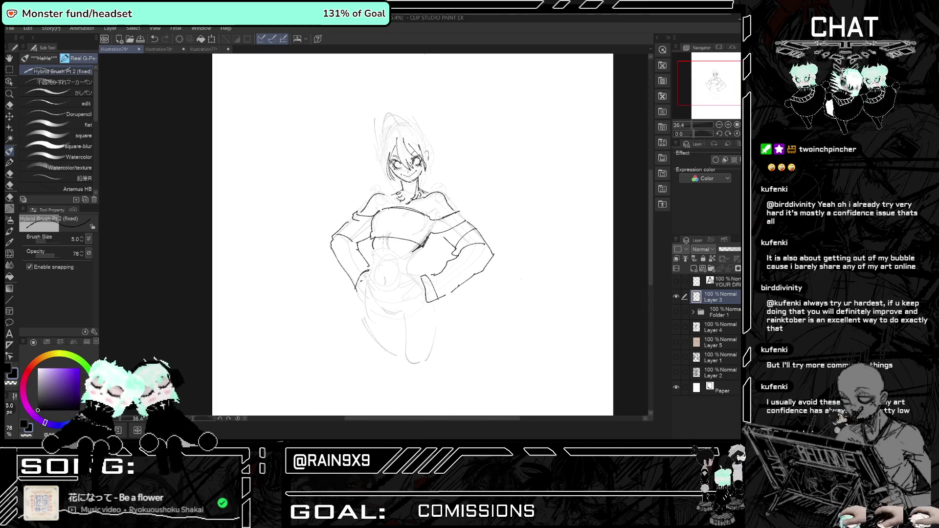
{"action": "left_click_drag", "start_coordinate": [412, 258], "coordinate": [360, 299]}
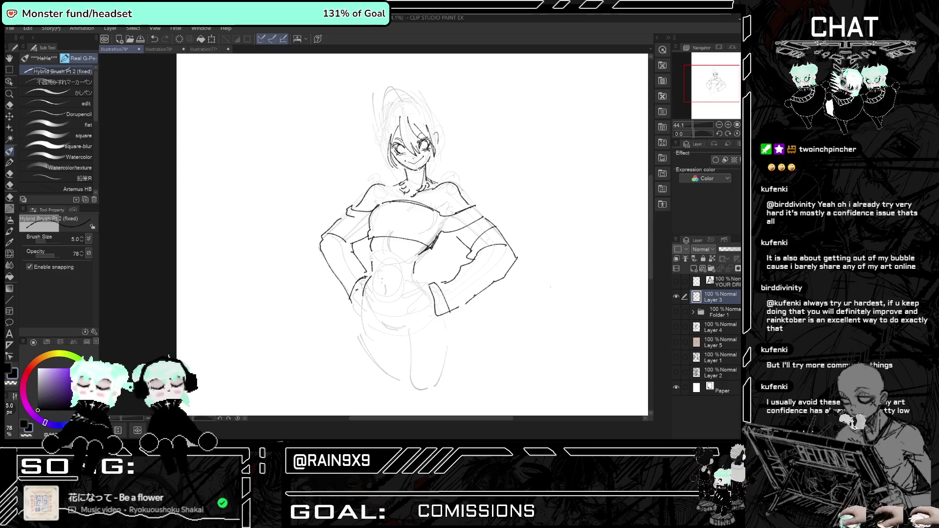
{"action": "key", "text": "h"}
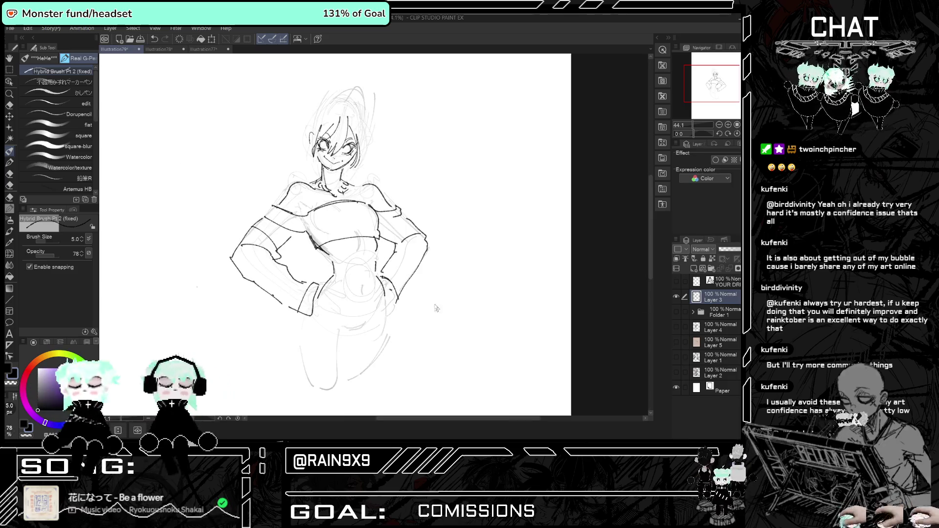
{"action": "key", "text": "h"}
Ink the waist, hip curve and both thigh lines, undoing a stray stroke below the right hip.
{"action": "mouse_move", "coordinate": [377, 307]}
{"action": "left_mouse_down"}
{"action": "mouse_move", "coordinate": [407, 329]}
{"action": "mouse_move", "coordinate": [411, 394]}
{"action": "left_mouse_up"}
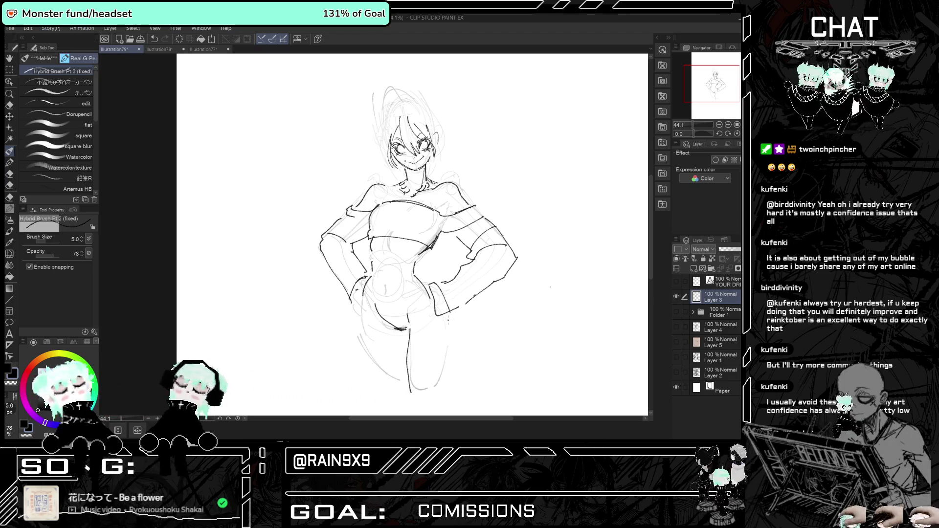
{"action": "left_click_drag", "start_coordinate": [446, 321], "coordinate": [435, 386]}
{"action": "key", "text": "h"}
{"action": "key", "text": "h"}
{"action": "key", "text": "ctrl+z"}
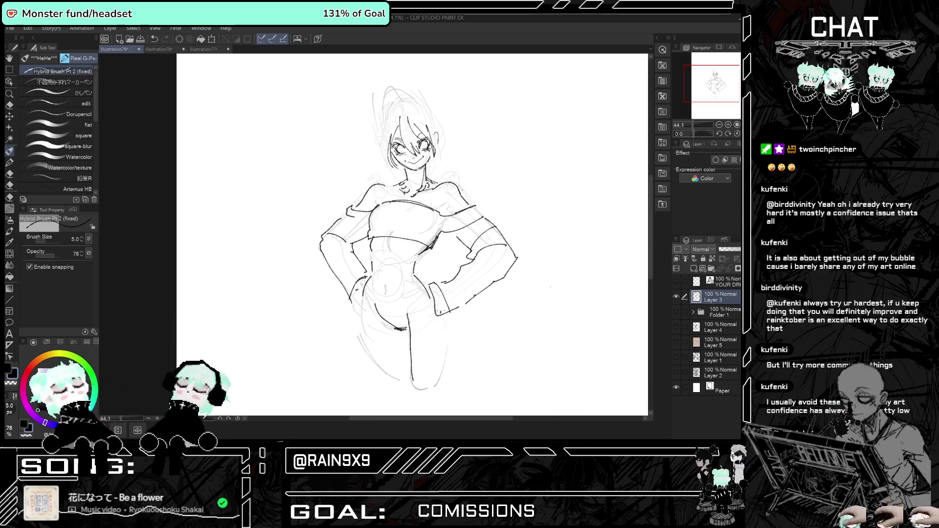
{"action": "left_click_drag", "start_coordinate": [406, 342], "coordinate": [409, 384]}
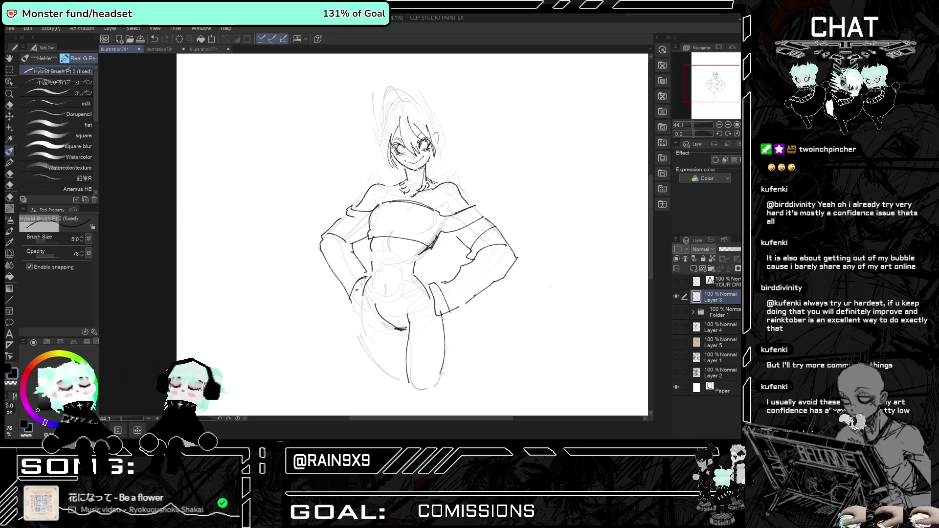
{"action": "left_click_drag", "start_coordinate": [361, 302], "coordinate": [397, 384]}
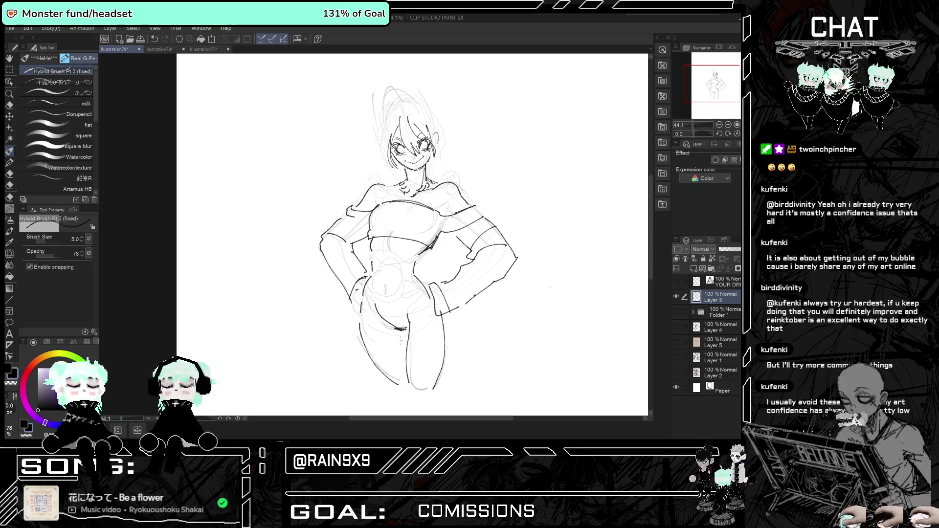
{"action": "key", "text": "h"}
{"action": "key", "text": "h"}
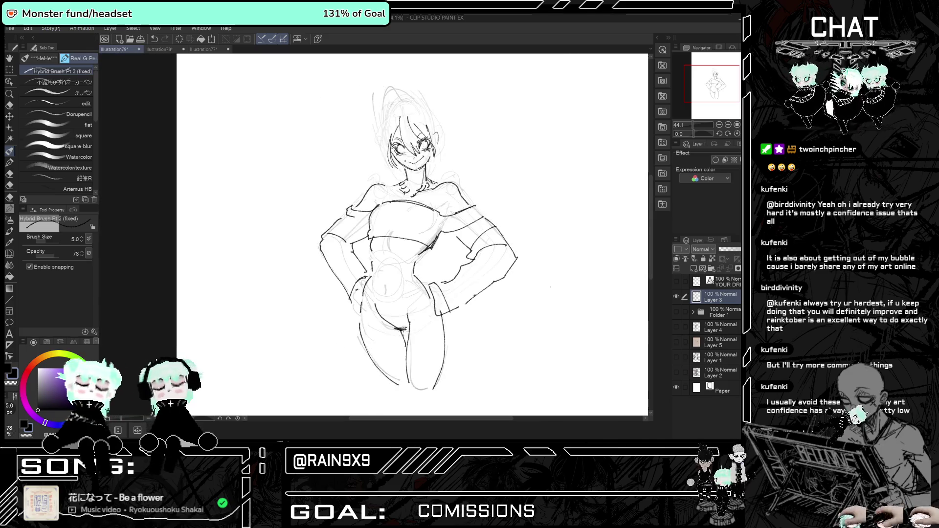
{"action": "key", "text": "h"}
{"action": "key", "text": "h"}
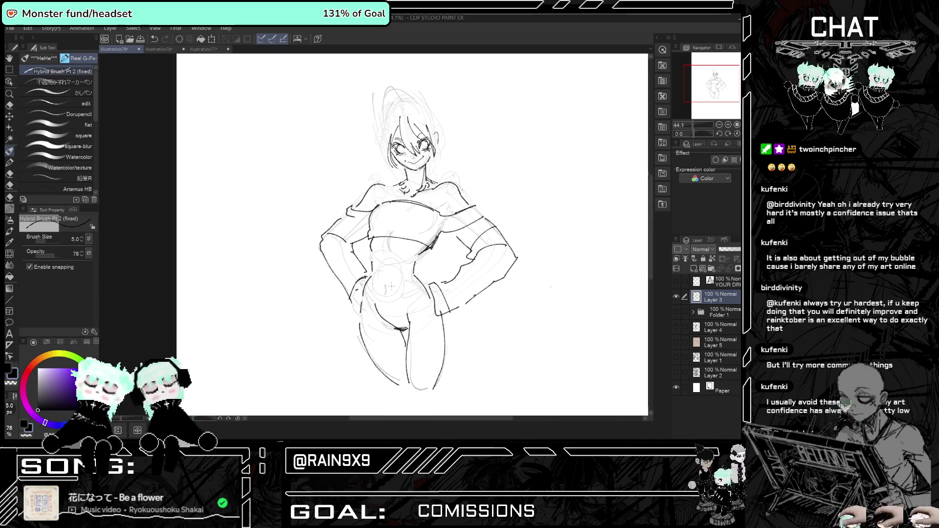
{"action": "key", "text": "ctrl+minus"}
{"action": "key", "text": "ctrl+minus"}
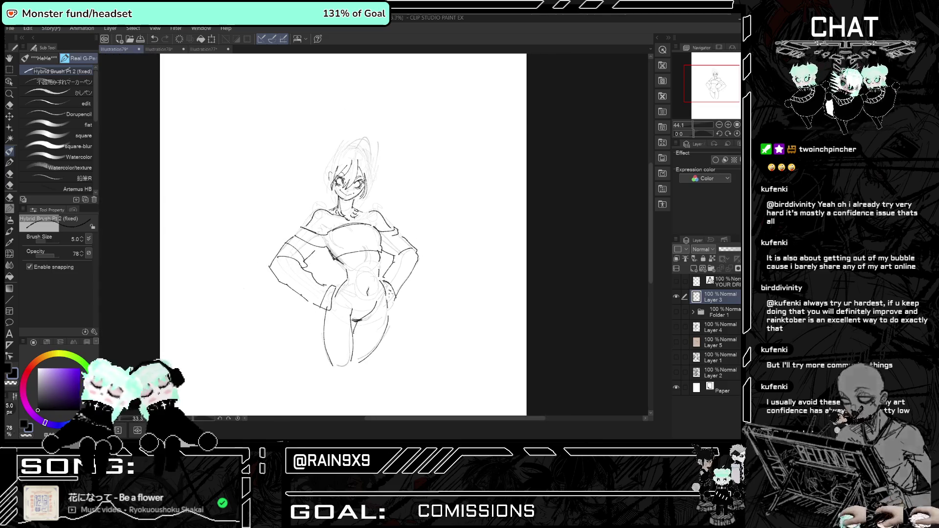
Draw dark pupils in both eyes, starting with a small oval inside the left eye.
{"action": "scroll", "coordinate": [329, 173], "scroll_direction": "up", "scroll_amount": 6}
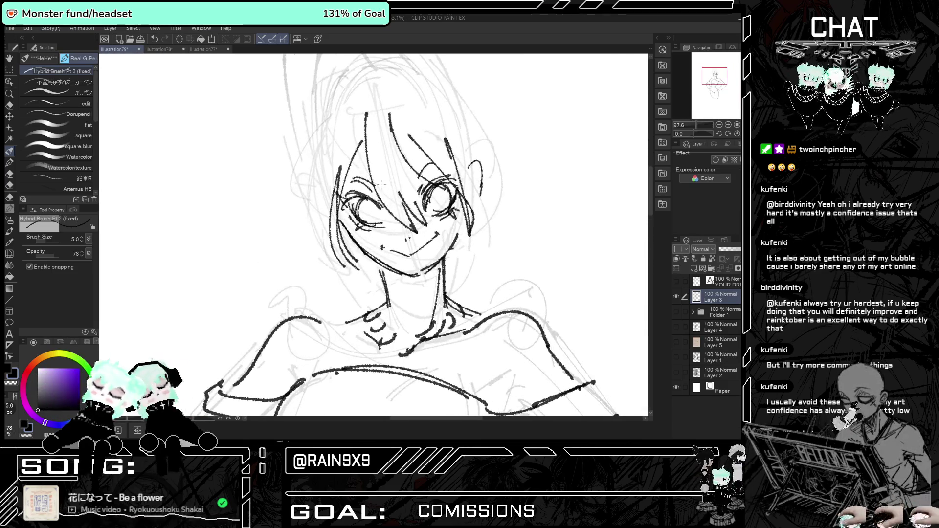
{"action": "scroll", "coordinate": [425, 220], "scroll_direction": "up", "scroll_amount": 1}
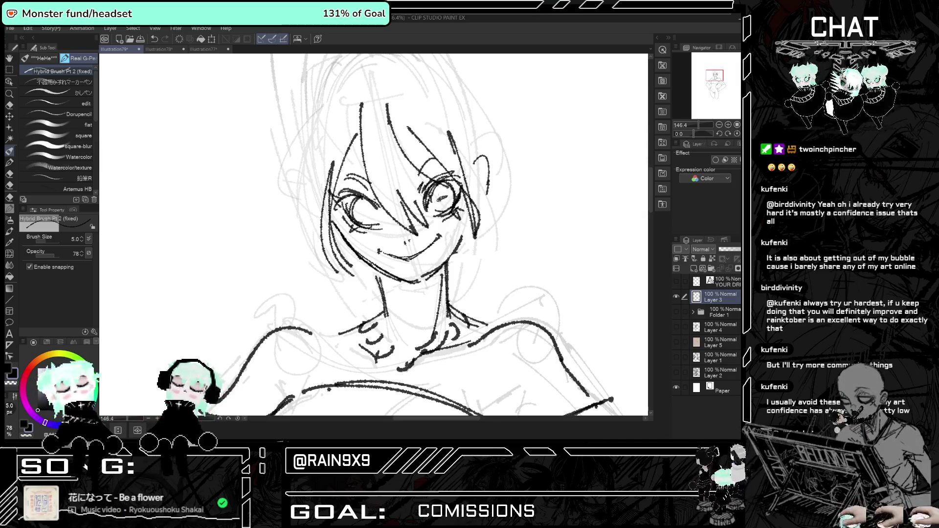
{"action": "left_click_drag", "start_coordinate": [358, 214], "coordinate": [370, 212]}
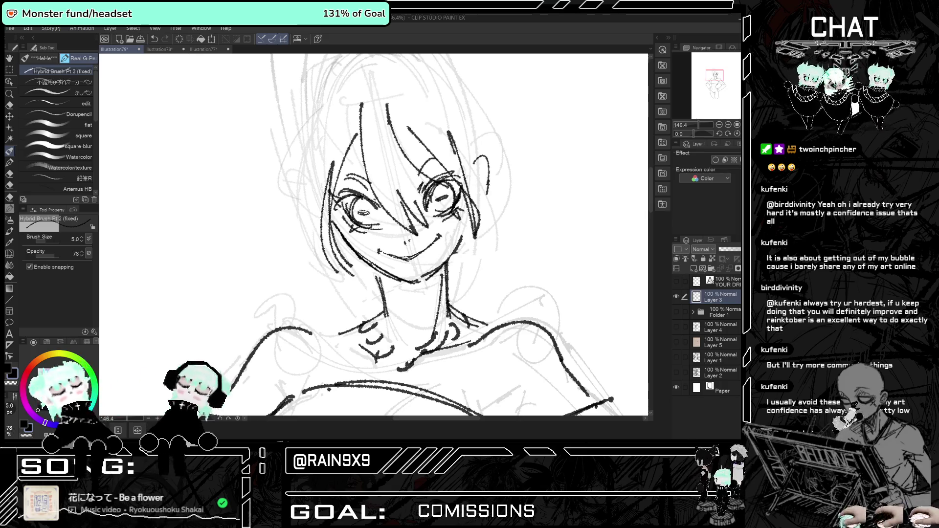
{"action": "scroll", "coordinate": [400, 186], "scroll_direction": "down", "scroll_amount": 10}
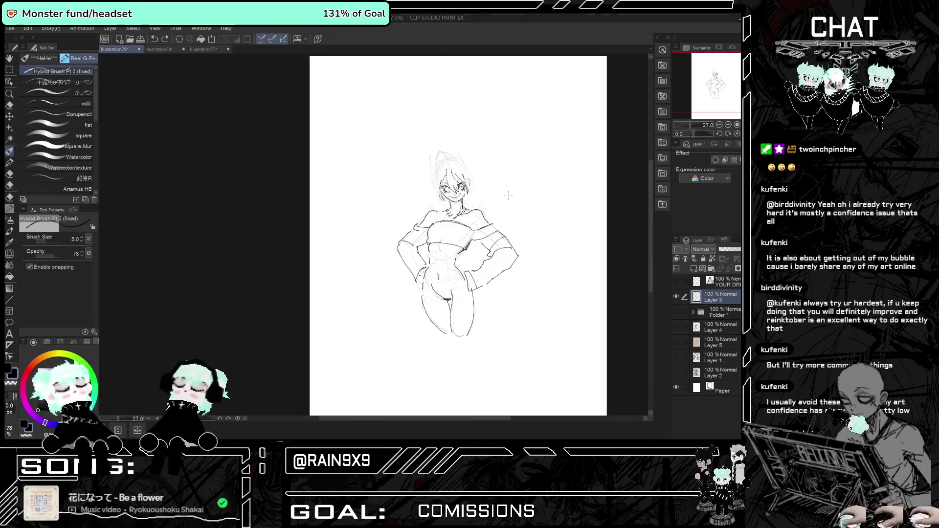
{"action": "scroll", "coordinate": [489, 176], "scroll_direction": "up", "scroll_amount": 3}
{"action": "scroll", "coordinate": [421, 210], "scroll_direction": "up", "scroll_amount": 5}
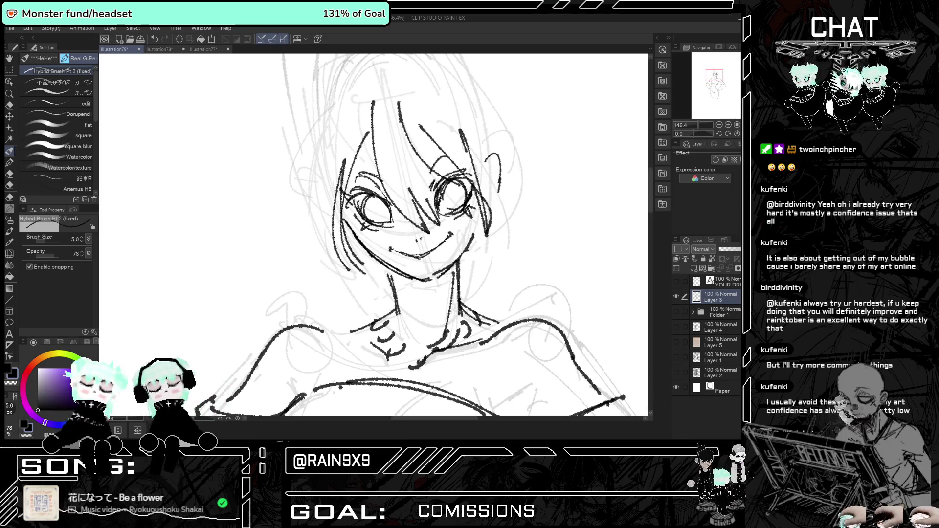
{"action": "left_click_drag", "start_coordinate": [451, 188], "coordinate": [457, 203]}
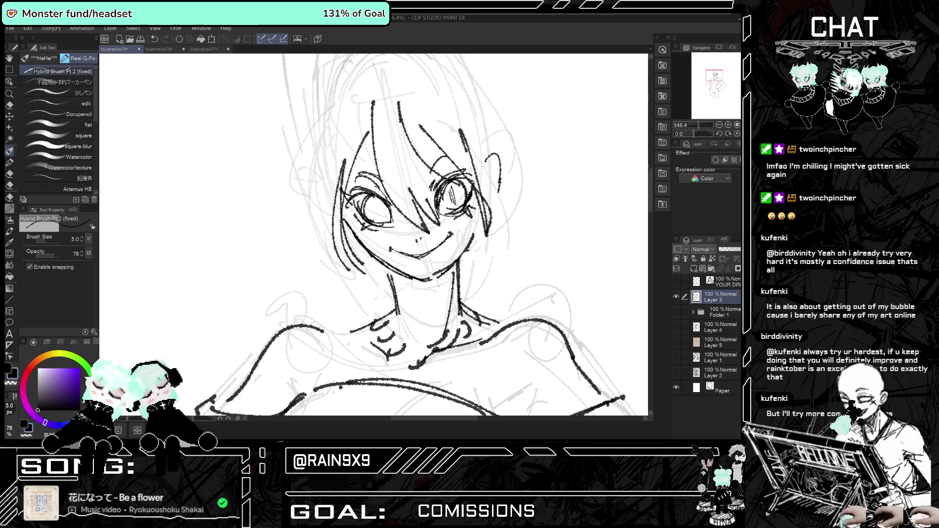
{"action": "left_click_drag", "start_coordinate": [377, 202], "coordinate": [380, 218]}
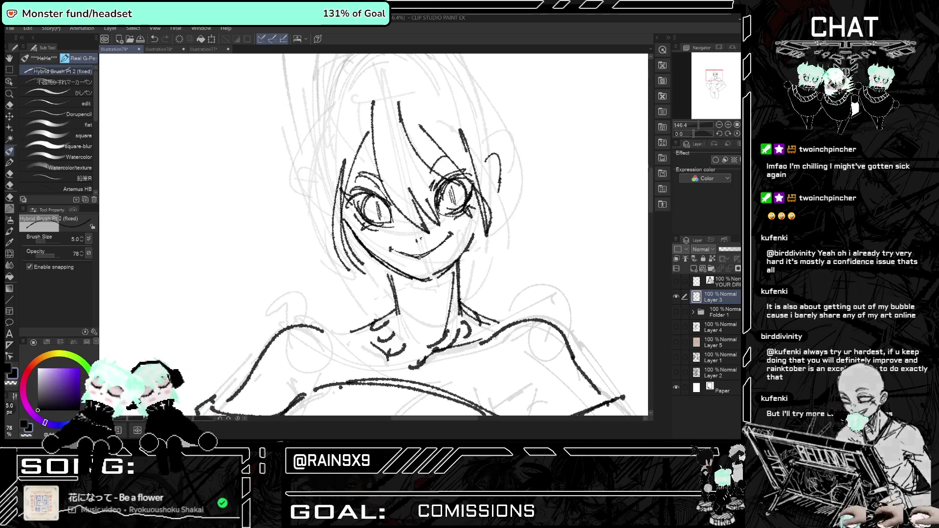
{"action": "scroll", "coordinate": [415, 214], "scroll_direction": "down", "scroll_amount": 10}
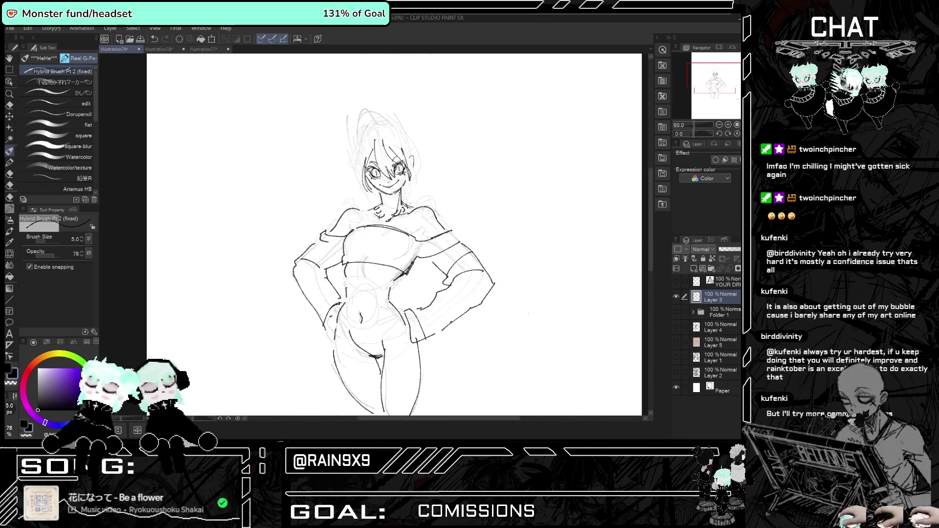
{"action": "scroll", "coordinate": [414, 214], "scroll_direction": "up", "scroll_amount": 2}
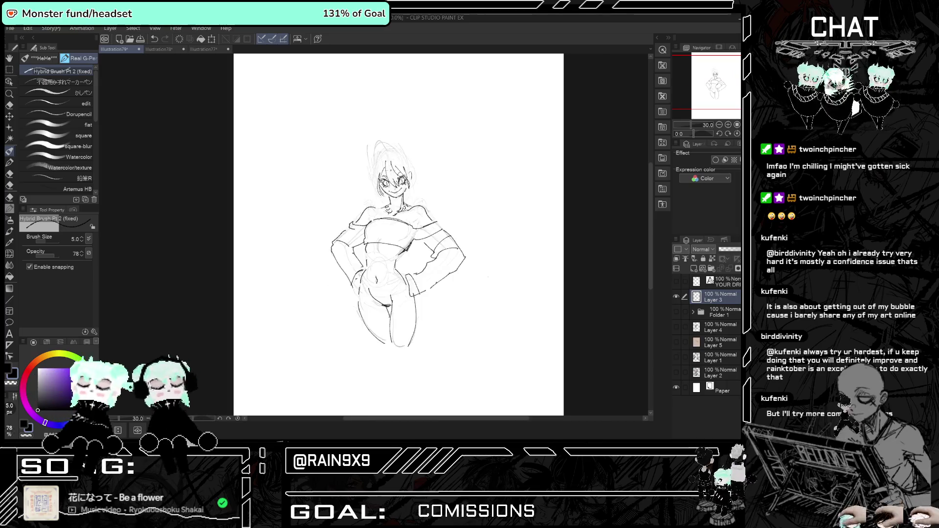
{"action": "scroll", "coordinate": [415, 214], "scroll_direction": "up", "scroll_amount": 5}
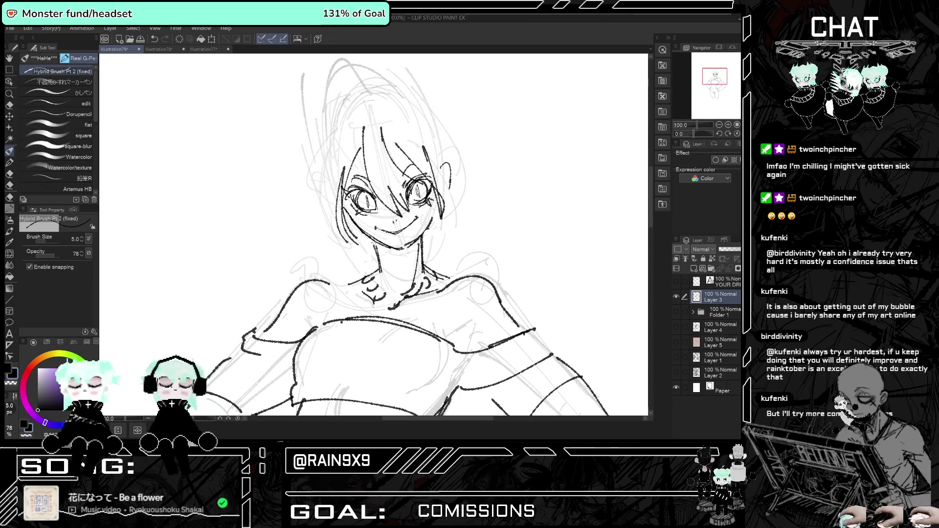
Hatch a shadow on the neck under the chin, undoing a stray curve left of the face.
{"action": "left_click_drag", "start_coordinate": [383, 259], "coordinate": [395, 249]}
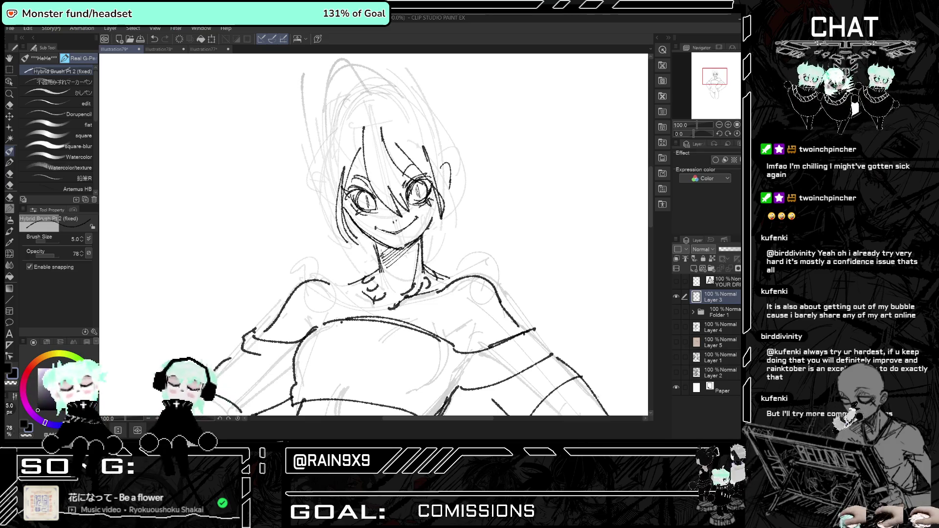
{"action": "scroll", "coordinate": [374, 235], "scroll_direction": "down", "scroll_amount": 7}
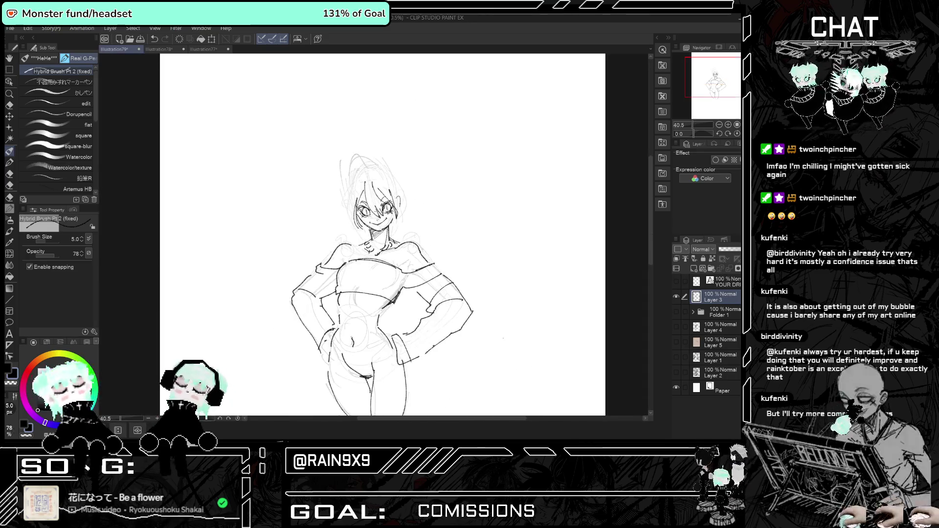
{"action": "scroll", "coordinate": [361, 215], "scroll_direction": "up", "scroll_amount": 7}
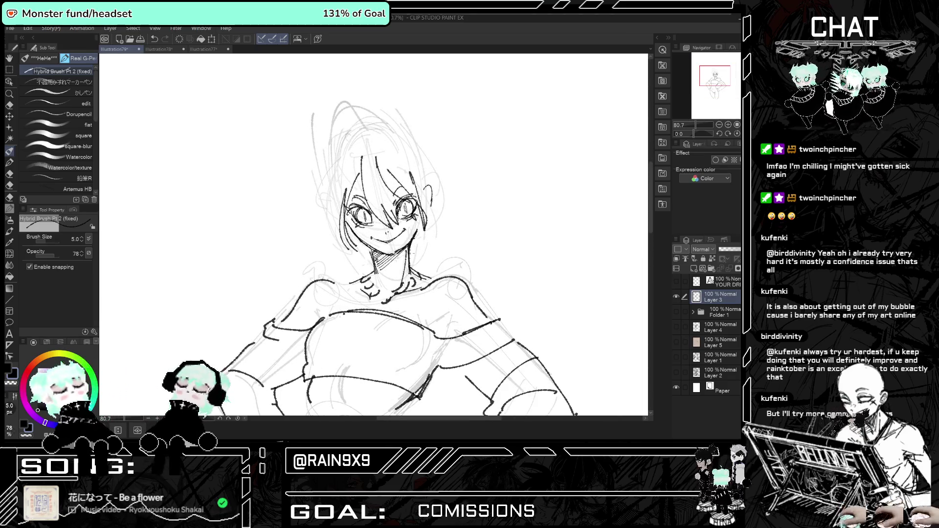
{"action": "left_click_drag", "start_coordinate": [337, 209], "coordinate": [292, 232]}
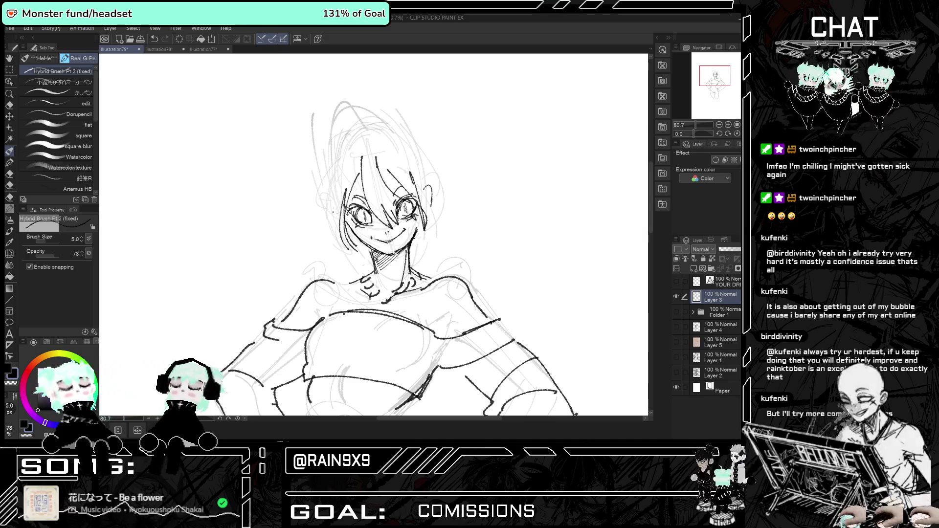
{"action": "key", "text": "ctrl+z"}
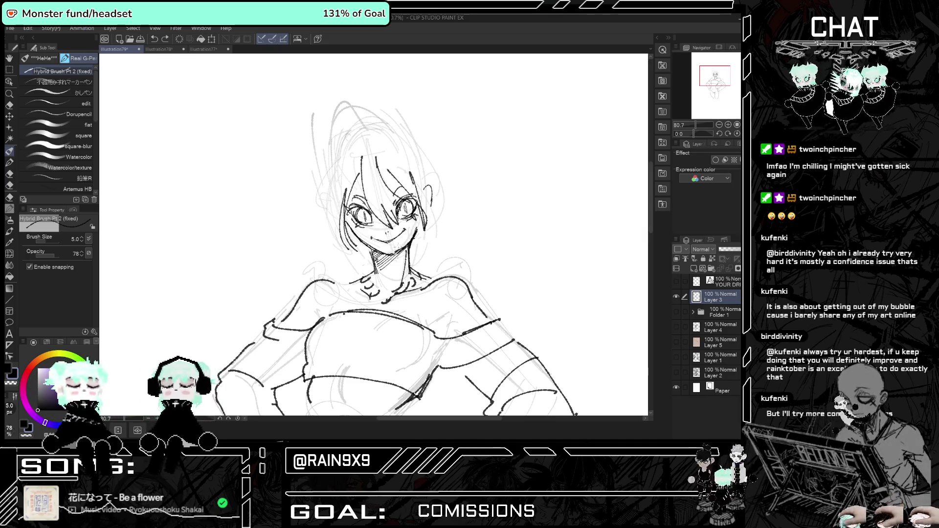
{"action": "key", "text": "e"}
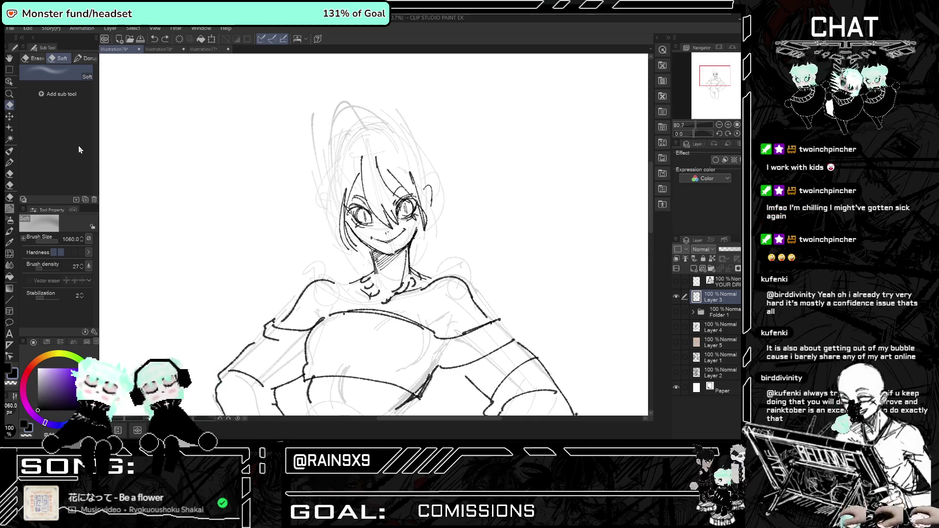
Erase the closed grin with a smaller hard eraser and redraw the mouth as an open smile.
{"action": "left_click", "coordinate": [34, 57]}
{"action": "left_click", "coordinate": [54, 72]}
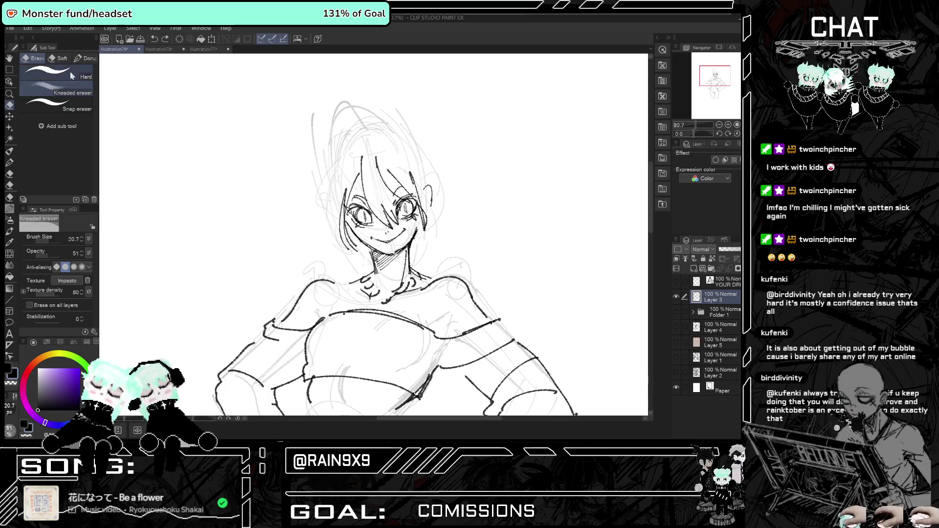
{"action": "left_click_drag", "start_coordinate": [56, 244], "coordinate": [52, 240]}
{"action": "left_click_drag", "start_coordinate": [386, 239], "coordinate": [403, 236]}
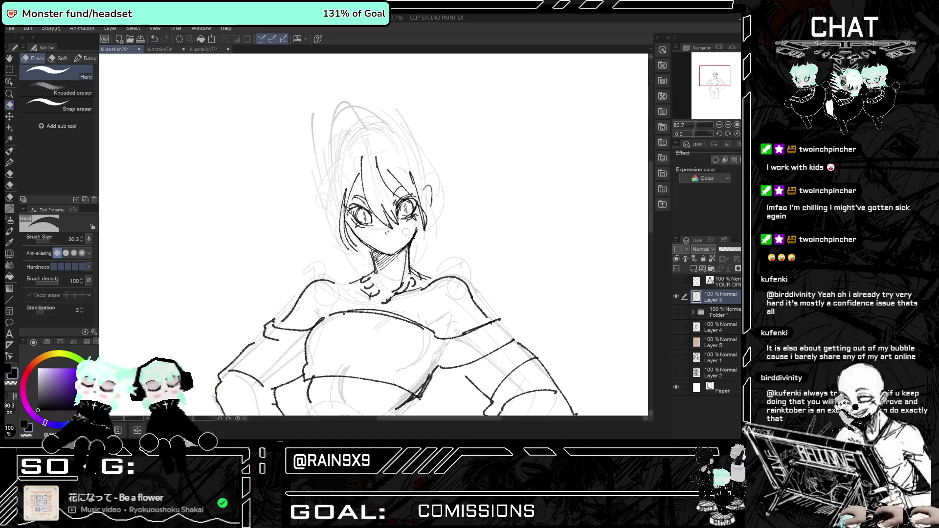
{"action": "left_click", "coordinate": [11, 151]}
{"action": "scroll", "coordinate": [383, 237], "scroll_direction": "up", "scroll_amount": 2}
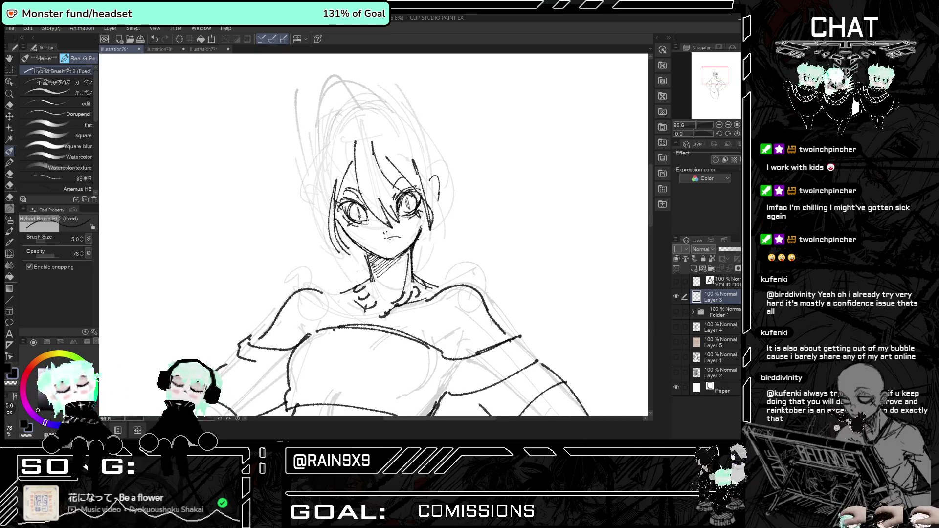
{"action": "left_click_drag", "start_coordinate": [377, 244], "coordinate": [400, 239]}
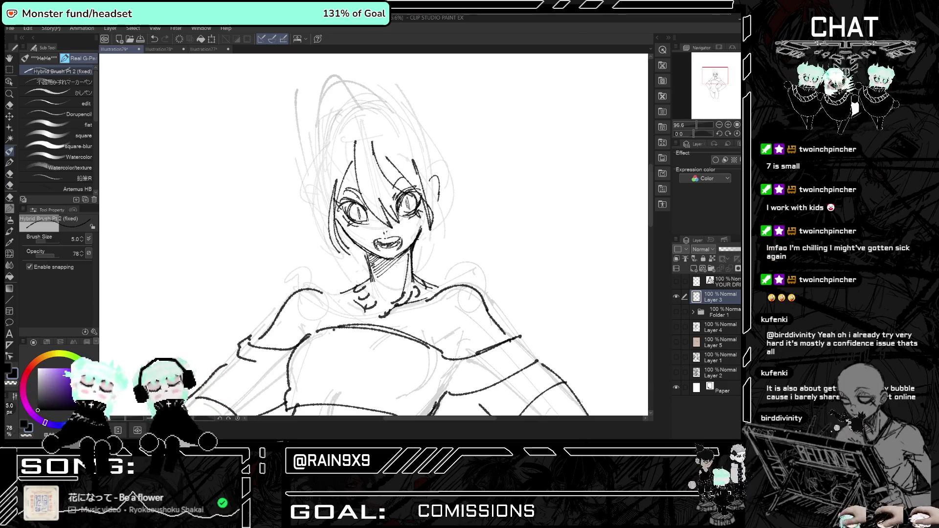
Zoom in on the face and undo the small stray stroke beside the eye.
{"action": "scroll", "coordinate": [254, 150], "scroll_direction": "down", "scroll_amount": 5}
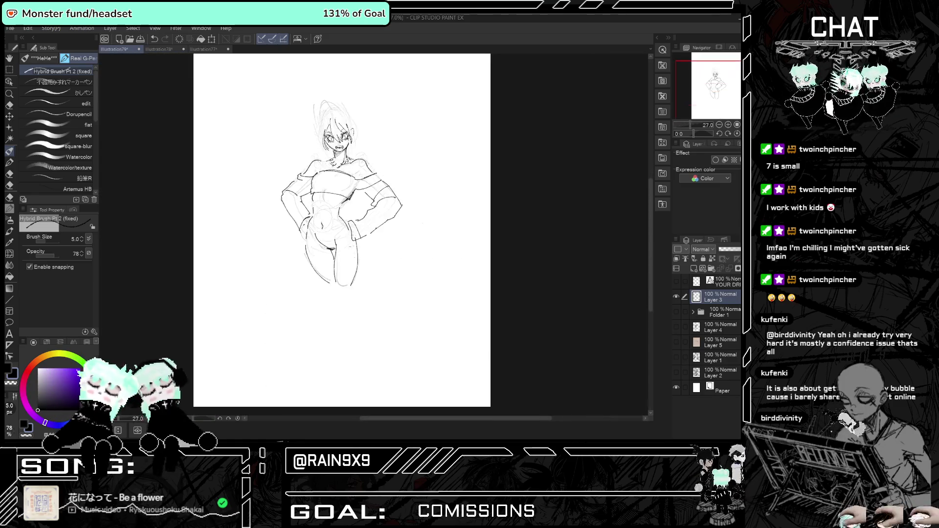
{"action": "scroll", "coordinate": [254, 150], "scroll_direction": "up", "scroll_amount": 1}
{"action": "scroll", "coordinate": [348, 191], "scroll_direction": "up", "scroll_amount": 1}
{"action": "scroll", "coordinate": [348, 191], "scroll_direction": "down", "scroll_amount": 1}
{"action": "scroll", "coordinate": [348, 191], "scroll_direction": "up", "scroll_amount": 1}
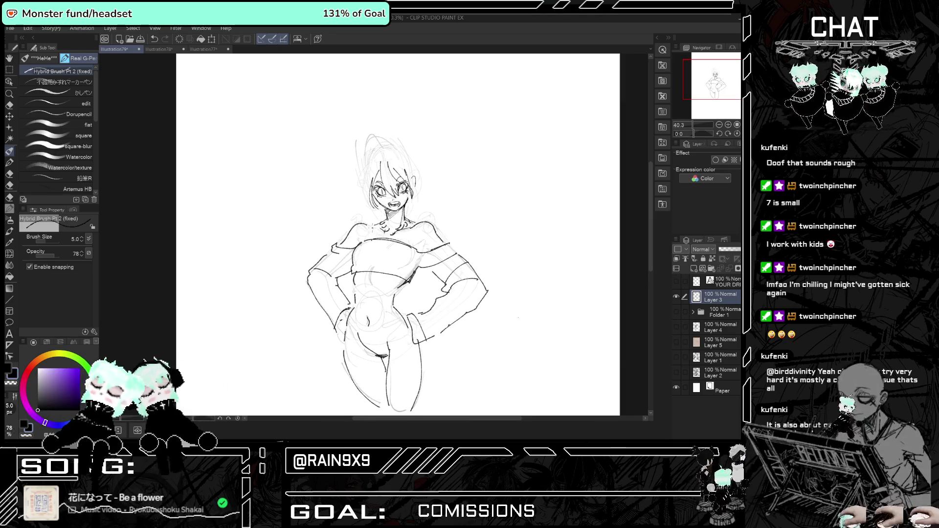
{"action": "scroll", "coordinate": [394, 166], "scroll_direction": "up", "scroll_amount": 5}
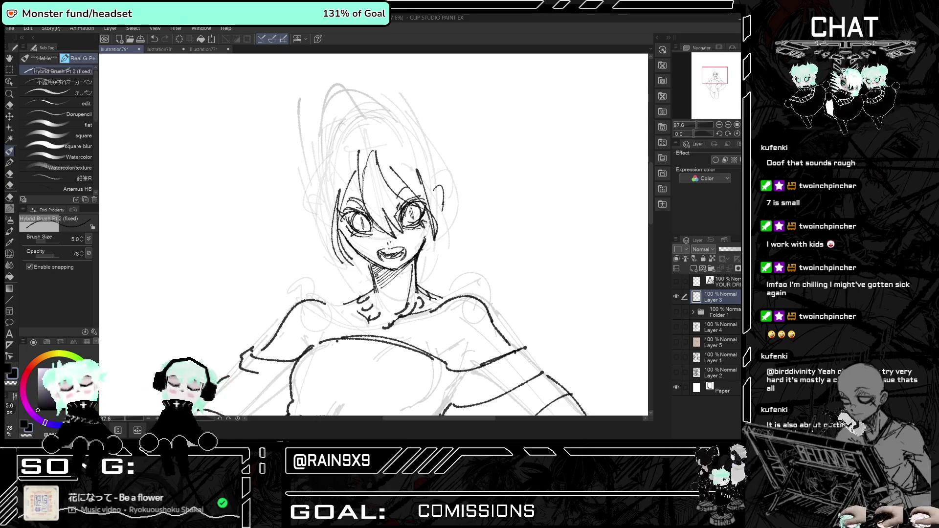
{"action": "key", "text": "ctrl+z"}
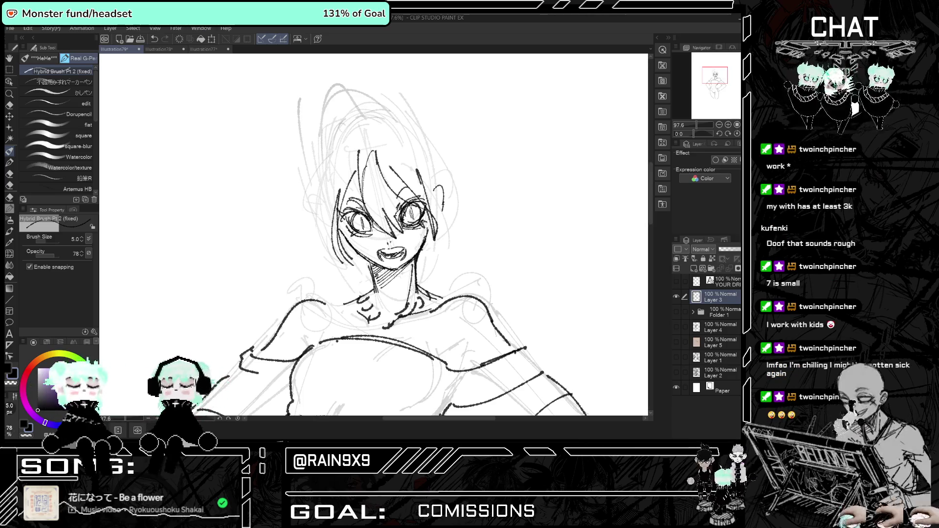
{"action": "left_click", "coordinate": [9, 117]}
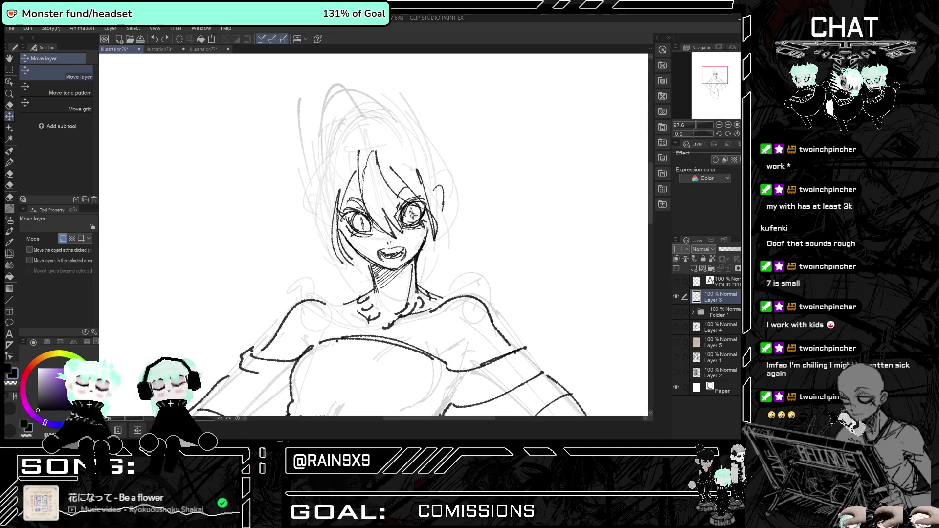
Flip the canvas to check the drawing's balance and add a short stroke near the left eye.
{"action": "left_click", "coordinate": [9, 104]}
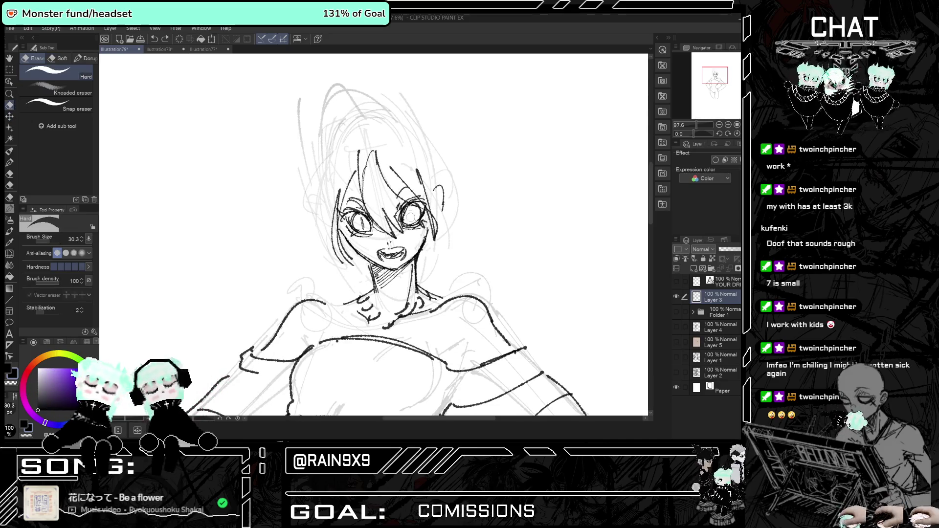
{"action": "left_click", "coordinate": [10, 152]}
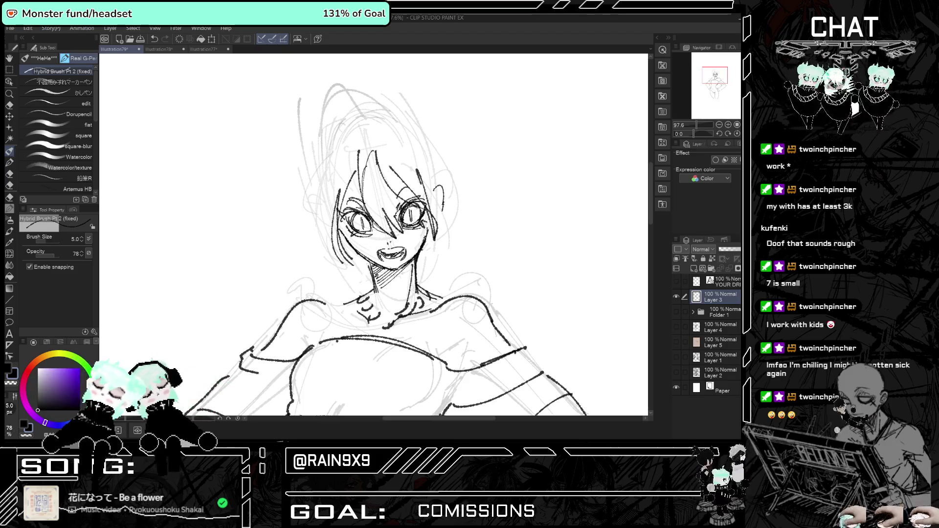
{"action": "scroll", "coordinate": [399, 235], "scroll_direction": "down", "scroll_amount": 5}
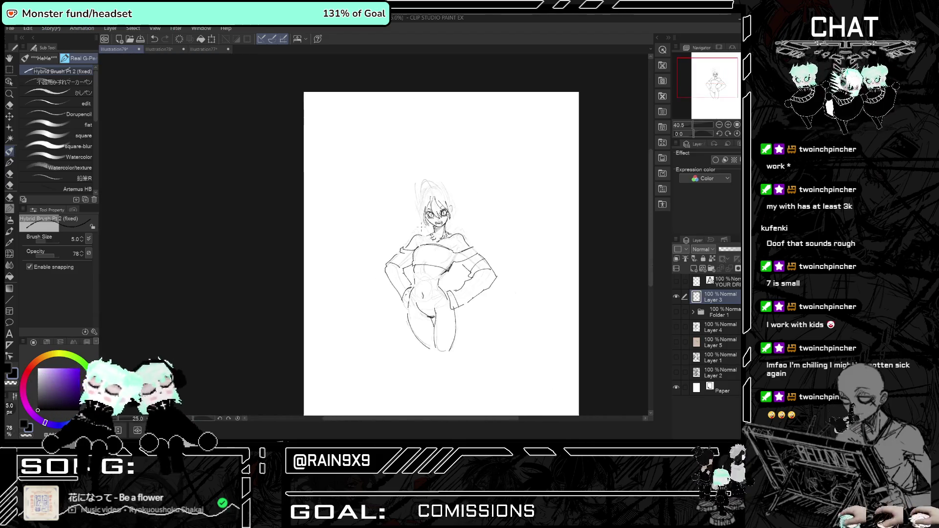
{"action": "scroll", "coordinate": [399, 235], "scroll_direction": "up", "scroll_amount": 1}
{"action": "scroll", "coordinate": [432, 221], "scroll_direction": "up", "scroll_amount": 1}
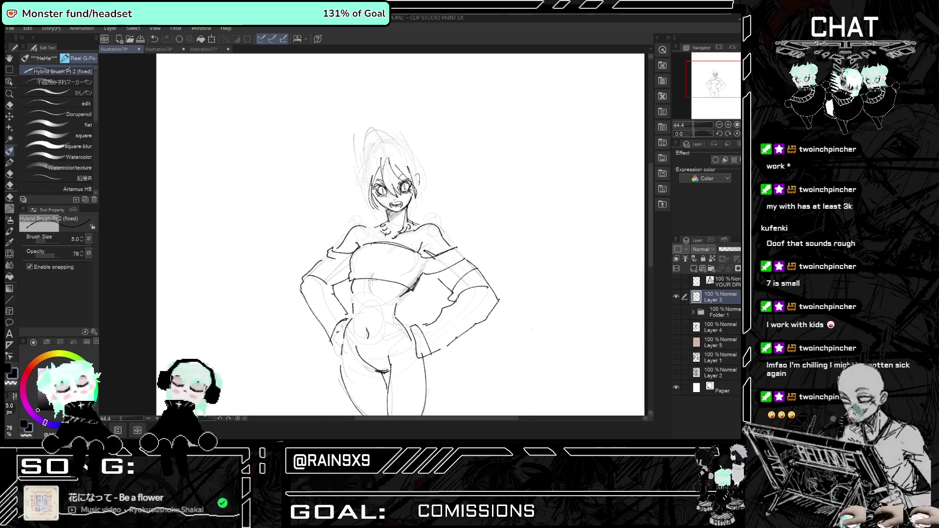
{"action": "key", "text": "h"}
{"action": "scroll", "coordinate": [380, 312], "scroll_direction": "up", "scroll_amount": 3}
{"action": "scroll", "coordinate": [398, 190], "scroll_direction": "up", "scroll_amount": 3}
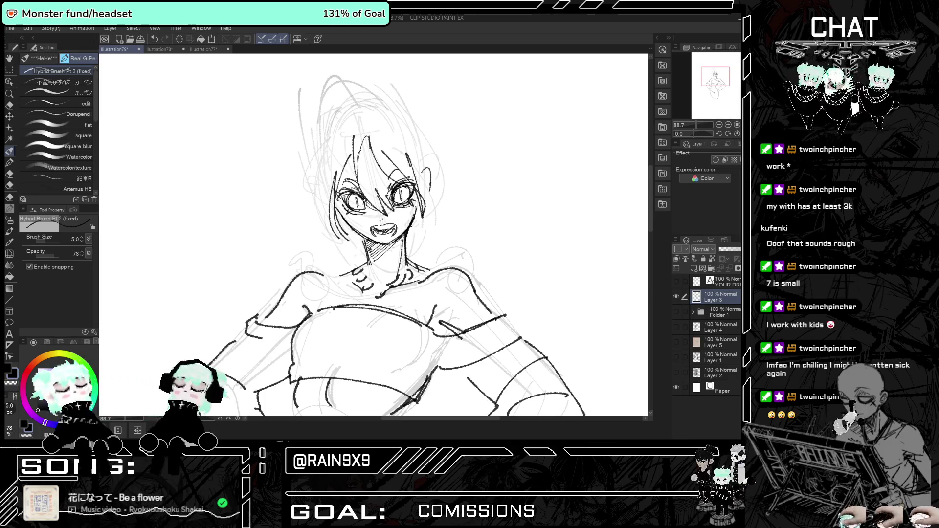
{"action": "left_click_drag", "start_coordinate": [358, 211], "coordinate": [367, 221]}
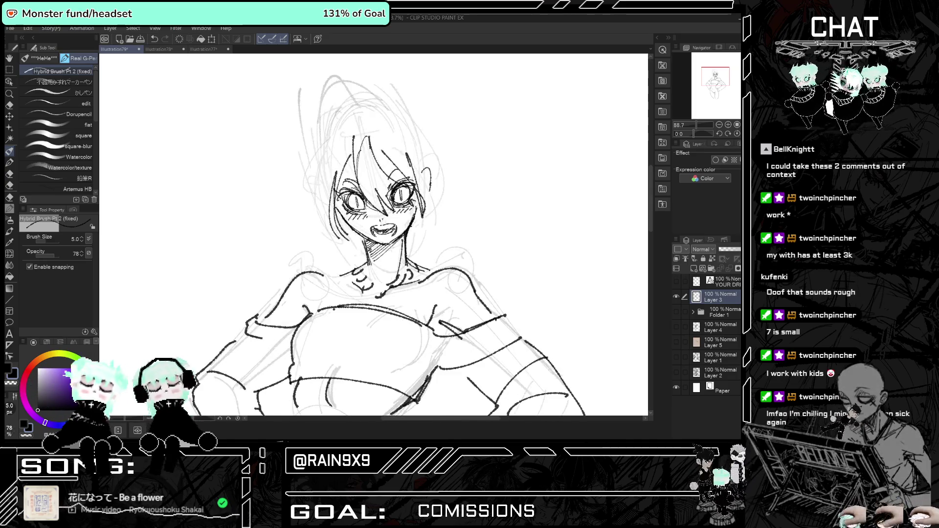
Draw hair strands along the left cheek and a short line beside the face.
{"action": "left_click_drag", "start_coordinate": [431, 220], "coordinate": [422, 239]}
{"action": "left_click_drag", "start_coordinate": [324, 207], "coordinate": [335, 252]}
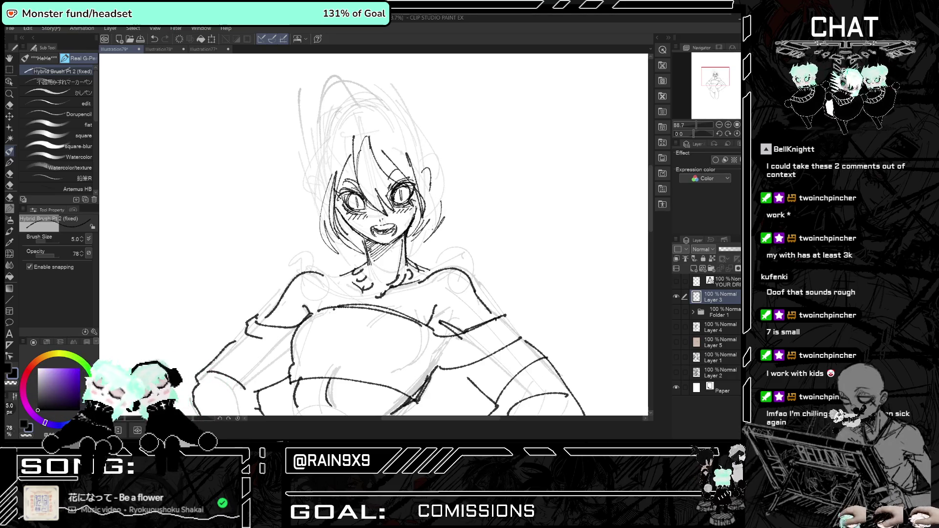
{"action": "scroll", "coordinate": [372, 235], "scroll_direction": "down", "scroll_amount": 1}
{"action": "left_click_drag", "start_coordinate": [353, 192], "coordinate": [368, 240]}
{"action": "key", "text": "e"}
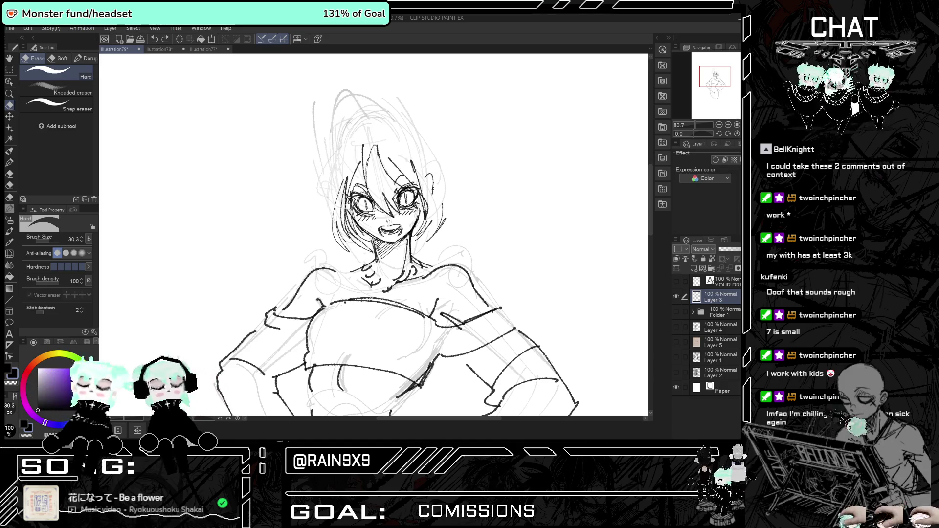
Erase the open-mouth lines and redraw the mouth with fresh pen strokes, flipping the canvas to check.
{"action": "scroll", "coordinate": [342, 211], "scroll_direction": "down", "scroll_amount": 5}
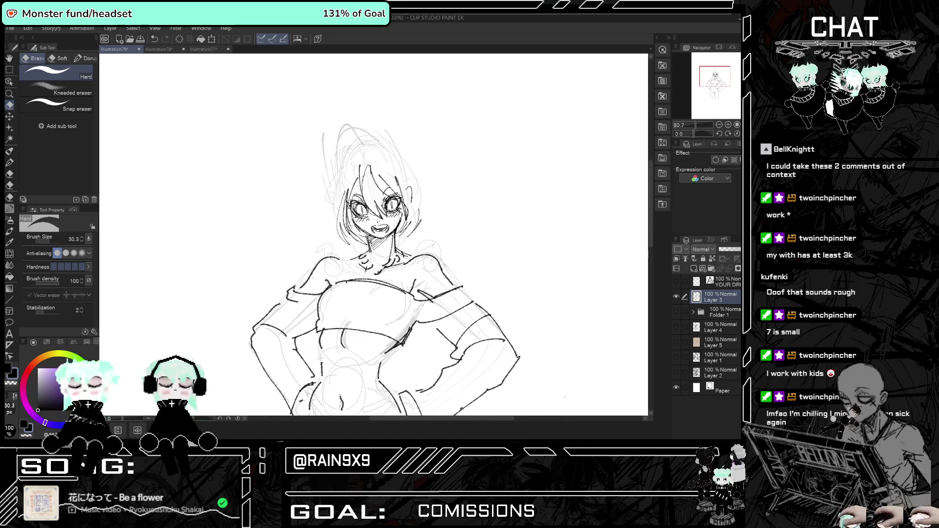
{"action": "scroll", "coordinate": [341, 211], "scroll_direction": "up", "scroll_amount": 6}
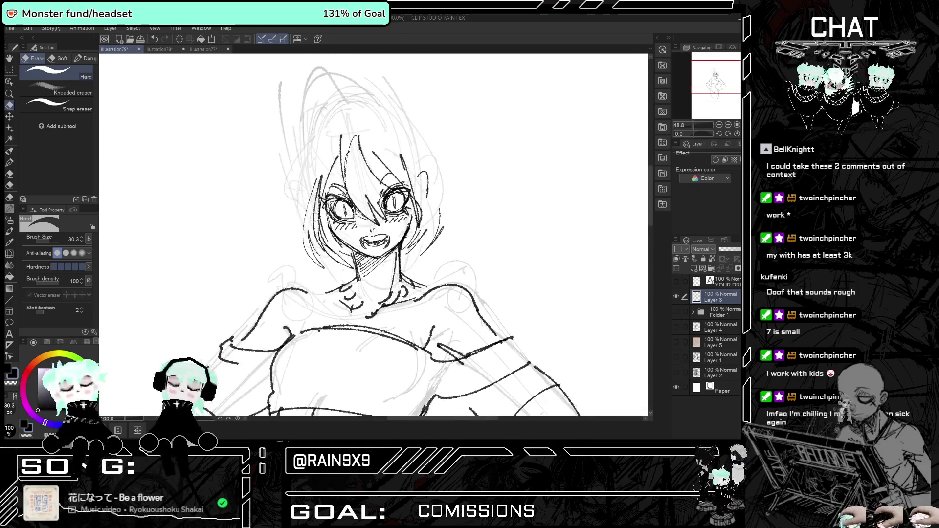
{"action": "mouse_move", "coordinate": [376, 255]}
{"action": "left_mouse_down"}
{"action": "mouse_move", "coordinate": [409, 241]}
{"action": "mouse_move", "coordinate": [395, 251]}
{"action": "left_mouse_up"}
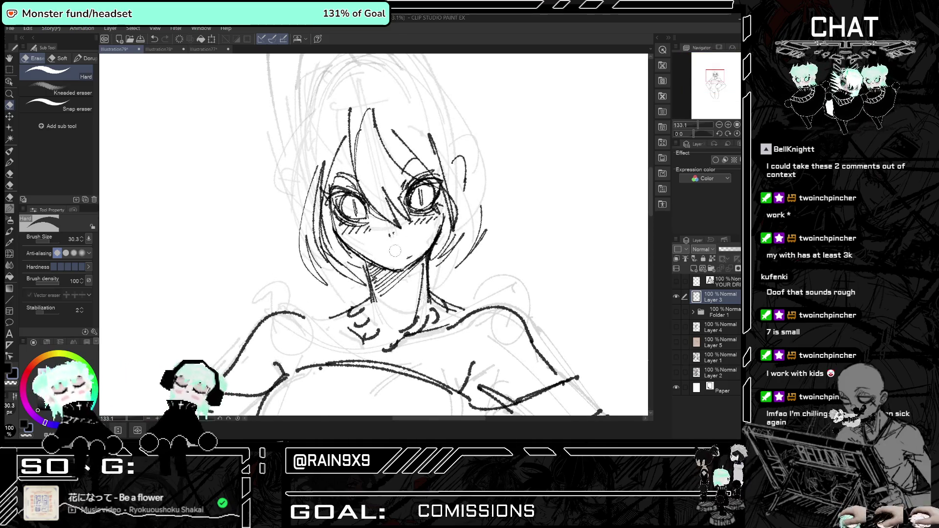
{"action": "left_click", "coordinate": [12, 152]}
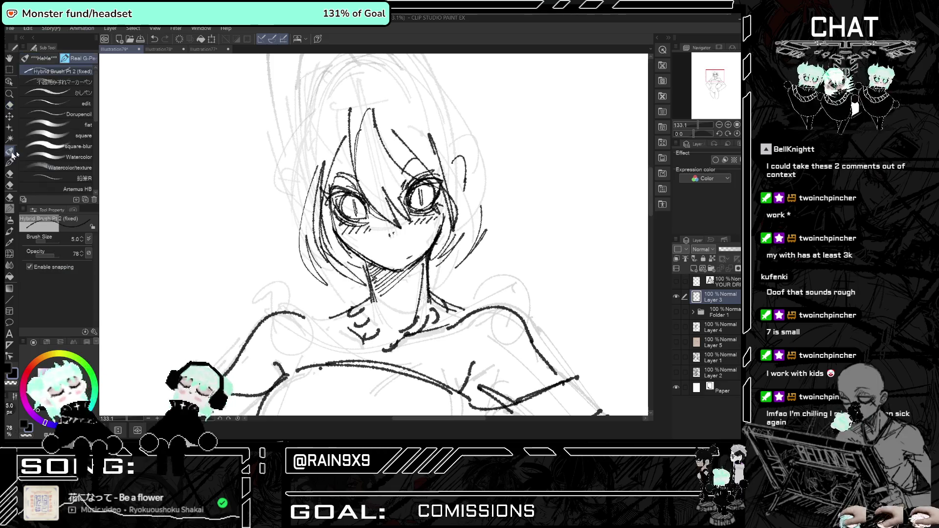
{"action": "left_click_drag", "start_coordinate": [385, 251], "coordinate": [404, 244]}
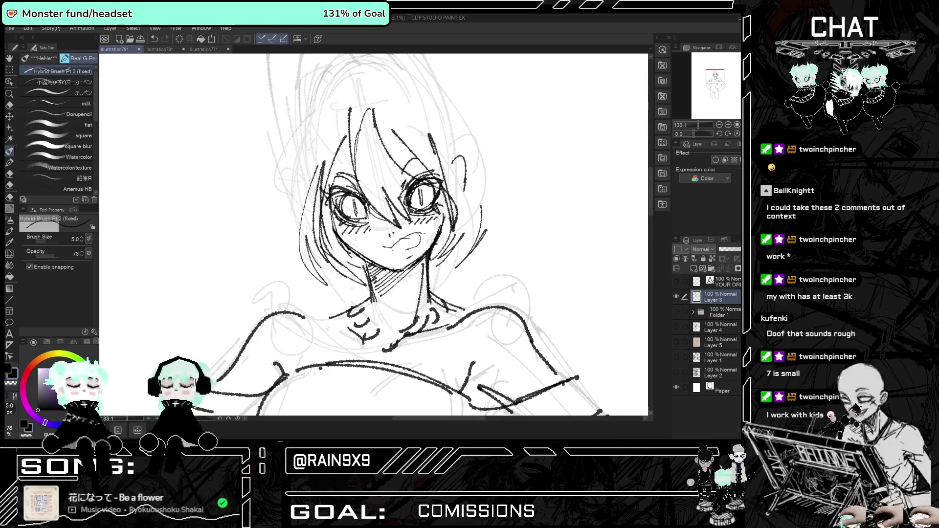
{"action": "left_click_drag", "start_coordinate": [374, 253], "coordinate": [394, 251]}
{"action": "key", "text": "h"}
{"action": "scroll", "coordinate": [385, 235], "scroll_direction": "down", "scroll_amount": 8}
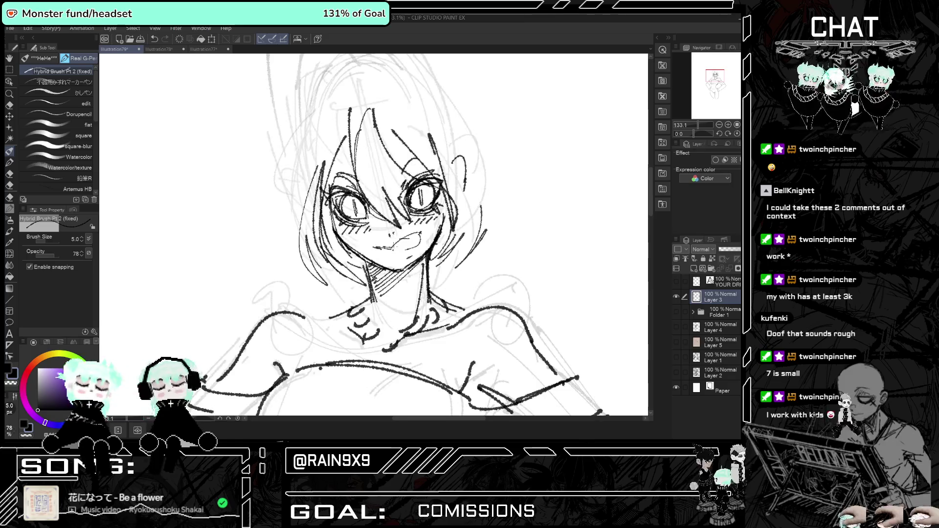
{"action": "scroll", "coordinate": [386, 244], "scroll_direction": "up", "scroll_amount": 2}
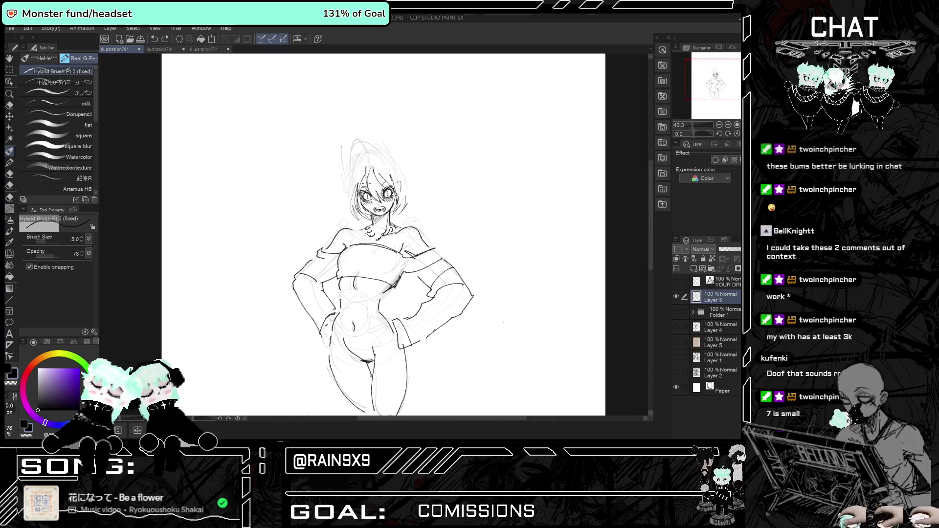
{"action": "scroll", "coordinate": [372, 220], "scroll_direction": "up", "scroll_amount": 2}
{"action": "scroll", "coordinate": [371, 220], "scroll_direction": "up", "scroll_amount": 3}
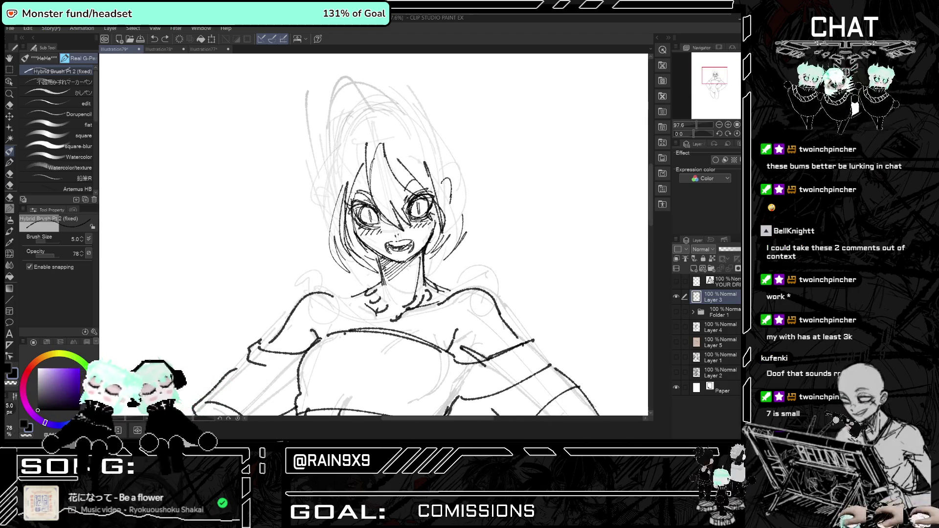
{"action": "scroll", "coordinate": [401, 220], "scroll_direction": "up", "scroll_amount": 2}
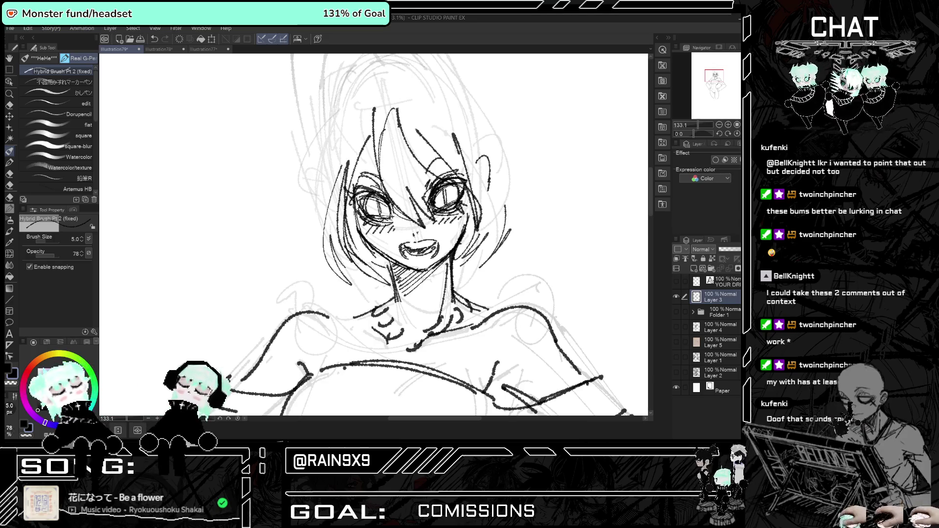
{"action": "key", "text": "ctrl+minus"}
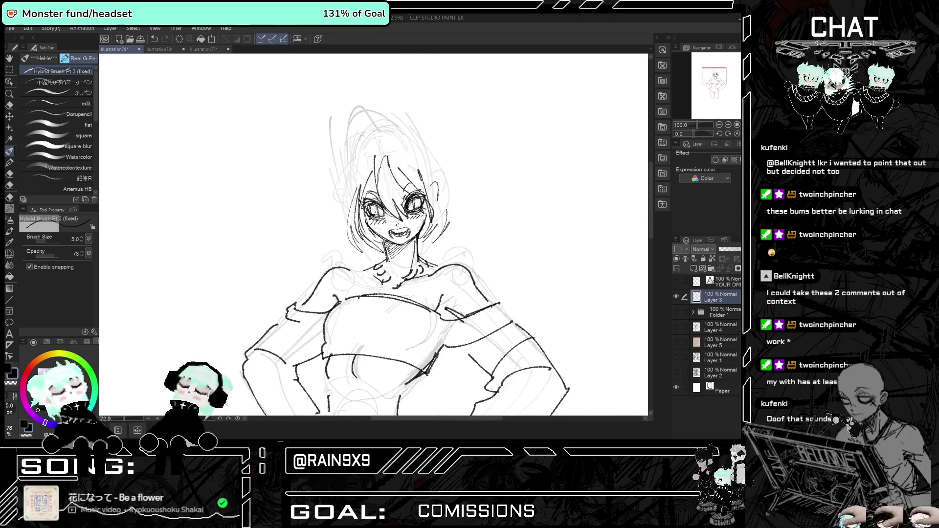
Ink the hair at the top of the head and the right hair bun, undoing unsatisfying strokes.
{"action": "key", "text": "ctrl+z"}
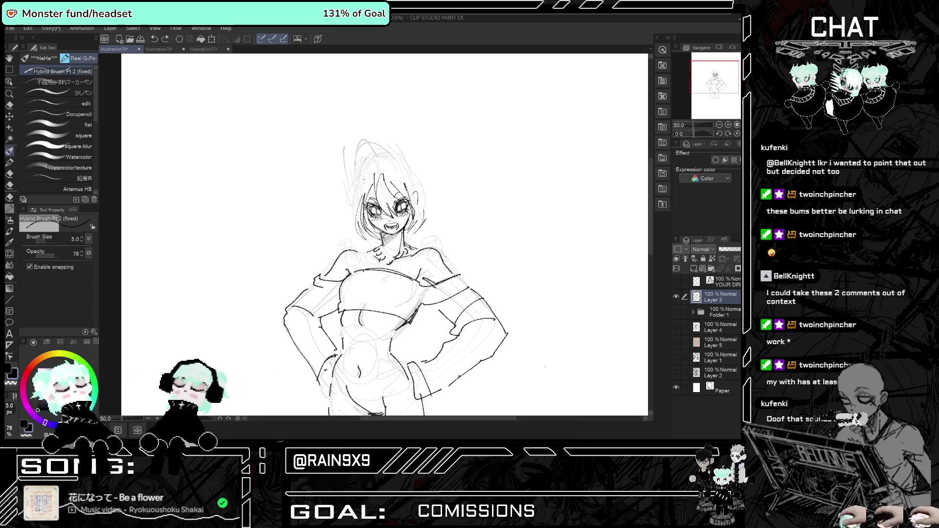
{"action": "mouse_move", "coordinate": [389, 159]}
{"action": "left_mouse_down"}
{"action": "mouse_move", "coordinate": [356, 186]}
{"action": "mouse_move", "coordinate": [424, 210]}
{"action": "mouse_move", "coordinate": [423, 229]}
{"action": "left_mouse_up"}
{"action": "key", "text": "ctrl+z"}
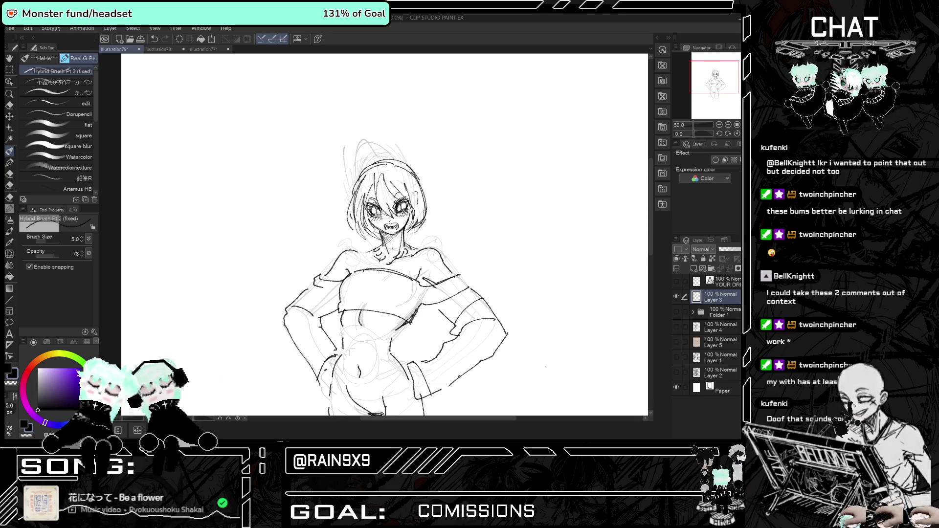
{"action": "scroll", "coordinate": [386, 235], "scroll_direction": "down", "scroll_amount": 3}
{"action": "scroll", "coordinate": [385, 235], "scroll_direction": "up", "scroll_amount": 3}
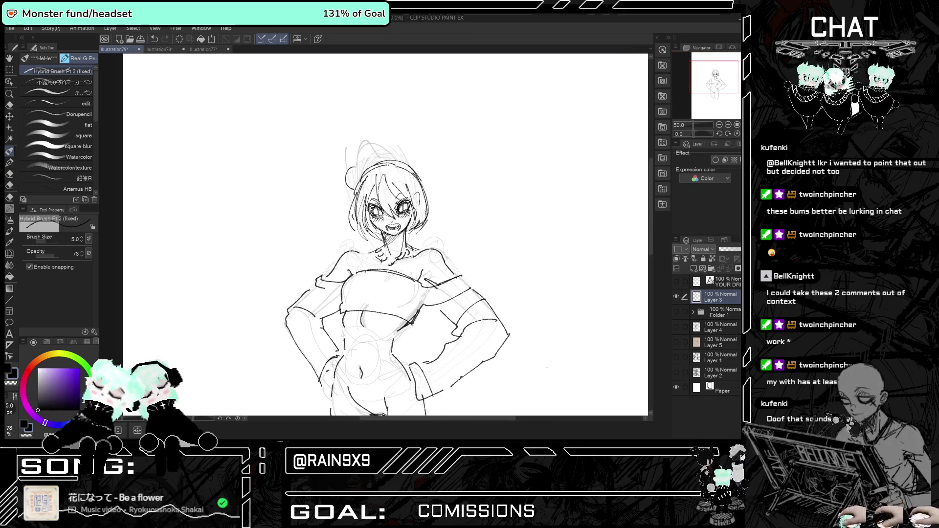
{"action": "scroll", "coordinate": [376, 234], "scroll_direction": "up", "scroll_amount": 2}
{"action": "scroll", "coordinate": [376, 235], "scroll_direction": "down", "scroll_amount": 2}
{"action": "left_click_drag", "start_coordinate": [353, 172], "coordinate": [346, 191]}
{"action": "key", "text": "ctrl+z"}
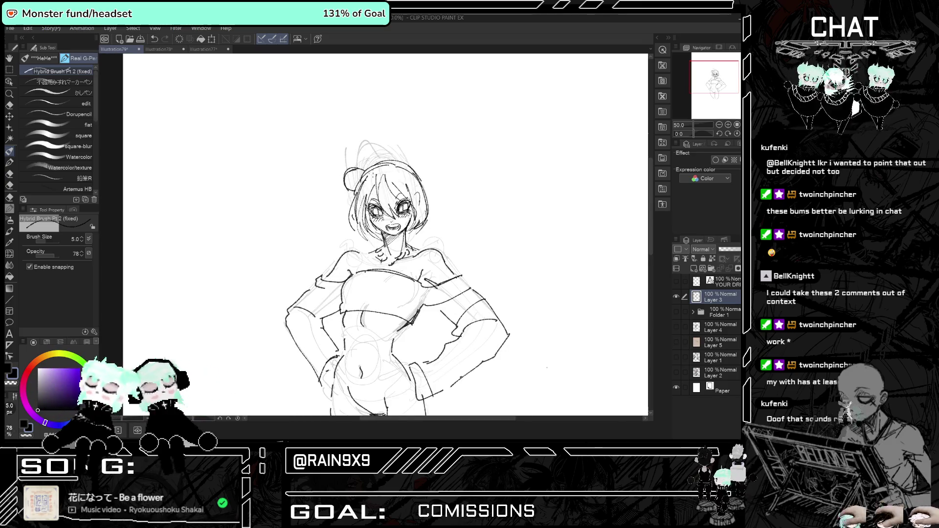
{"action": "mouse_move", "coordinate": [419, 161]}
{"action": "left_mouse_down"}
{"action": "mouse_move", "coordinate": [433, 182]}
{"action": "mouse_move", "coordinate": [376, 208]}
{"action": "left_mouse_up"}
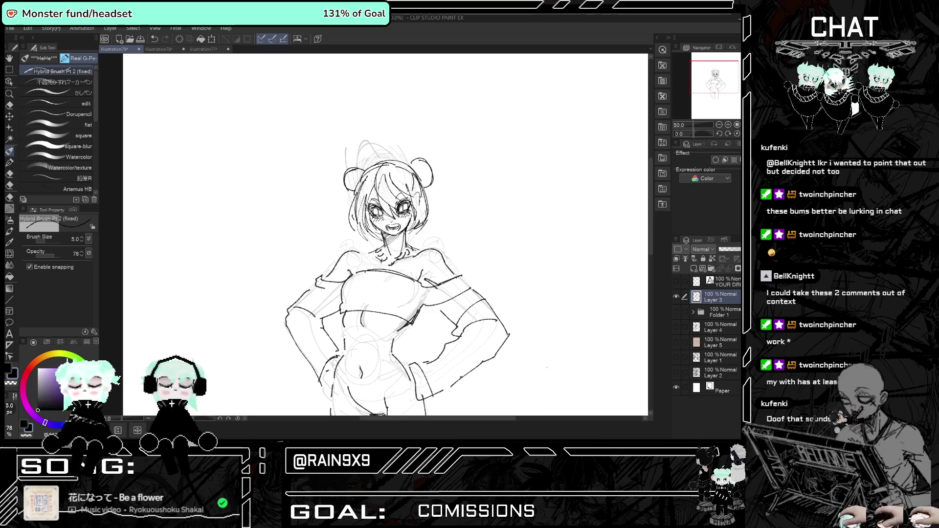
{"action": "left_click_drag", "start_coordinate": [364, 173], "coordinate": [342, 224]}
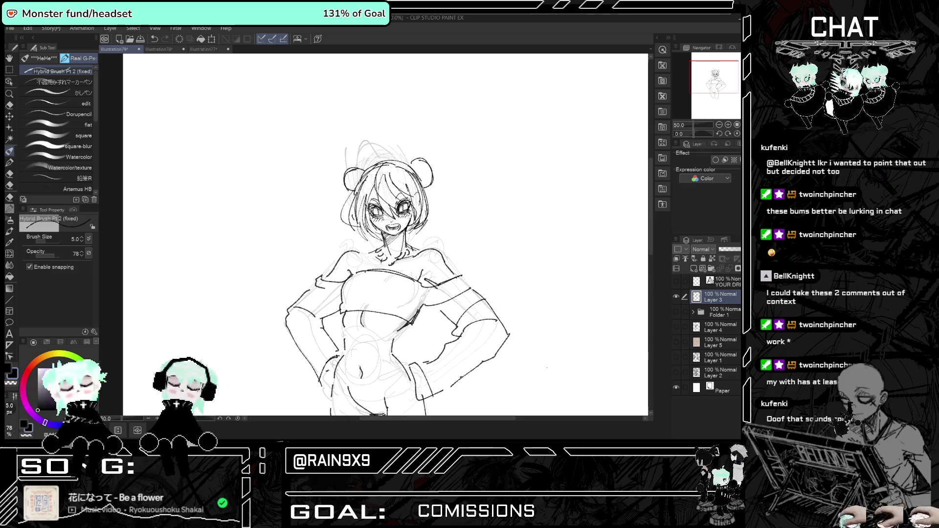
{"action": "key", "text": "ctrl+z"}
{"action": "key", "text": "ctrl+z"}
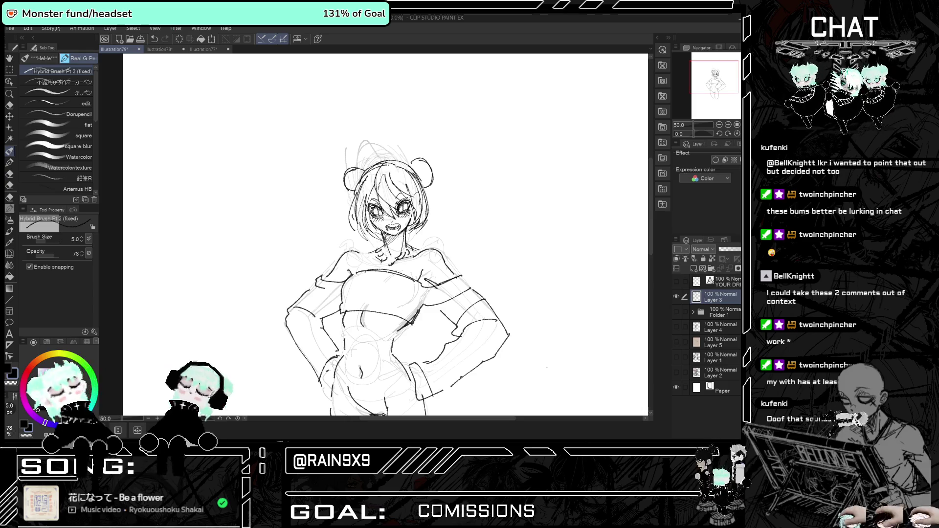
Draw the left leg's outline and a short line at the hip.
{"action": "scroll", "coordinate": [332, 203], "scroll_direction": "down", "scroll_amount": 4}
{"action": "scroll", "coordinate": [332, 202], "scroll_direction": "up", "scroll_amount": 3}
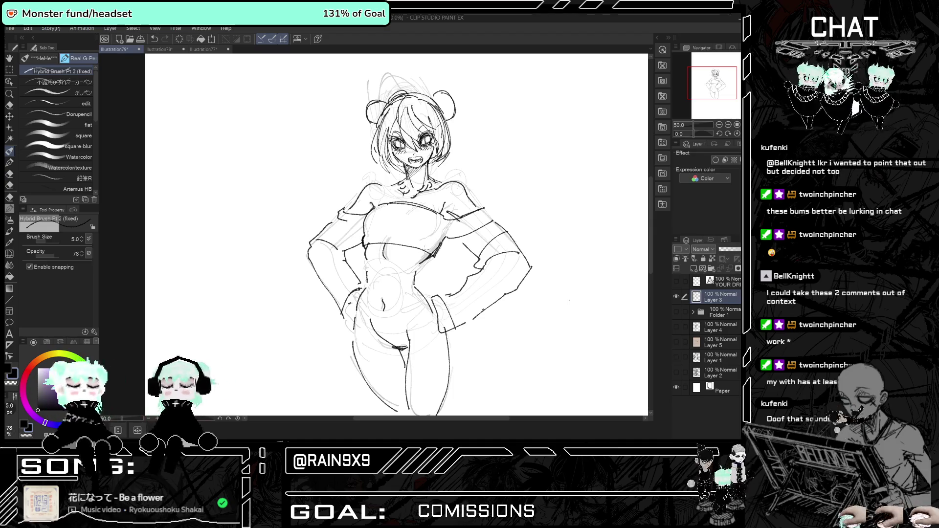
{"action": "left_click_drag", "start_coordinate": [359, 309], "coordinate": [369, 406]}
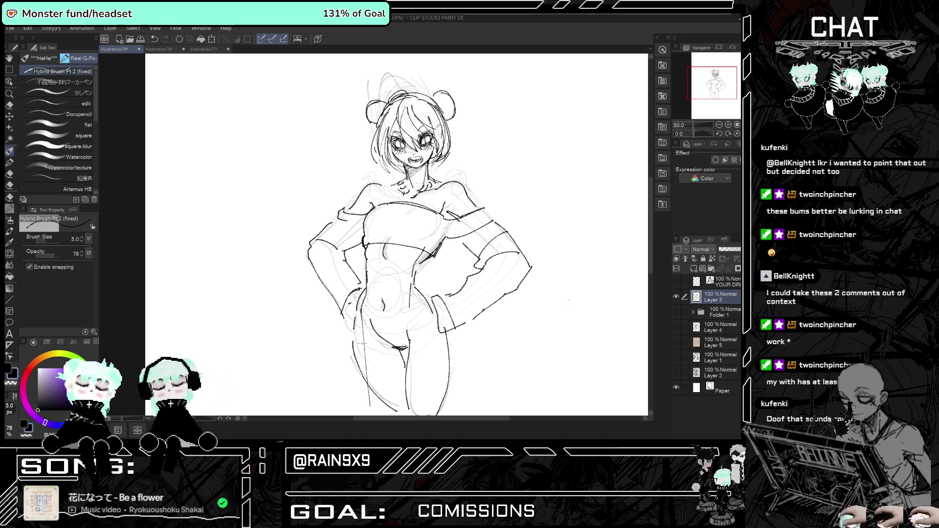
{"action": "scroll", "coordinate": [569, 300], "scroll_direction": "down", "scroll_amount": 5}
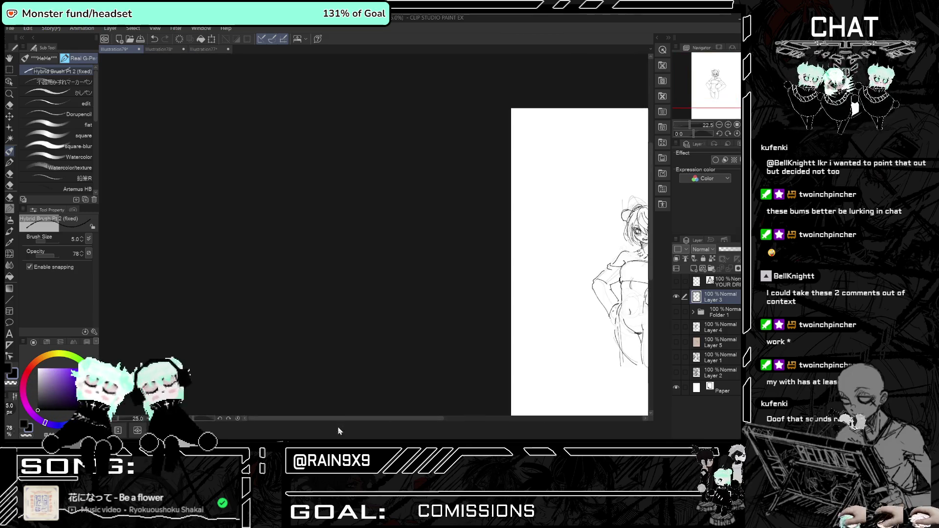
{"action": "scroll", "coordinate": [589, 343], "scroll_direction": "up", "scroll_amount": 4}
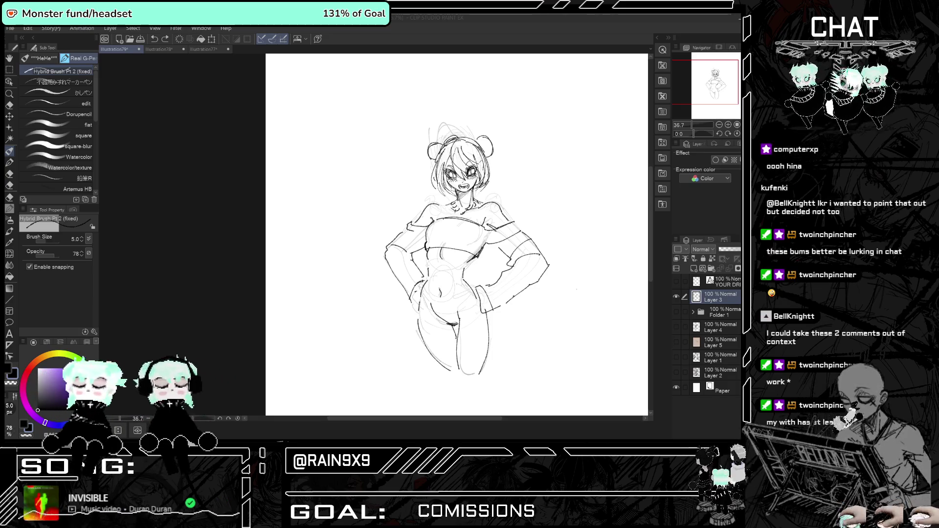
{"action": "scroll", "coordinate": [562, 366], "scroll_direction": "up", "scroll_amount": 3}
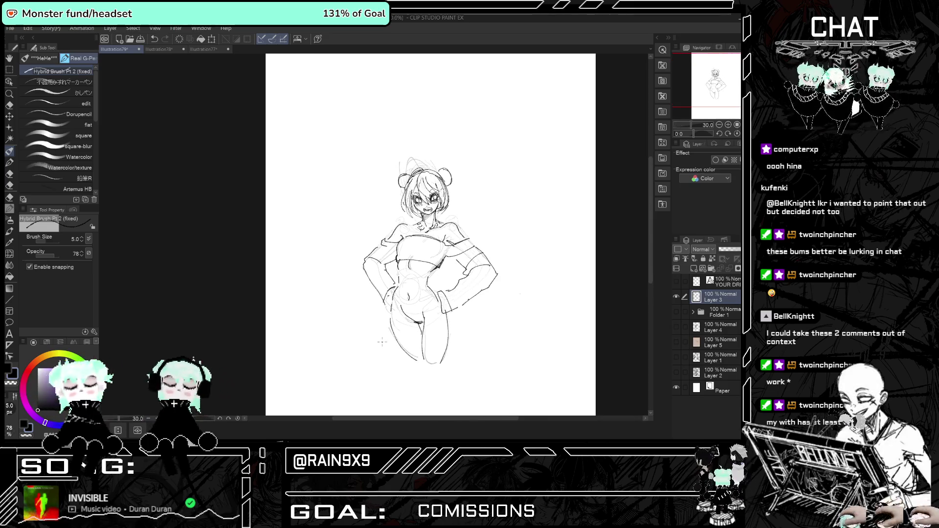
{"action": "scroll", "coordinate": [458, 360], "scroll_direction": "down", "scroll_amount": 2}
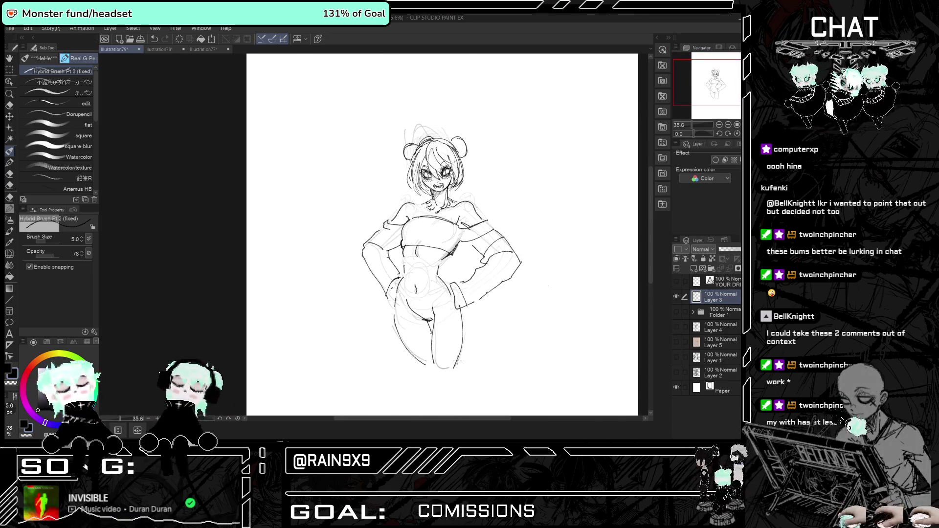
{"action": "scroll", "coordinate": [469, 362], "scroll_direction": "down", "scroll_amount": 1}
{"action": "scroll", "coordinate": [470, 361], "scroll_direction": "up", "scroll_amount": 2}
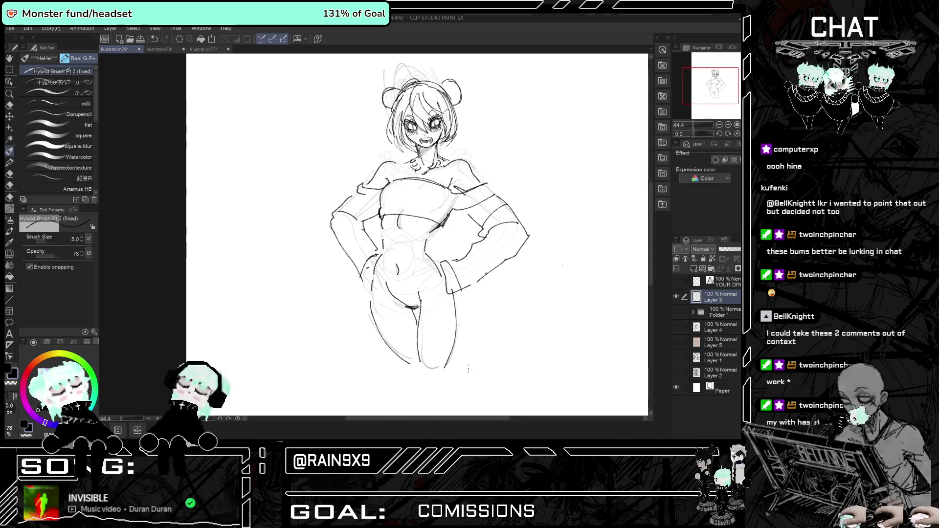
{"action": "left_click_drag", "start_coordinate": [427, 284], "coordinate": [418, 302]}
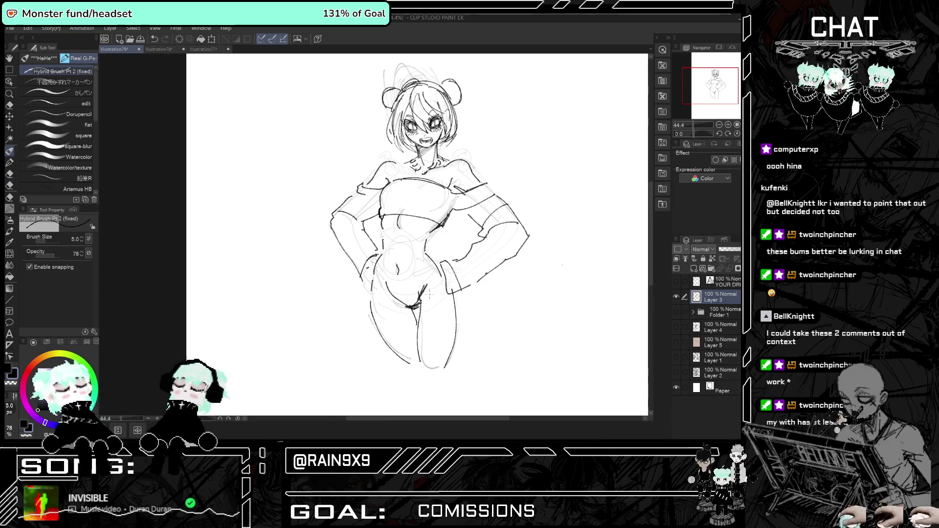
Zoom out to about 40% to see the whole inked figure.
{"action": "scroll", "coordinate": [430, 294], "scroll_direction": "down", "scroll_amount": 1}
{"action": "scroll", "coordinate": [420, 117], "scroll_direction": "down", "scroll_amount": 1}
{"action": "scroll", "coordinate": [420, 118], "scroll_direction": "up", "scroll_amount": 3}
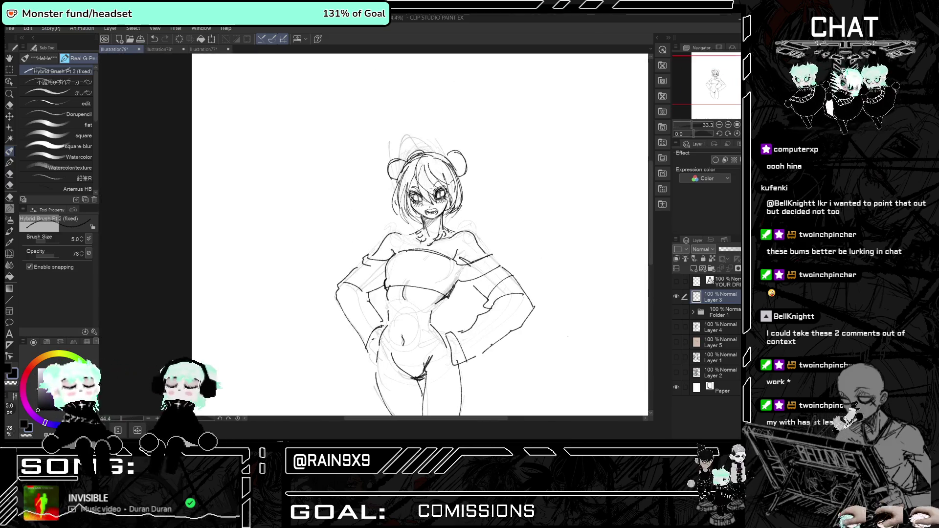
{"action": "scroll", "coordinate": [416, 235], "scroll_direction": "down", "scroll_amount": 1}
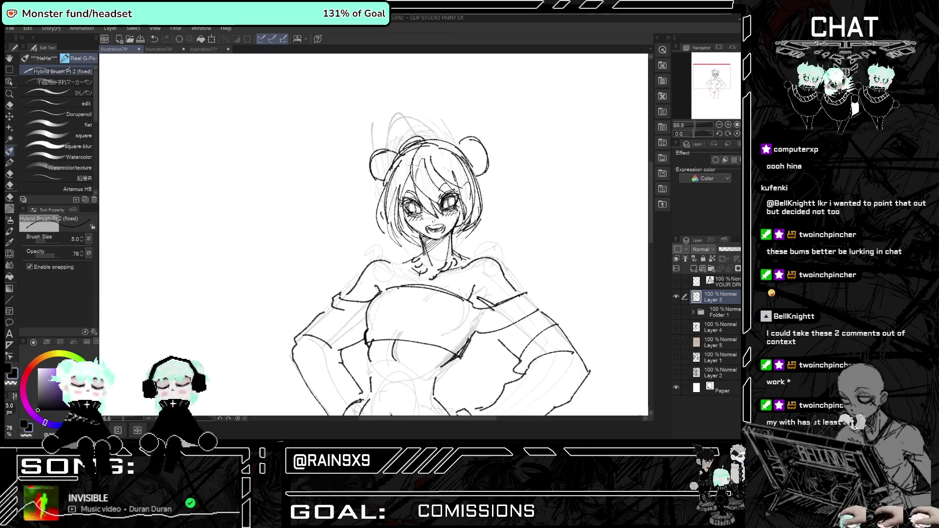
{"action": "scroll", "coordinate": [423, 210], "scroll_direction": "down", "scroll_amount": 1}
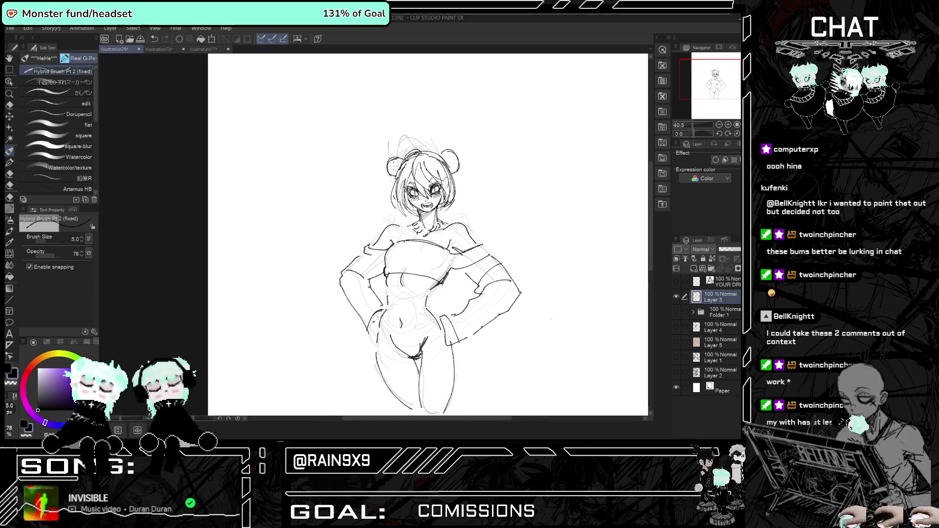
Fill the left and right bear ears with dark hatching strokes.
{"action": "mouse_move", "coordinate": [390, 177]}
{"action": "left_mouse_down"}
{"action": "mouse_move", "coordinate": [404, 160]}
{"action": "mouse_move", "coordinate": [454, 158]}
{"action": "left_mouse_up"}
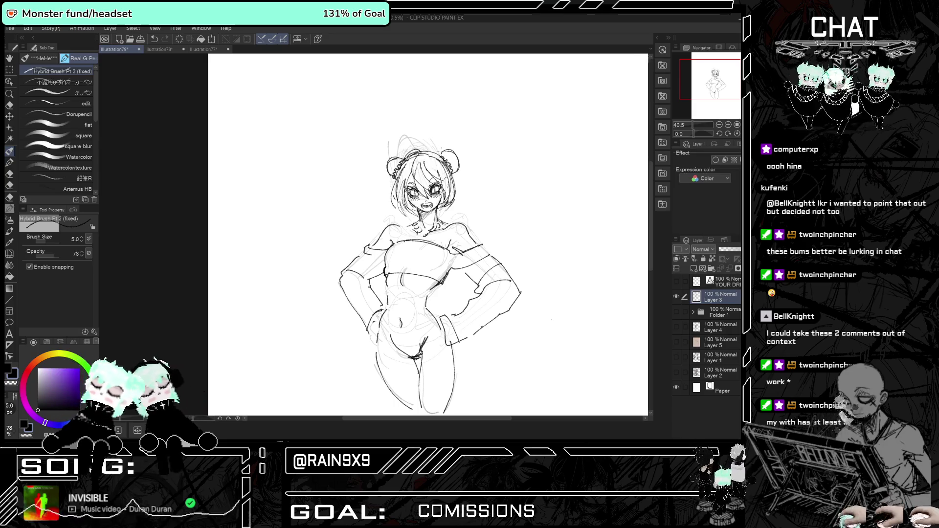
{"action": "left_click_drag", "start_coordinate": [447, 163], "coordinate": [453, 155]}
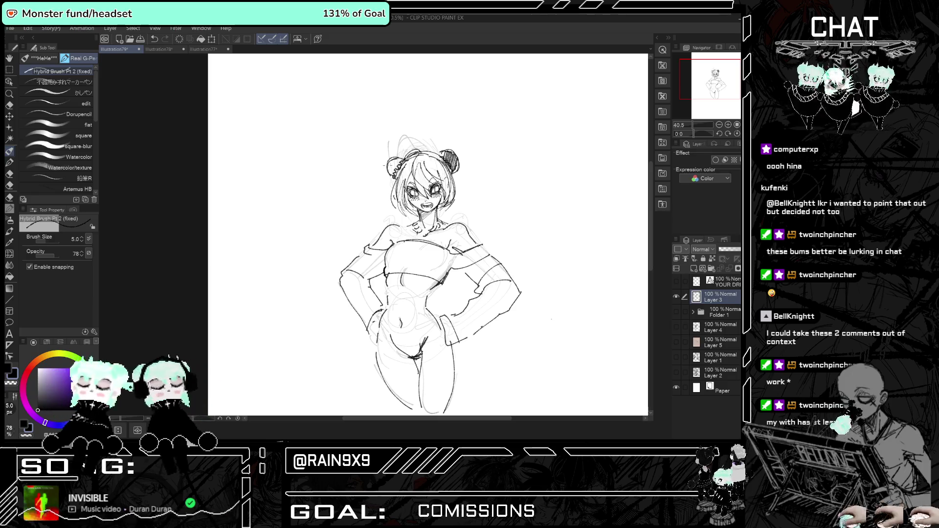
{"action": "mouse_move", "coordinate": [397, 171]}
{"action": "left_mouse_down"}
{"action": "mouse_move", "coordinate": [394, 157]}
{"action": "mouse_move", "coordinate": [405, 155]}
{"action": "left_mouse_up"}
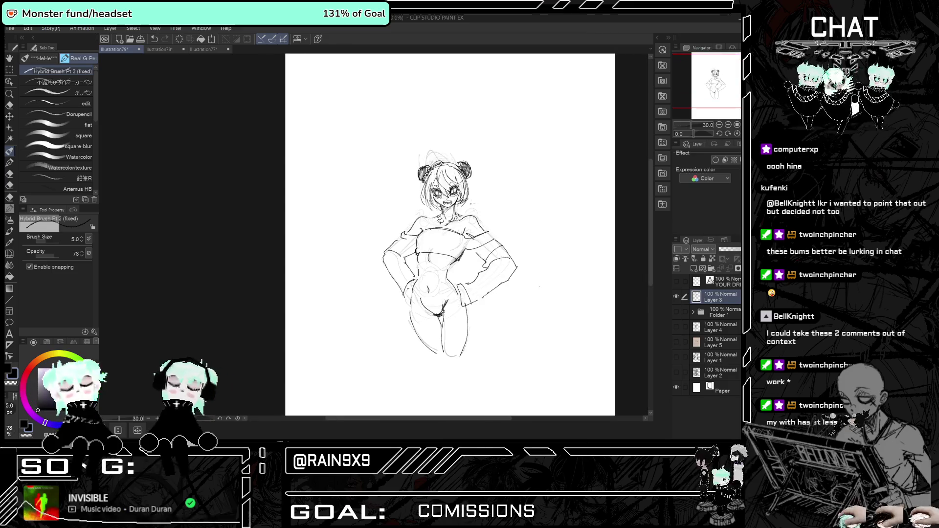
{"action": "key", "text": "ctrl+plus"}
{"action": "key", "text": "ctrl+plus"}
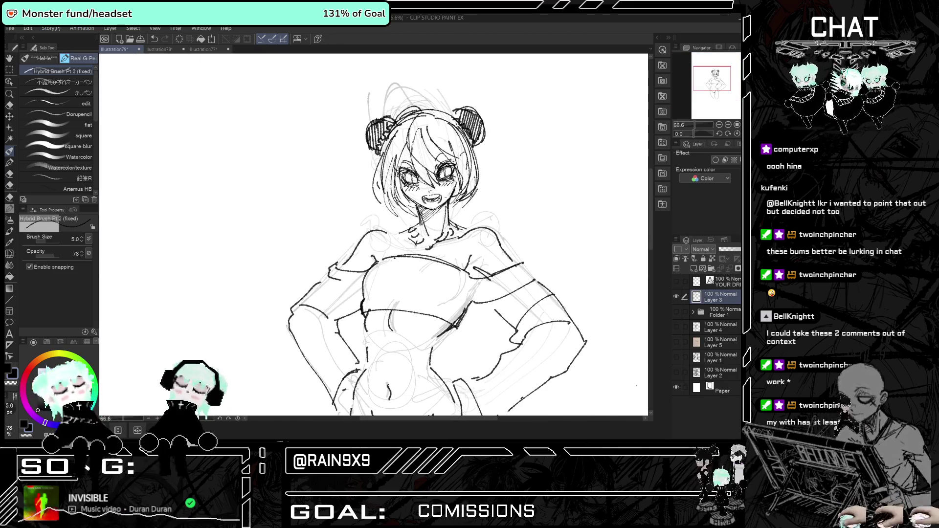
{"action": "key", "text": "ctrl+minus"}
{"action": "key", "text": "ctrl+minus"}
{"action": "key", "text": "ctrl+minus"}
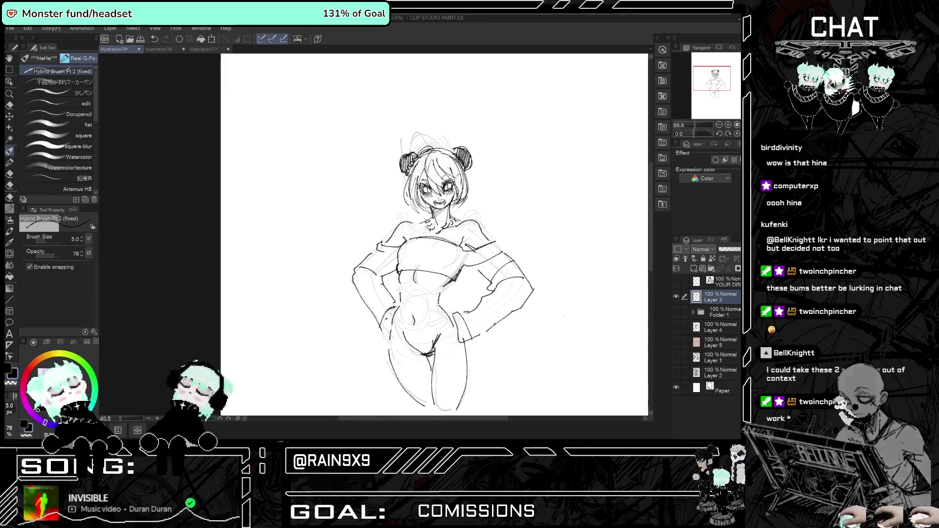
Recentre the figure and add small touch-up strokes to the torso.
{"action": "scroll", "coordinate": [447, 261], "scroll_direction": "up", "scroll_amount": 1}
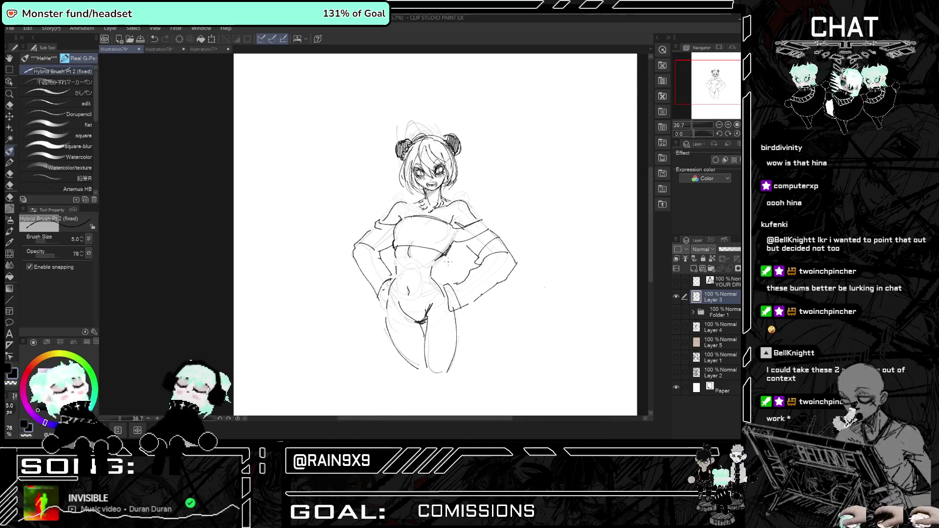
{"action": "scroll", "coordinate": [448, 261], "scroll_direction": "up", "scroll_amount": 2}
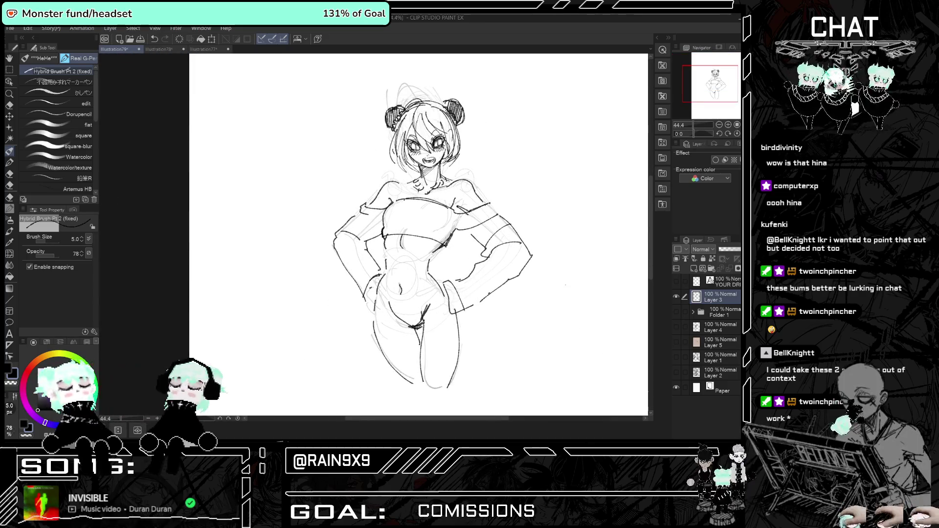
{"action": "left_click_drag", "start_coordinate": [547, 238], "coordinate": [458, 237]}
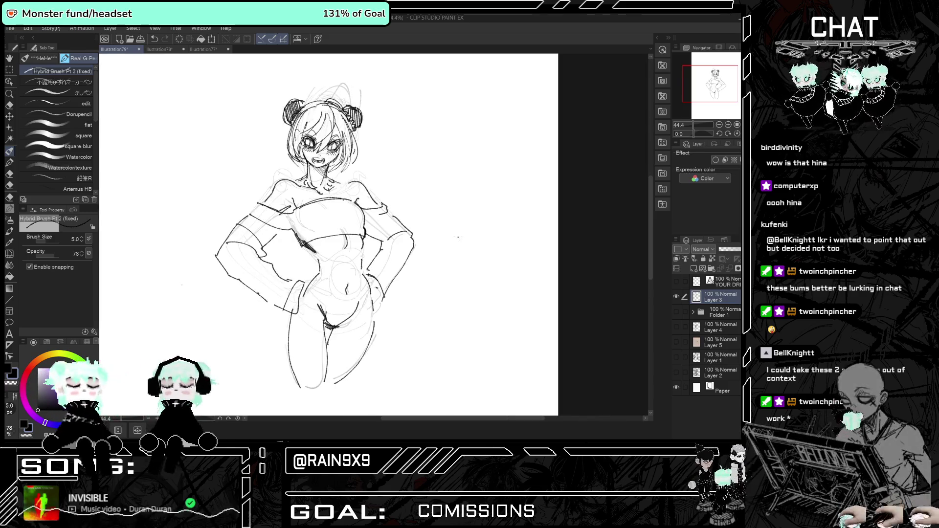
{"action": "left_click_drag", "start_coordinate": [345, 245], "coordinate": [483, 248]}
{"action": "left_click_drag", "start_coordinate": [382, 239], "coordinate": [369, 244]}
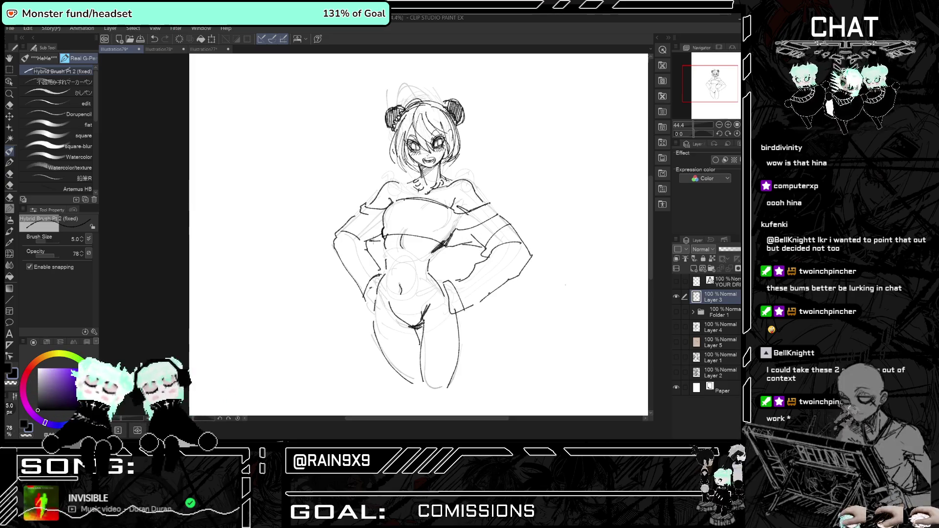
{"action": "scroll", "coordinate": [394, 216], "scroll_direction": "down", "scroll_amount": 3}
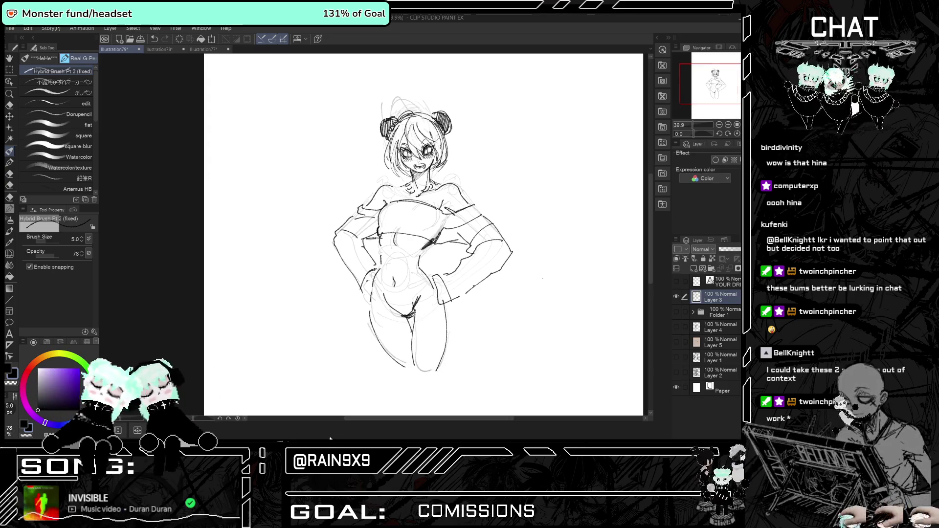
{"action": "scroll", "coordinate": [391, 345], "scroll_direction": "up", "scroll_amount": 2}
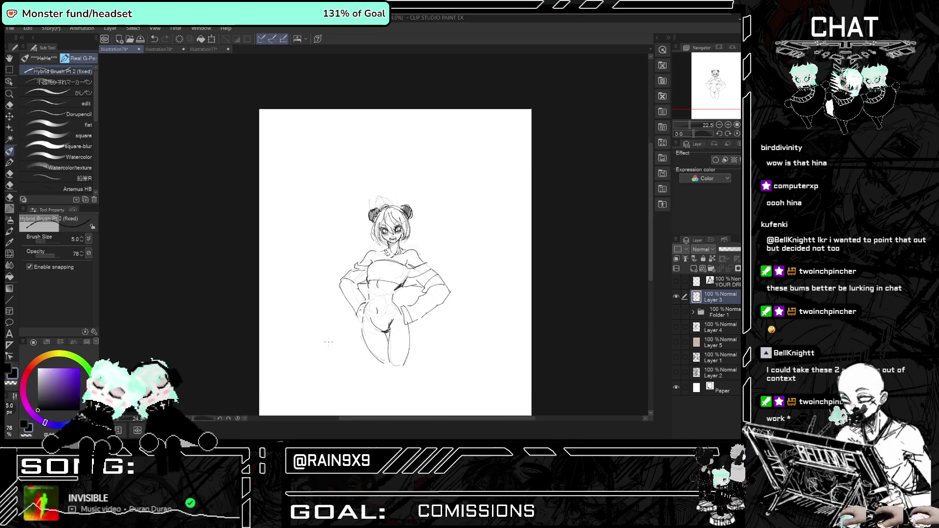
{"action": "scroll", "coordinate": [390, 345], "scroll_direction": "up", "scroll_amount": 2}
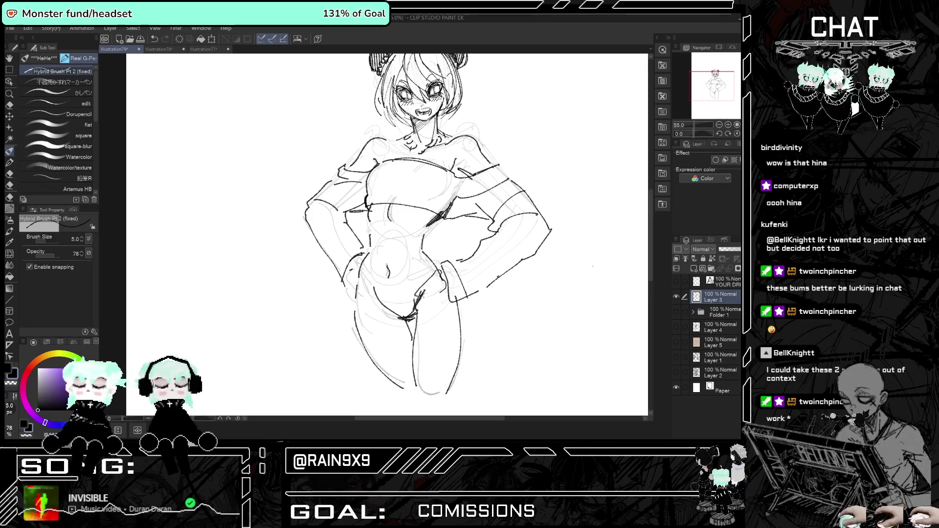
Draw the fingers of the right-side hand on the hip, then flip the canvas horizontally to check.
{"action": "left_click_drag", "start_coordinate": [445, 278], "coordinate": [420, 300]}
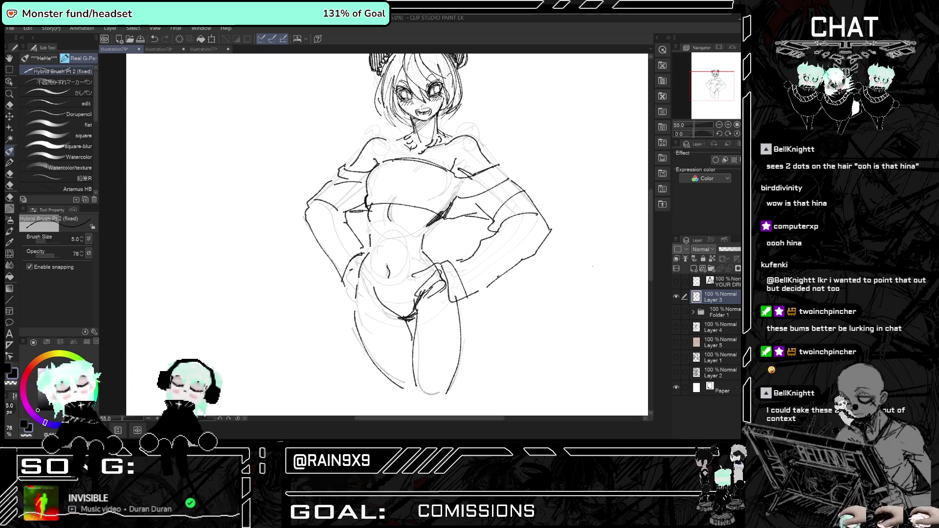
{"action": "left_click_drag", "start_coordinate": [451, 285], "coordinate": [444, 295]}
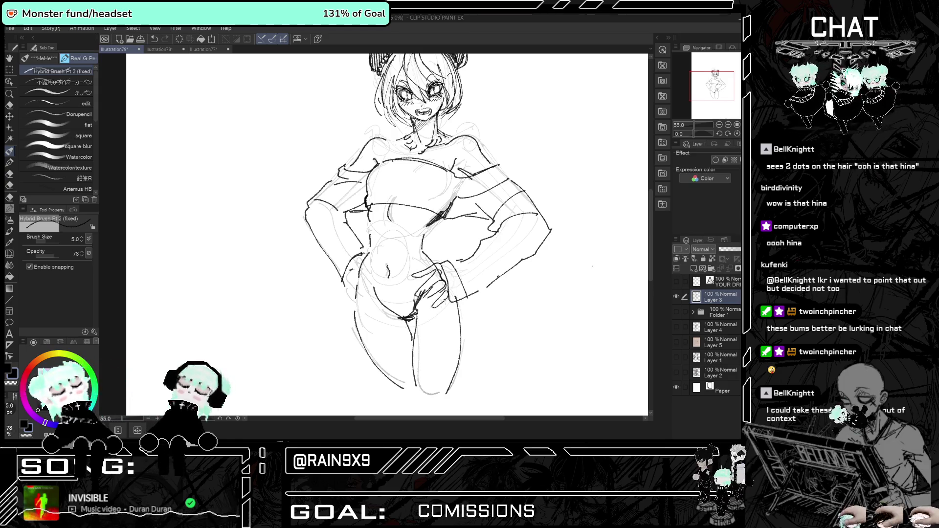
{"action": "scroll", "coordinate": [592, 266], "scroll_direction": "right", "scroll_amount": 3}
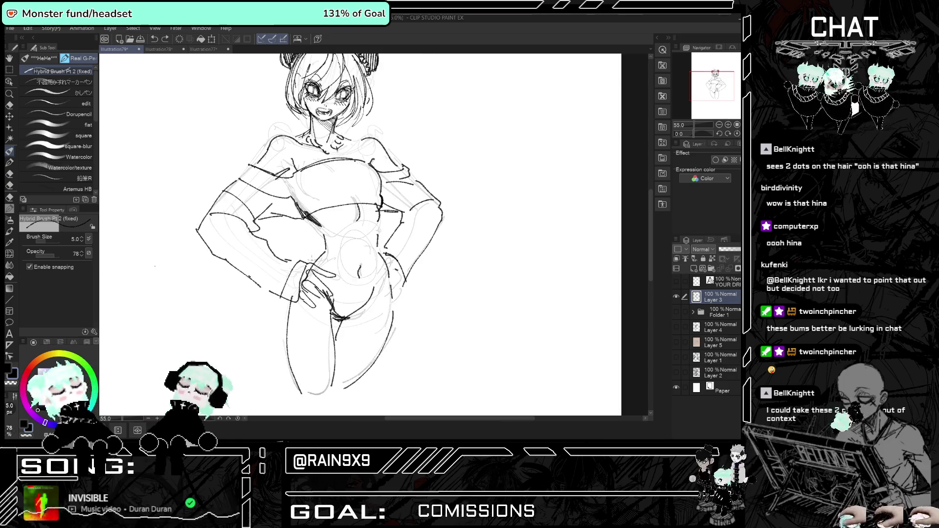
{"action": "key", "text": "h"}
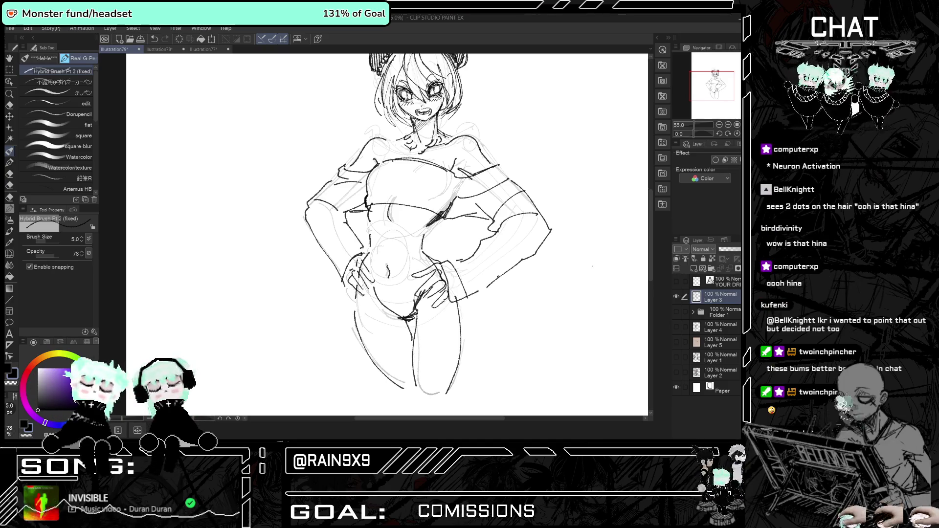
Add finger strokes to the left hand resting on the hip.
{"action": "left_click_drag", "start_coordinate": [352, 288], "coordinate": [358, 301]}
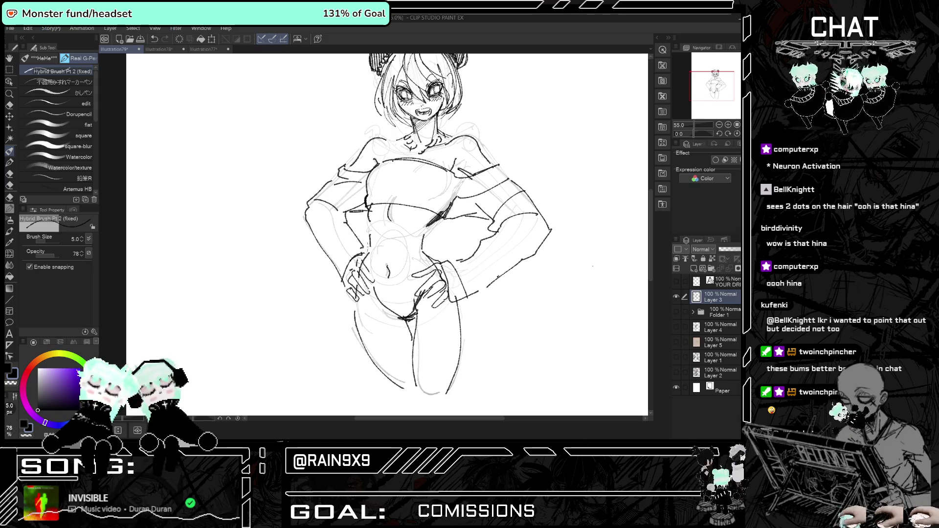
{"action": "scroll", "coordinate": [257, 190], "scroll_direction": "down", "scroll_amount": 3}
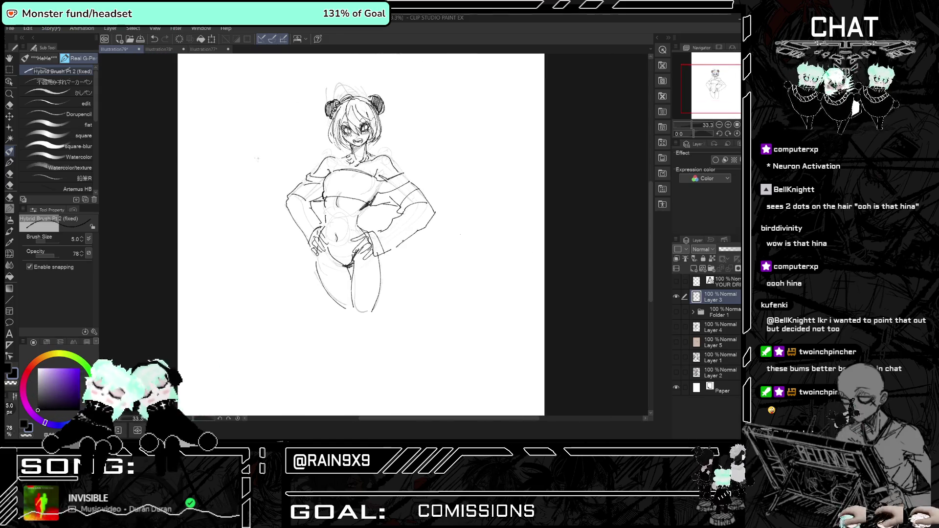
{"action": "scroll", "coordinate": [314, 171], "scroll_direction": "down", "scroll_amount": 1}
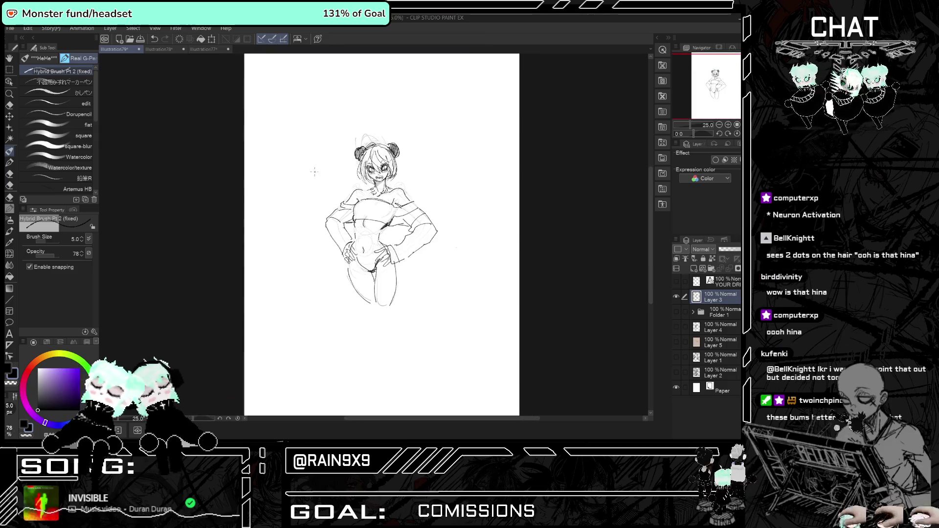
{"action": "scroll", "coordinate": [314, 171], "scroll_direction": "up", "scroll_amount": 3}
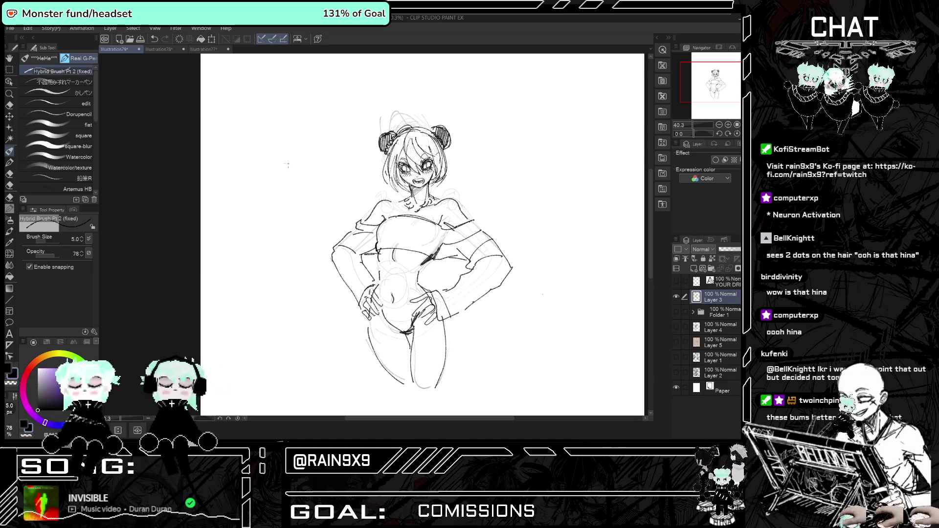
{"action": "scroll", "coordinate": [287, 165], "scroll_direction": "down", "scroll_amount": 1}
{"action": "scroll", "coordinate": [288, 165], "scroll_direction": "up", "scroll_amount": 3}
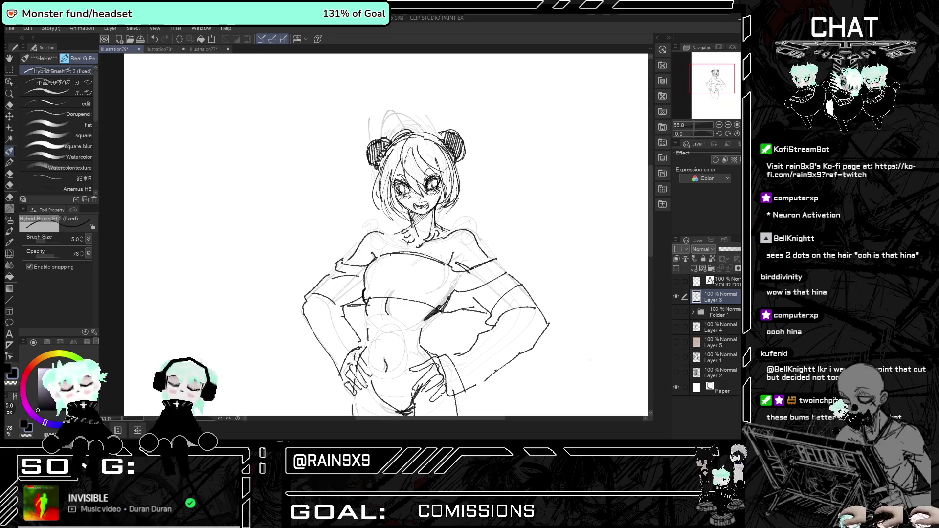
{"action": "scroll", "coordinate": [363, 176], "scroll_direction": "down", "scroll_amount": 3}
{"action": "scroll", "coordinate": [363, 176], "scroll_direction": "up", "scroll_amount": 2}
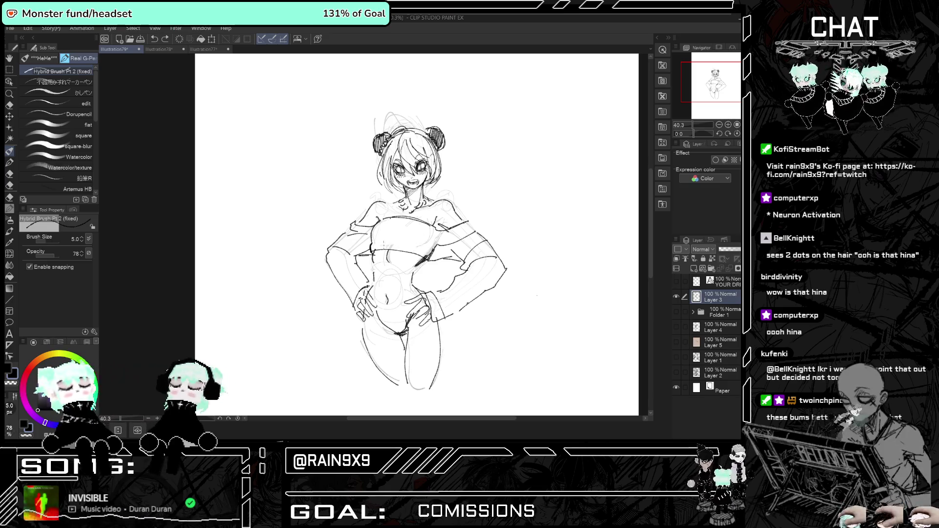
{"action": "scroll", "coordinate": [384, 243], "scroll_direction": "up", "scroll_amount": 2}
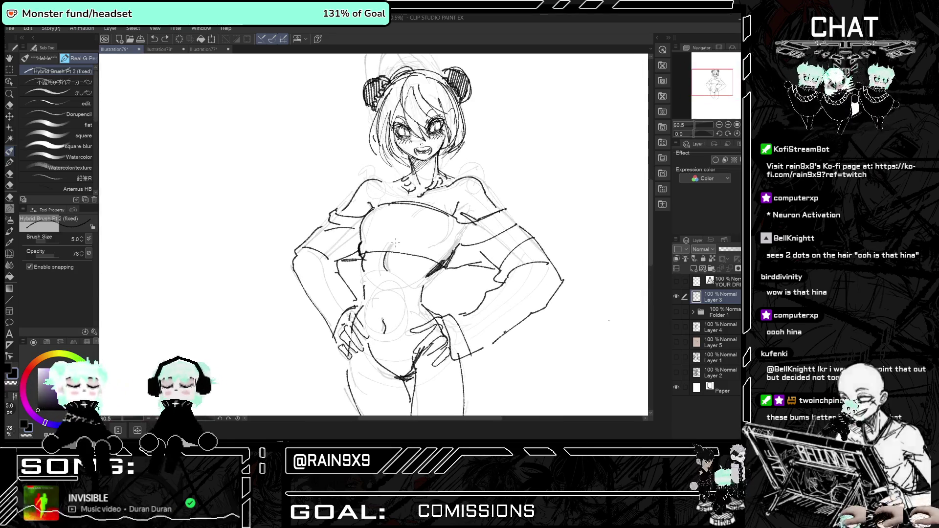
Draw curved swirl lines on the chest of the crop top and thicken them.
{"action": "mouse_move", "coordinate": [387, 249]}
{"action": "left_mouse_down"}
{"action": "mouse_move", "coordinate": [420, 209]}
{"action": "mouse_move", "coordinate": [410, 223]}
{"action": "left_mouse_up"}
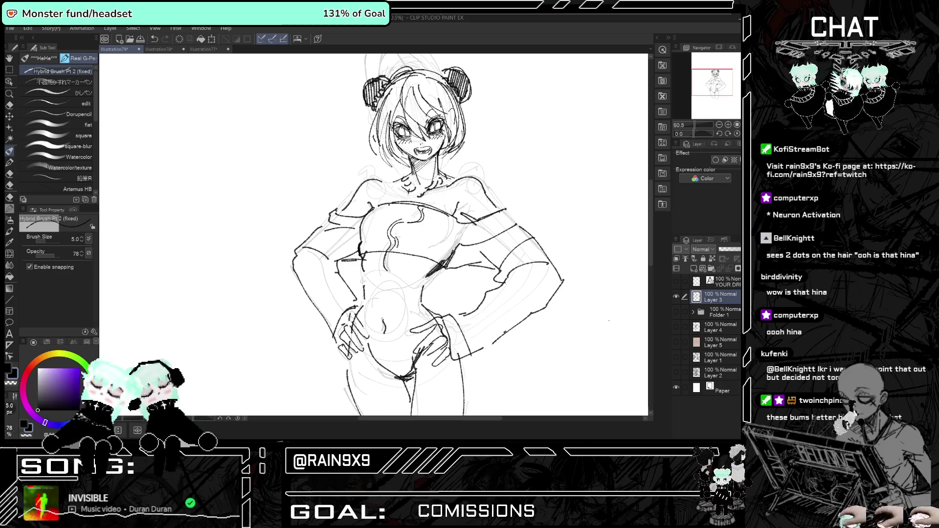
{"action": "left_click_drag", "start_coordinate": [420, 225], "coordinate": [426, 212]}
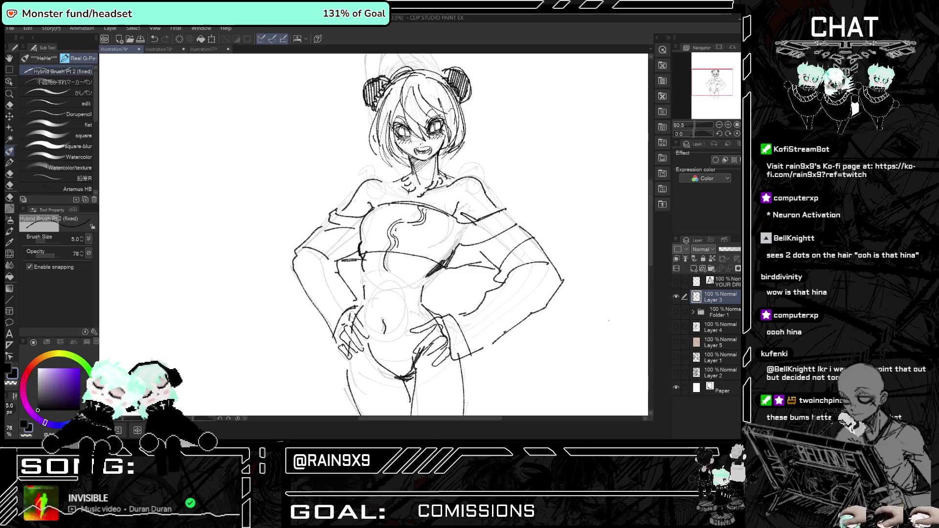
{"action": "mouse_move", "coordinate": [396, 250]}
{"action": "left_mouse_down"}
{"action": "mouse_move", "coordinate": [400, 233]}
{"action": "mouse_move", "coordinate": [426, 220]}
{"action": "left_mouse_up"}
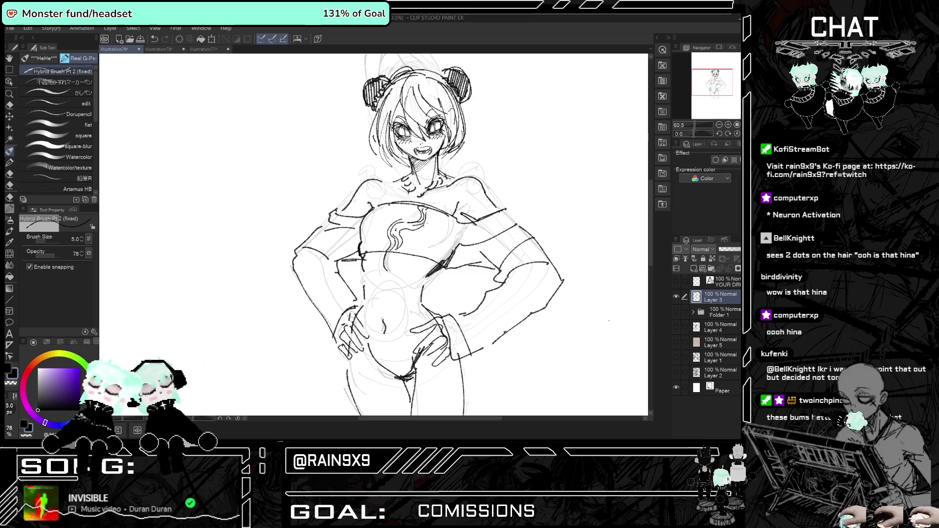
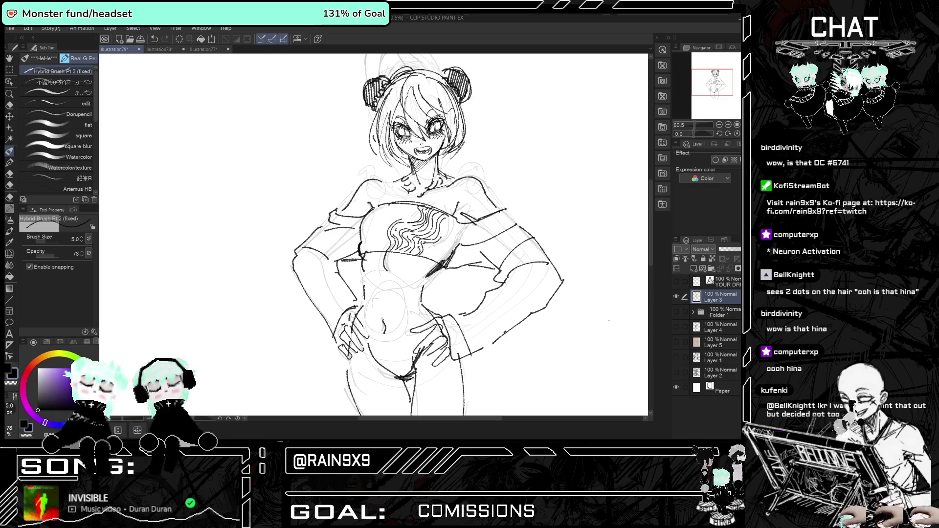
Erase the girl's old mouth lines and draw a wide, open, sharp-toothed grin with the Hybrid Brush.
{"action": "mouse_move", "coordinate": [608, 320]}
{"action": "left_mouse_down"}
{"action": "mouse_move", "coordinate": [521, 320]}
{"action": "mouse_move", "coordinate": [609, 320]}
{"action": "left_mouse_up"}
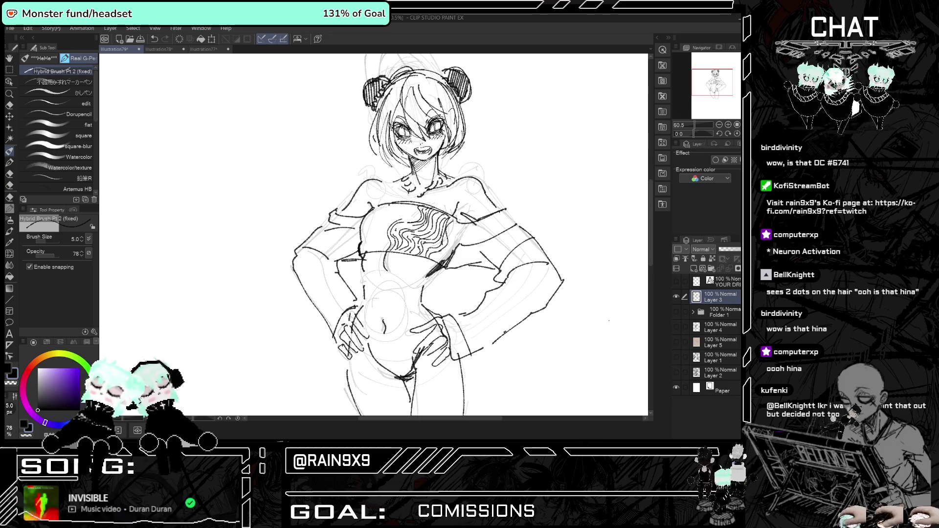
{"action": "key", "text": "ctrl+z"}
{"action": "key", "text": "ctrl+y"}
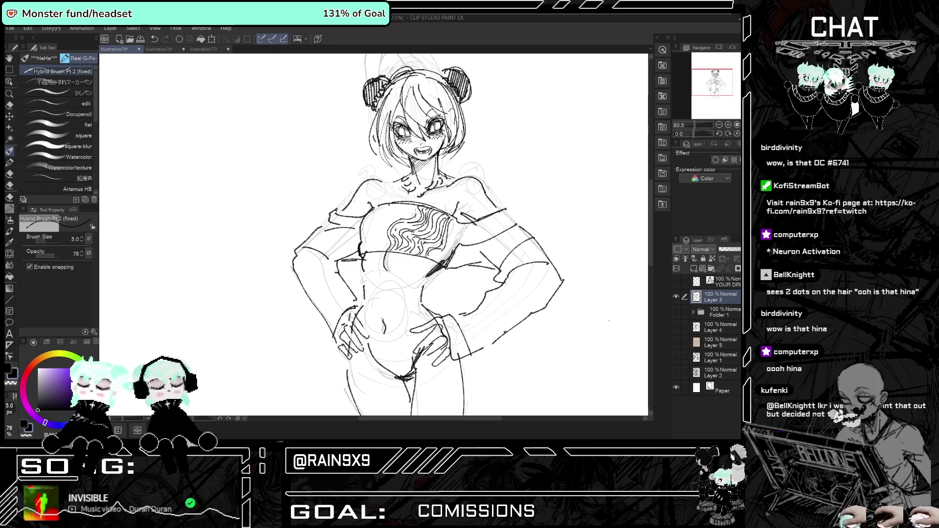
{"action": "key", "text": "ctrl+minus"}
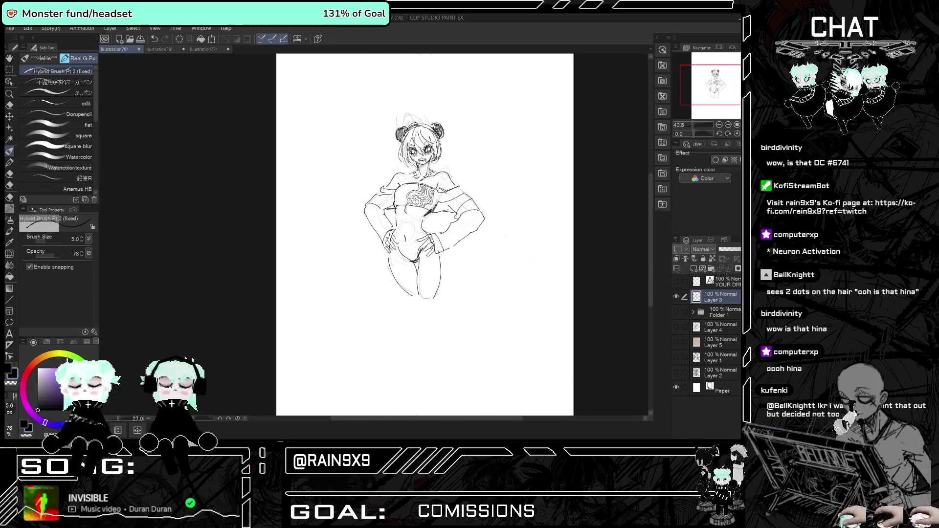
{"action": "scroll", "coordinate": [425, 149], "scroll_direction": "up", "scroll_amount": 5}
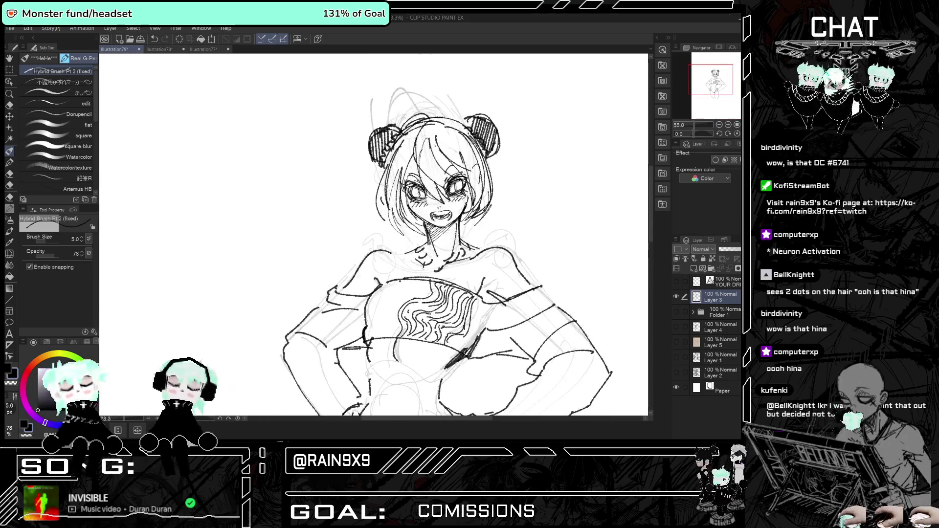
{"action": "key", "text": "e"}
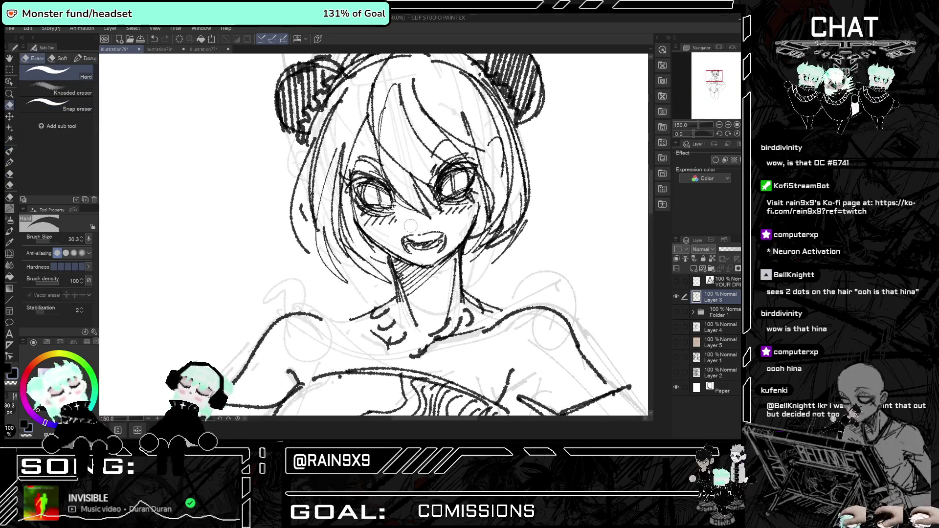
{"action": "left_click_drag", "start_coordinate": [397, 240], "coordinate": [443, 232]}
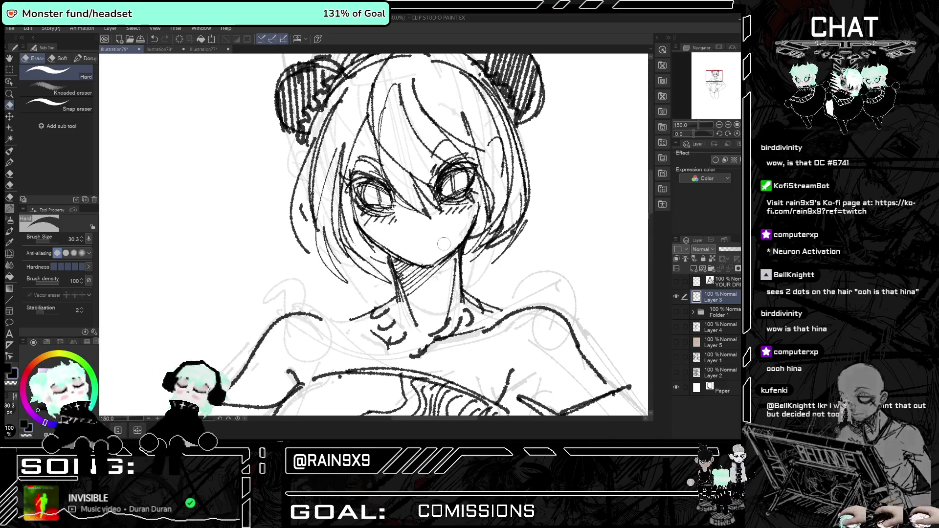
{"action": "left_click", "coordinate": [11, 151]}
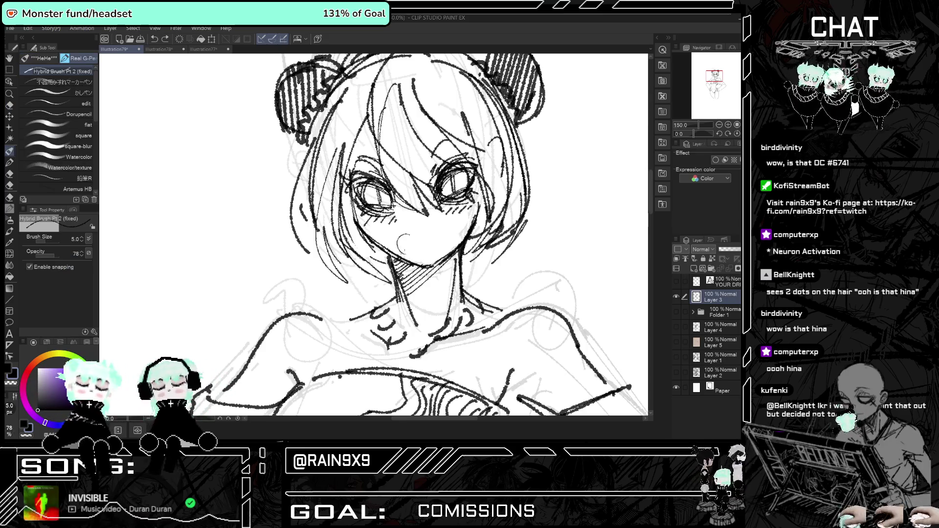
{"action": "mouse_move", "coordinate": [414, 234]}
{"action": "left_mouse_down"}
{"action": "mouse_move", "coordinate": [437, 227]}
{"action": "mouse_move", "coordinate": [449, 245]}
{"action": "mouse_move", "coordinate": [420, 246]}
{"action": "mouse_move", "coordinate": [445, 228]}
{"action": "mouse_move", "coordinate": [421, 220]}
{"action": "left_mouse_up"}
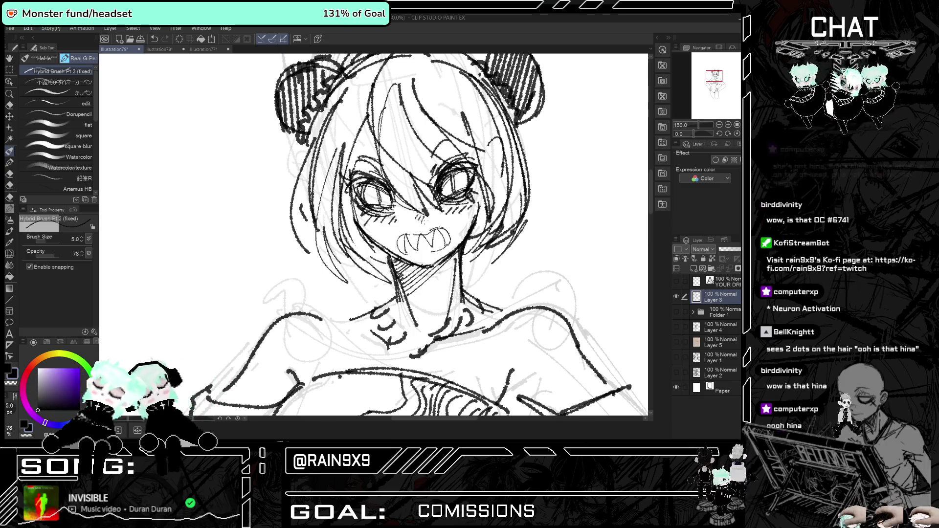
{"action": "scroll", "coordinate": [397, 192], "scroll_direction": "down", "scroll_amount": 5}
{"action": "scroll", "coordinate": [574, 227], "scroll_direction": "down", "scroll_amount": 3}
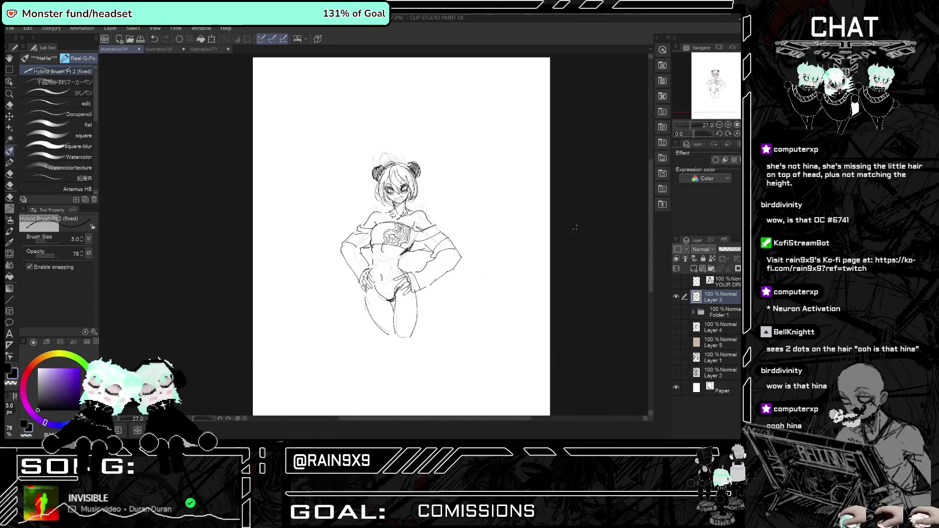
{"action": "key", "text": "h"}
{"action": "key", "text": "h"}
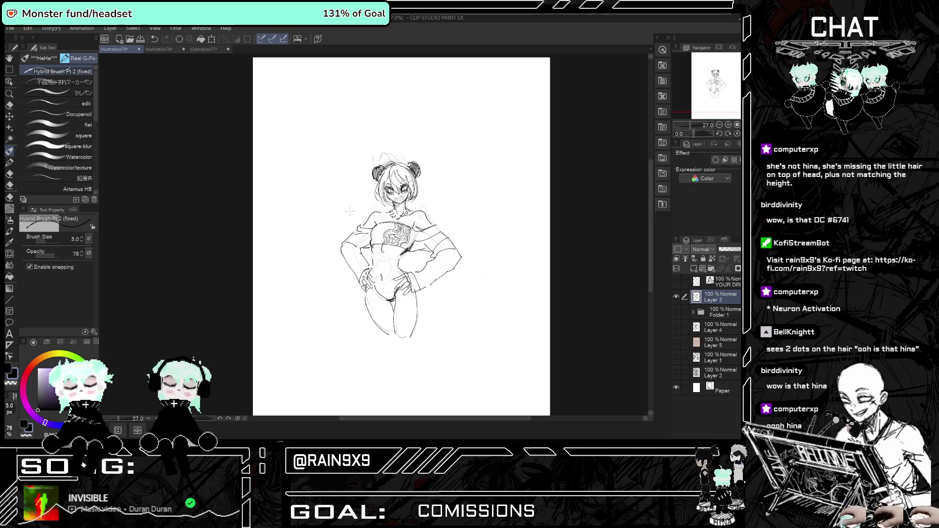
{"action": "scroll", "coordinate": [334, 211], "scroll_direction": "up", "scroll_amount": 3}
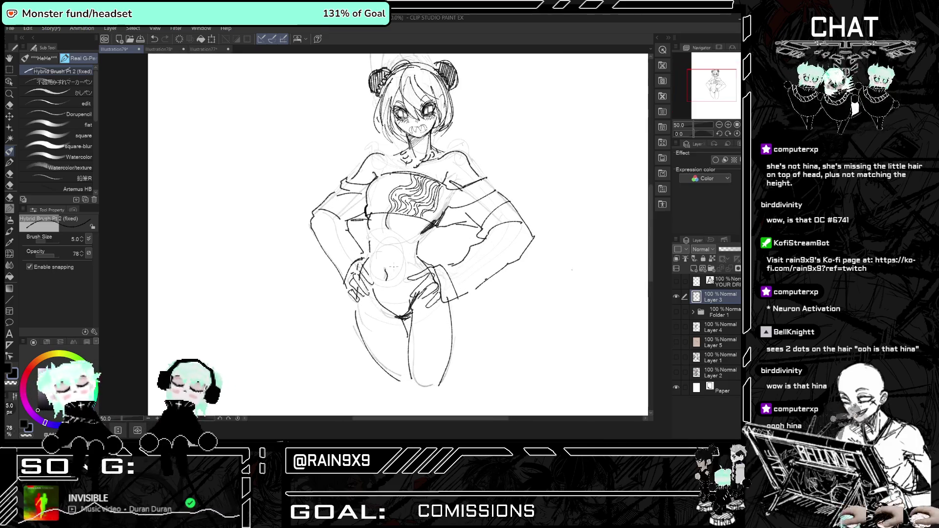
{"action": "scroll", "coordinate": [406, 200], "scroll_direction": "up", "scroll_amount": 2}
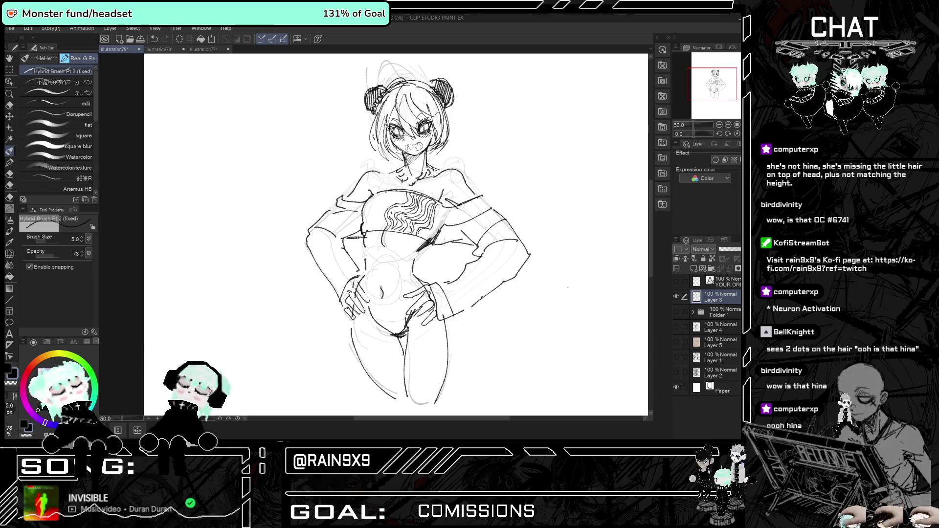
{"action": "scroll", "coordinate": [567, 287], "scroll_direction": "down", "scroll_amount": 2}
{"action": "scroll", "coordinate": [565, 286], "scroll_direction": "up", "scroll_amount": 2}
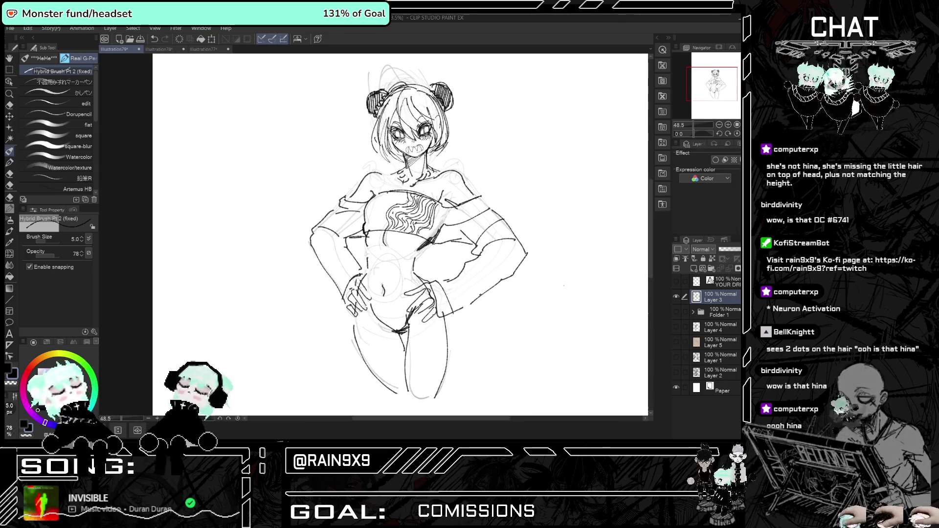
{"action": "scroll", "coordinate": [401, 235], "scroll_direction": "down", "scroll_amount": 2}
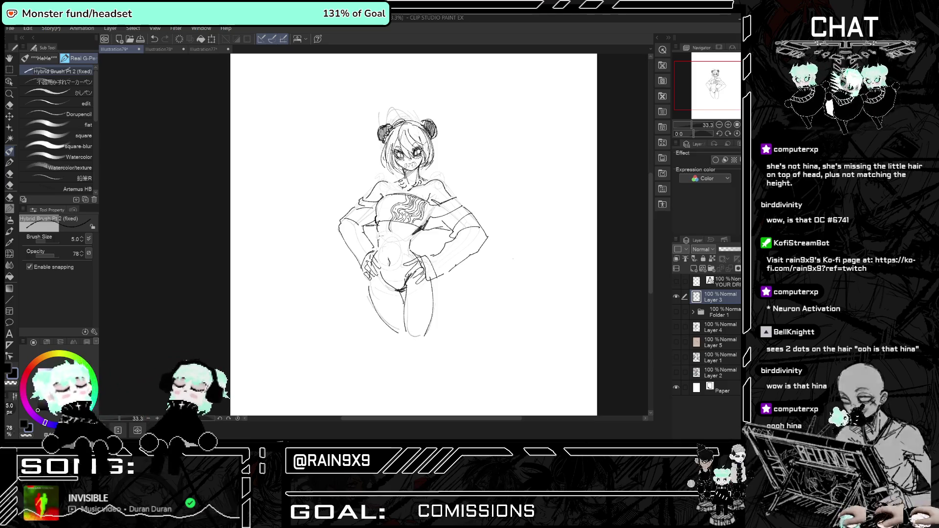
{"action": "scroll", "coordinate": [401, 235], "scroll_direction": "up", "scroll_amount": 2}
{"action": "scroll", "coordinate": [362, 219], "scroll_direction": "down", "scroll_amount": 2}
{"action": "scroll", "coordinate": [362, 218], "scroll_direction": "up", "scroll_amount": 3}
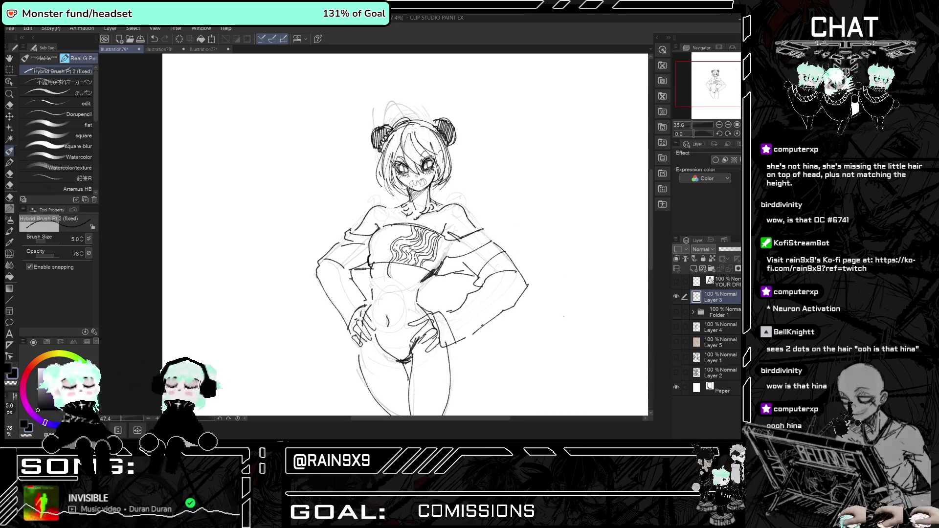
{"action": "scroll", "coordinate": [386, 235], "scroll_direction": "down", "scroll_amount": 2}
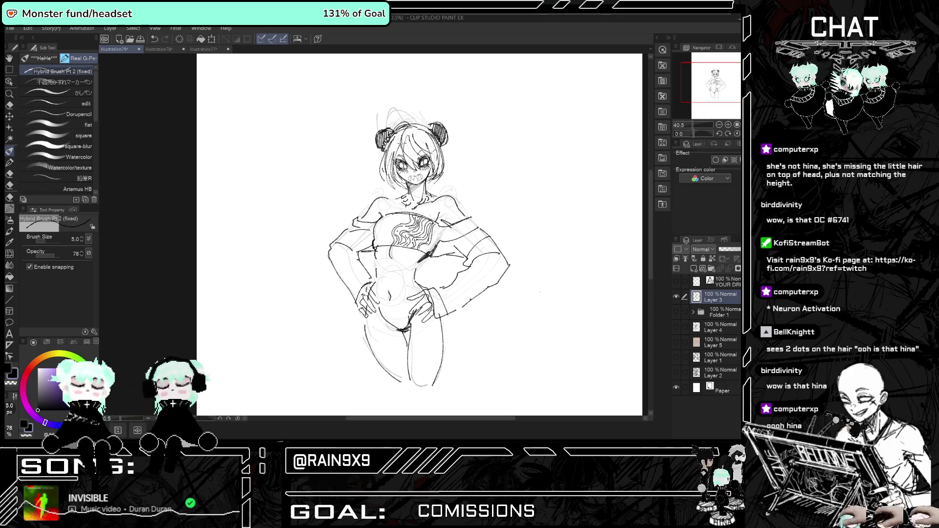
{"action": "scroll", "coordinate": [415, 234], "scroll_direction": "down", "scroll_amount": 1}
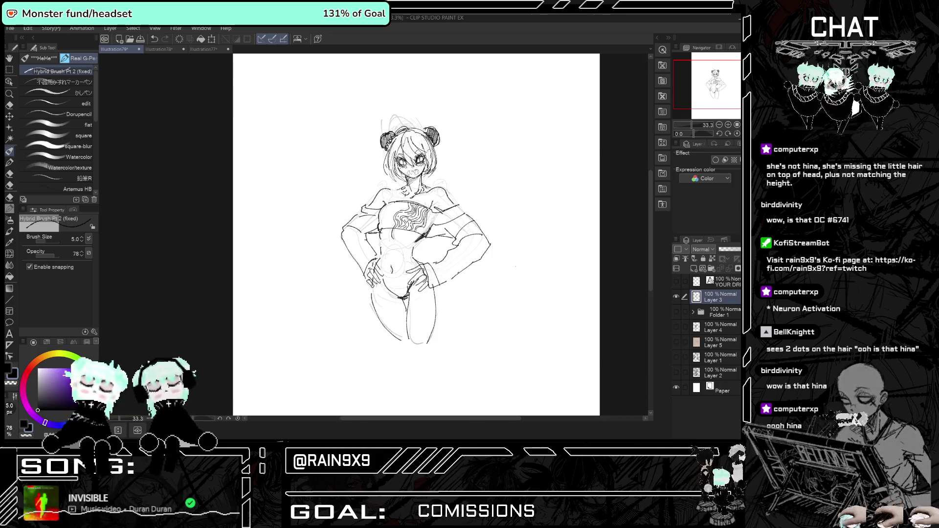
{"action": "scroll", "coordinate": [403, 195], "scroll_direction": "up", "scroll_amount": 2}
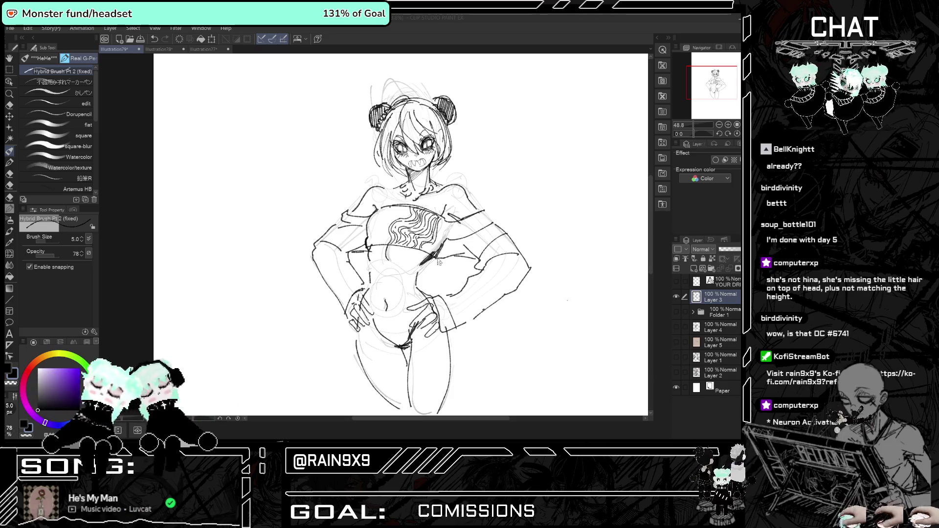
Sketch hatching strokes on the chest, left arm and waist, right hip, and right arm and elbow.
{"action": "left_click_drag", "start_coordinate": [460, 248], "coordinate": [444, 259]}
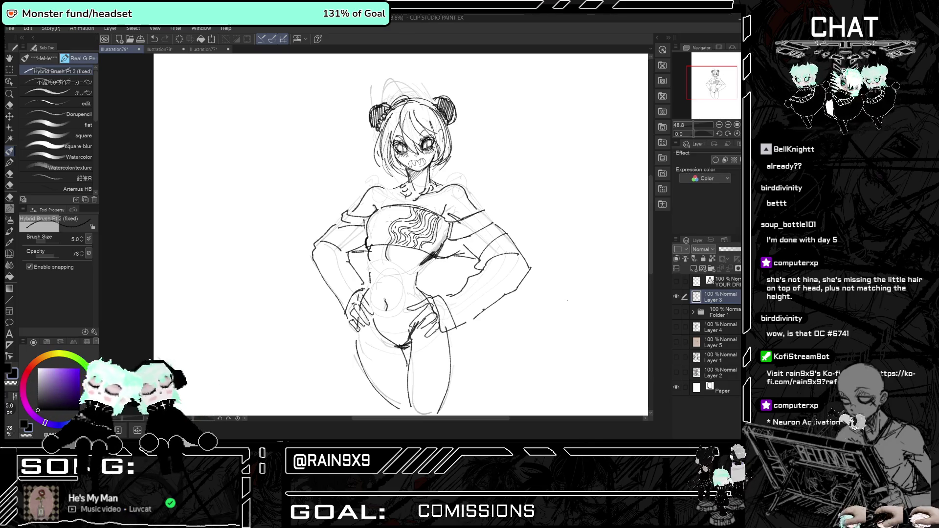
{"action": "scroll", "coordinate": [520, 219], "scroll_direction": "down", "scroll_amount": 2}
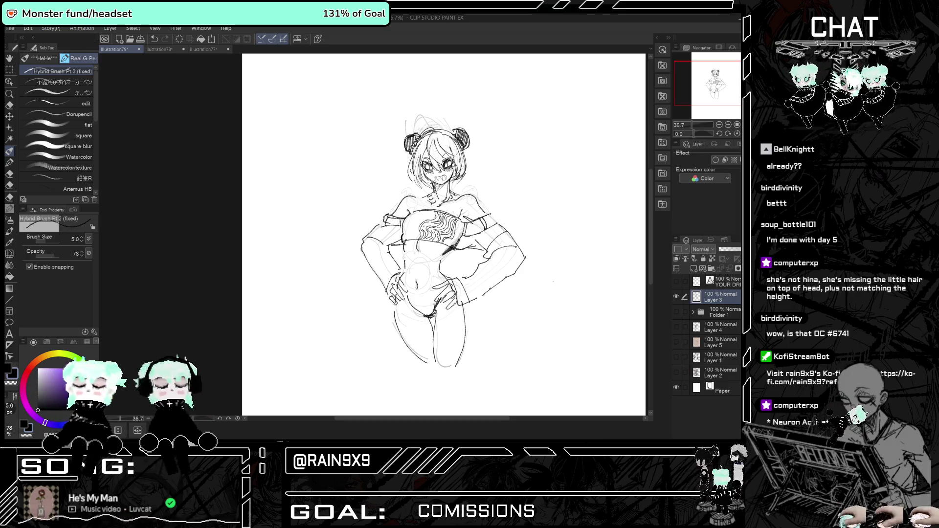
{"action": "mouse_move", "coordinate": [375, 252]}
{"action": "left_mouse_down"}
{"action": "mouse_move", "coordinate": [394, 240]}
{"action": "mouse_move", "coordinate": [398, 273]}
{"action": "left_mouse_up"}
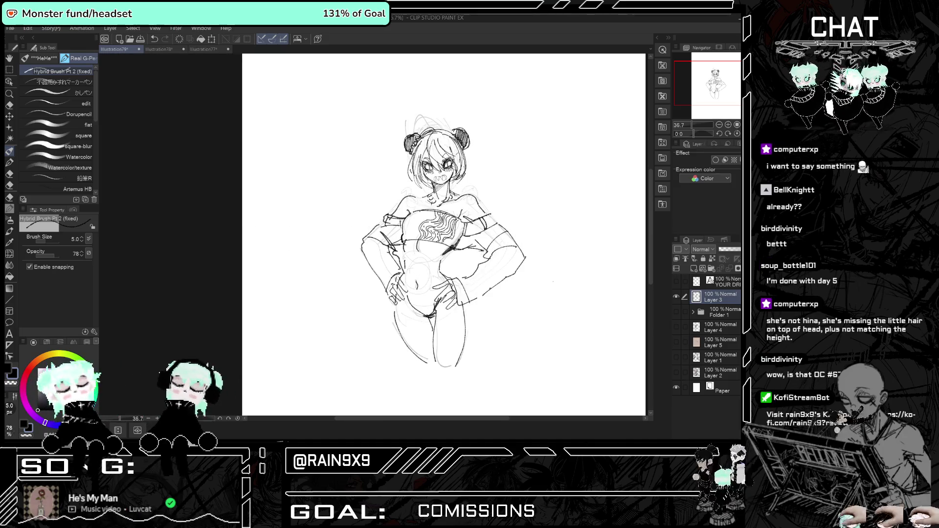
{"action": "left_click_drag", "start_coordinate": [483, 252], "coordinate": [475, 272]}
{"action": "mouse_move", "coordinate": [512, 247]}
{"action": "left_mouse_down"}
{"action": "mouse_move", "coordinate": [479, 263]}
{"action": "mouse_move", "coordinate": [484, 284]}
{"action": "mouse_move", "coordinate": [526, 259]}
{"action": "left_mouse_up"}
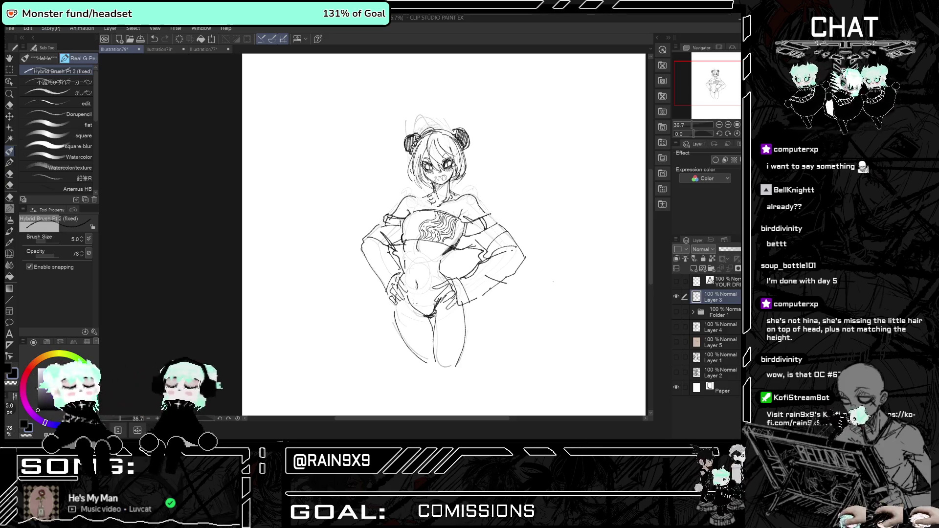
Erase the toothy grin and draw a small open mouth with the Hybrid Brush.
{"action": "key", "text": "e"}
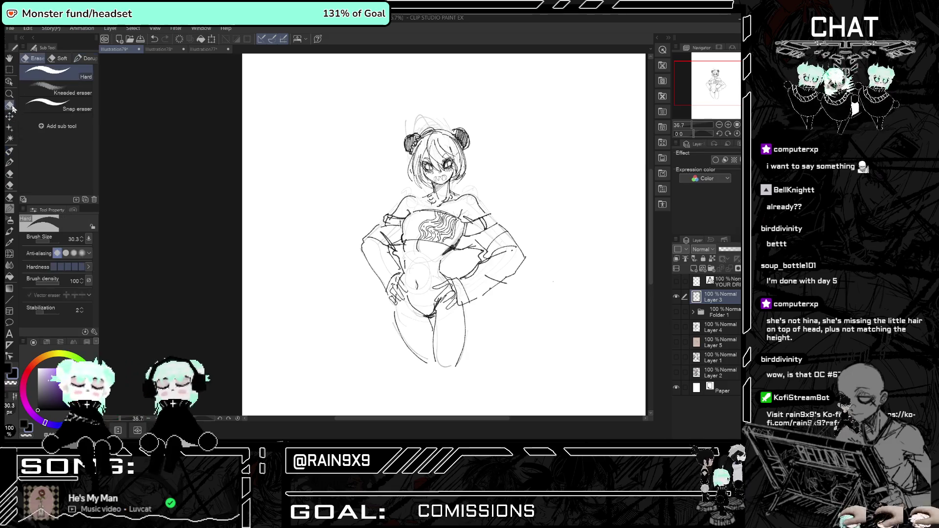
{"action": "scroll", "coordinate": [445, 196], "scroll_direction": "up", "scroll_amount": 3}
{"action": "scroll", "coordinate": [437, 177], "scroll_direction": "up", "scroll_amount": 3}
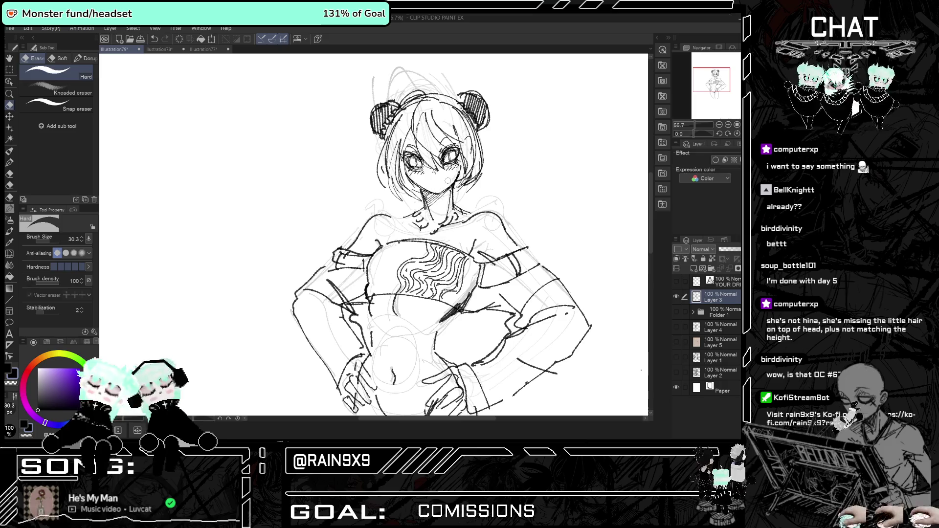
{"action": "left_click", "coordinate": [10, 152]}
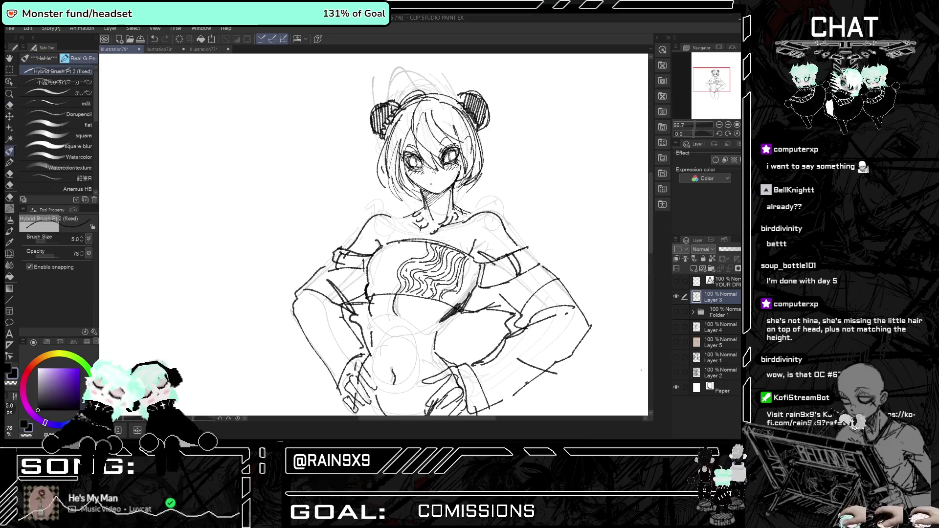
{"action": "left_click_drag", "start_coordinate": [435, 183], "coordinate": [445, 184]}
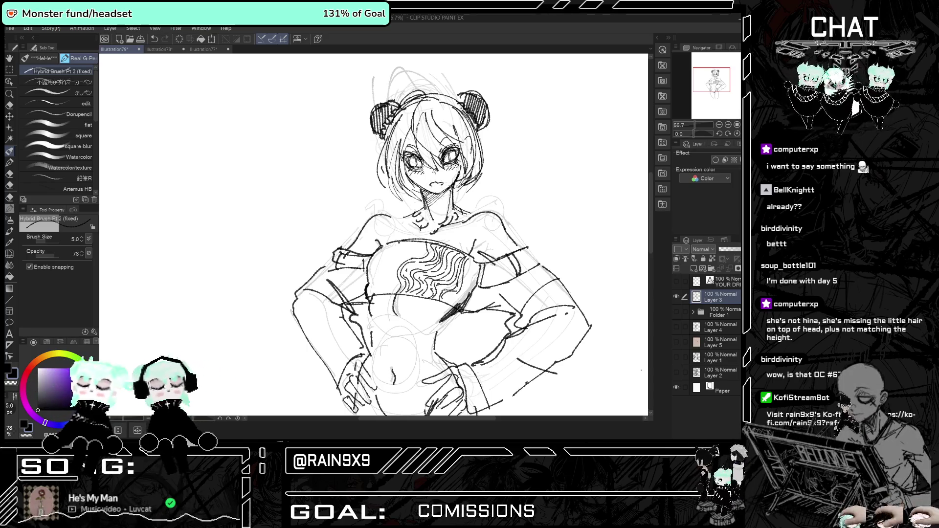
Darken the shading around the girl's right eye.
{"action": "key", "text": "ctrl+0"}
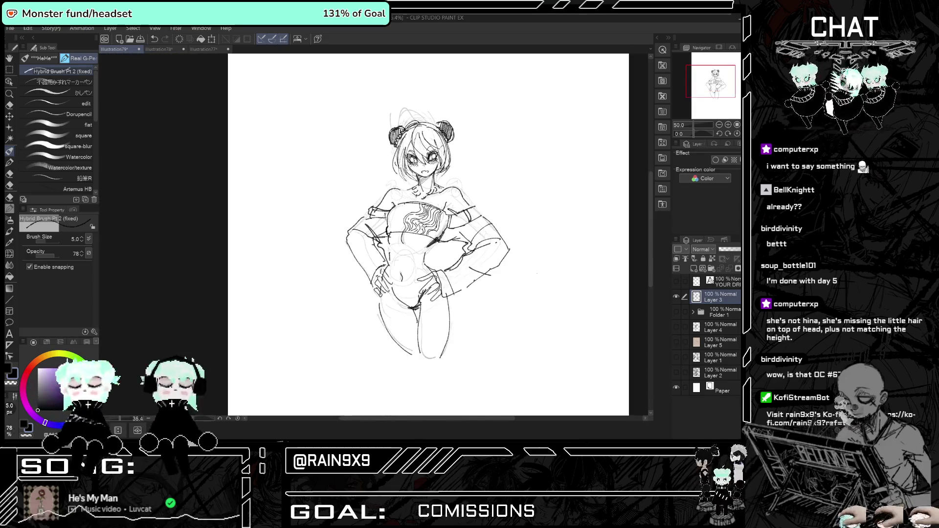
{"action": "scroll", "coordinate": [418, 131], "scroll_direction": "up", "scroll_amount": 5}
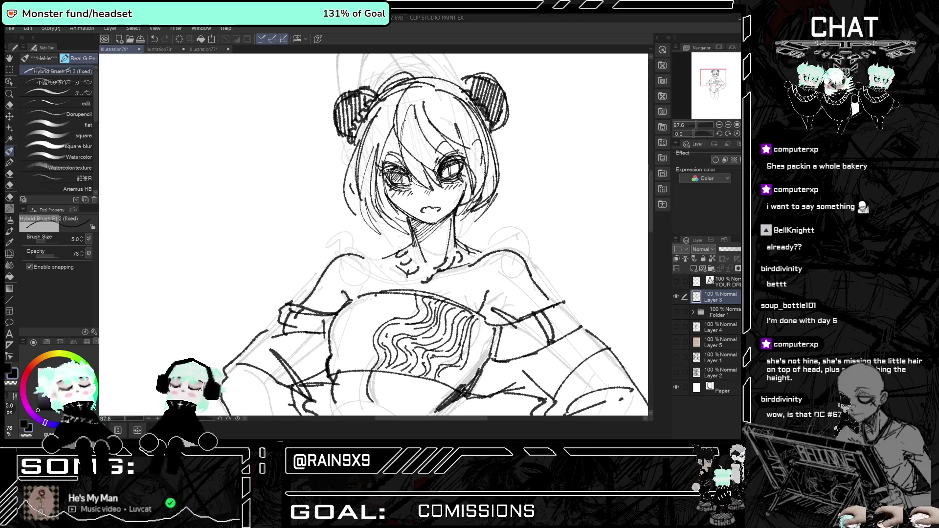
{"action": "left_click_drag", "start_coordinate": [444, 161], "coordinate": [457, 175]}
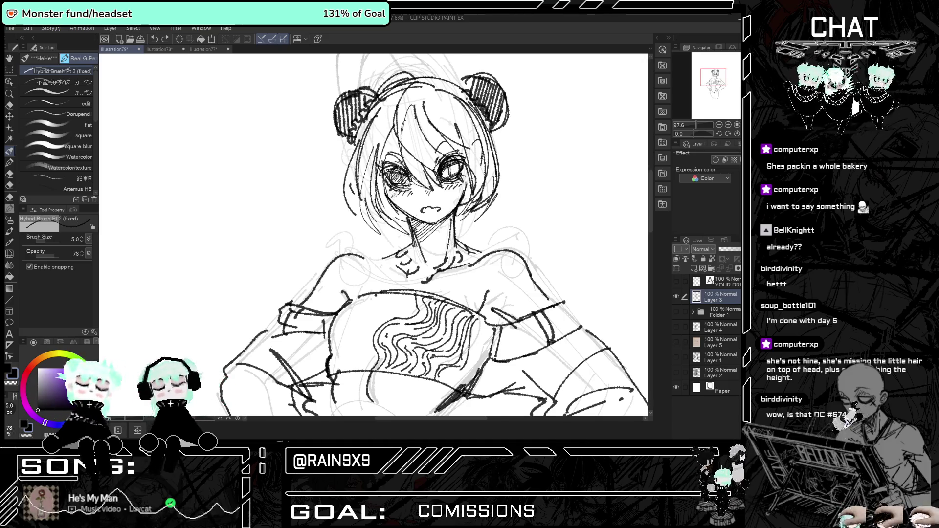
{"action": "key", "text": "ctrl+minus"}
{"action": "key", "text": "ctrl+minus"}
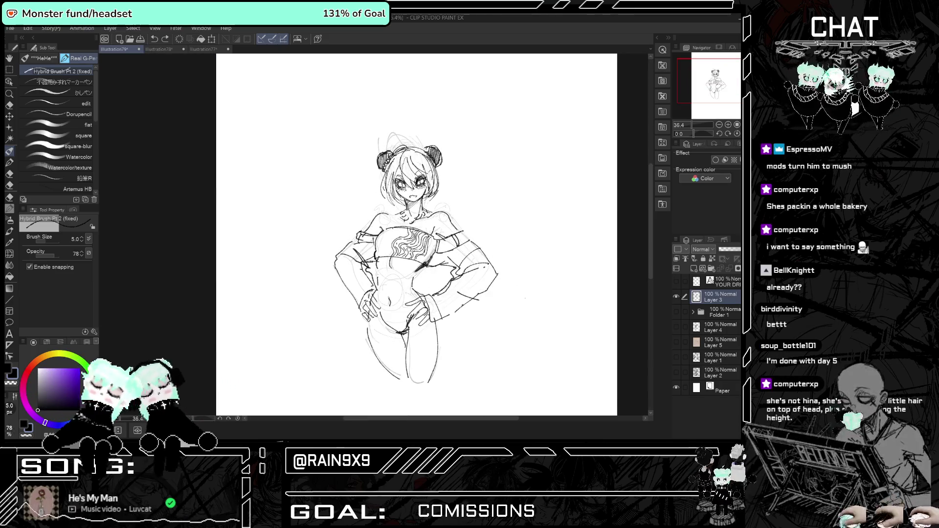
Erase the old pupils from both eyes with the Hard eraser at size 11, then return to the Real G-Pen.
{"action": "key", "text": "ctrl+plus"}
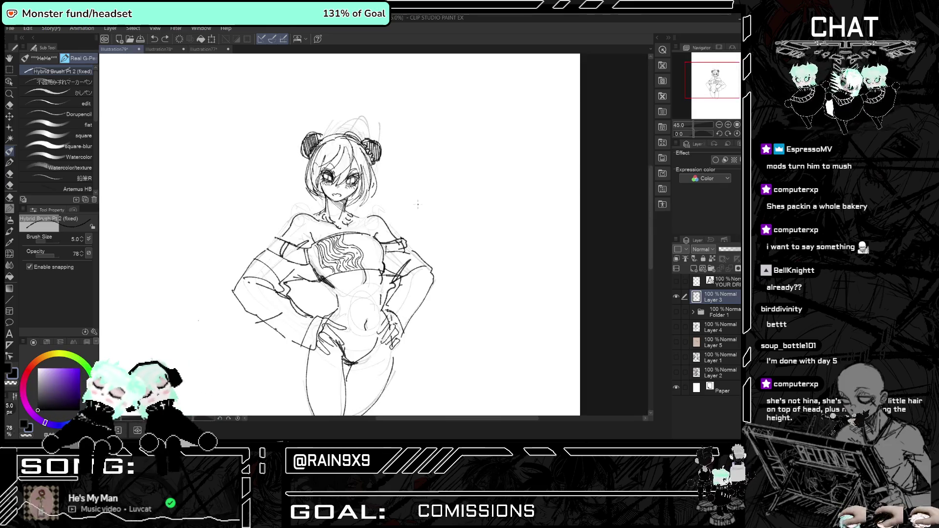
{"action": "scroll", "coordinate": [424, 167], "scroll_direction": "up", "scroll_amount": 5}
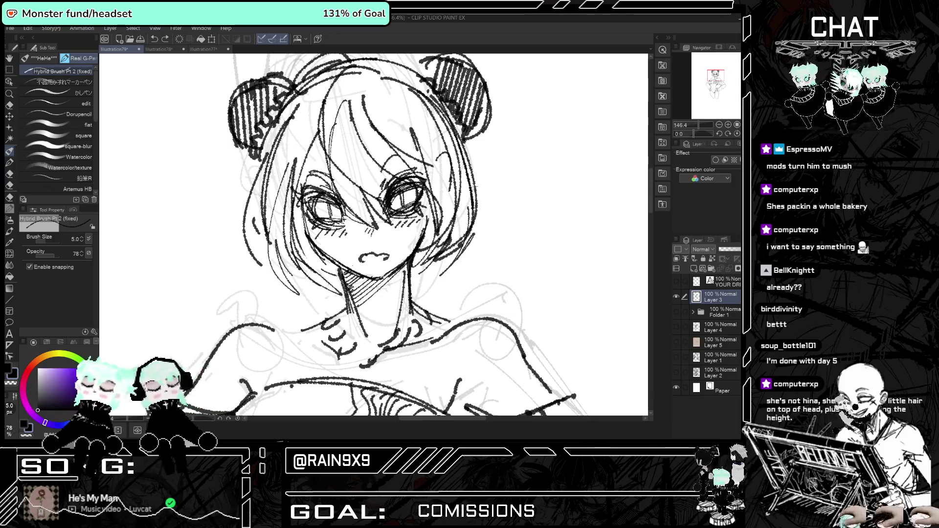
{"action": "left_click", "coordinate": [8, 106]}
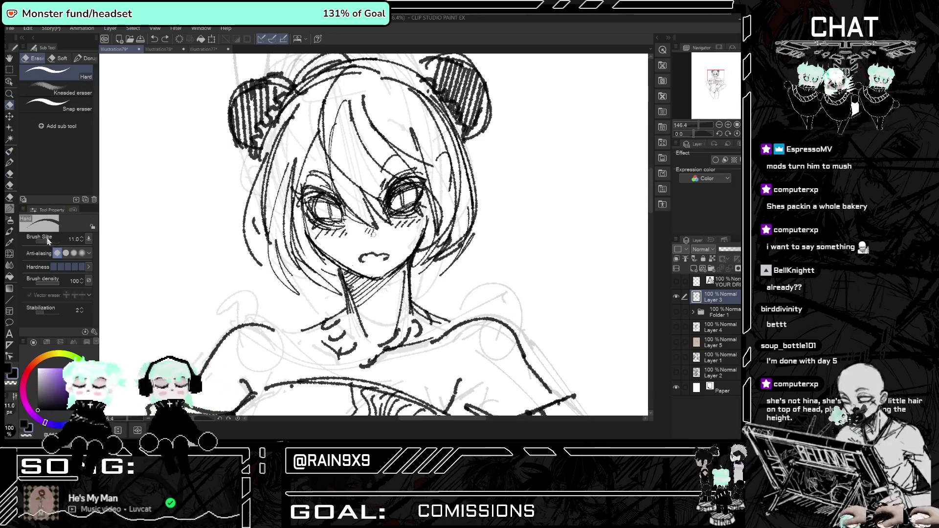
{"action": "left_click_drag", "start_coordinate": [45, 241], "coordinate": [38, 241]}
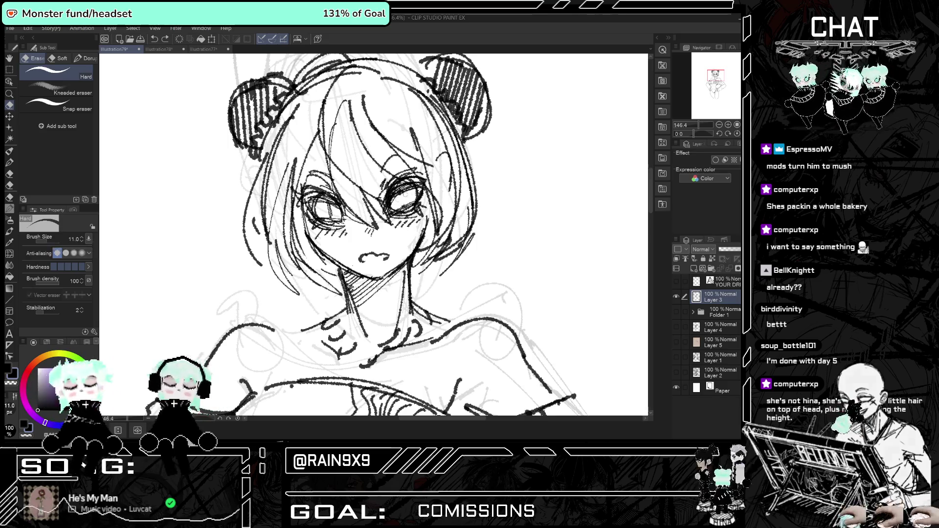
{"action": "left_click_drag", "start_coordinate": [406, 200], "coordinate": [413, 205]}
{"action": "left_click_drag", "start_coordinate": [328, 210], "coordinate": [315, 206]}
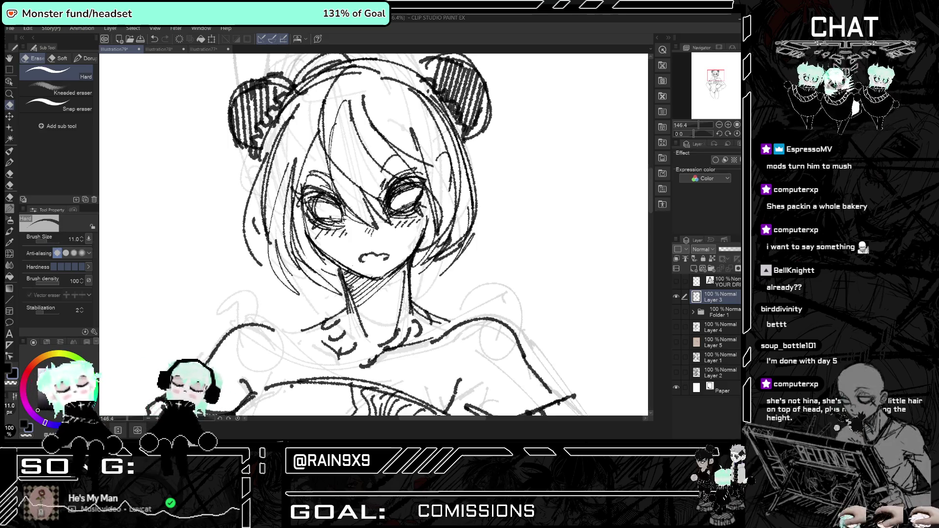
{"action": "key", "text": "p"}
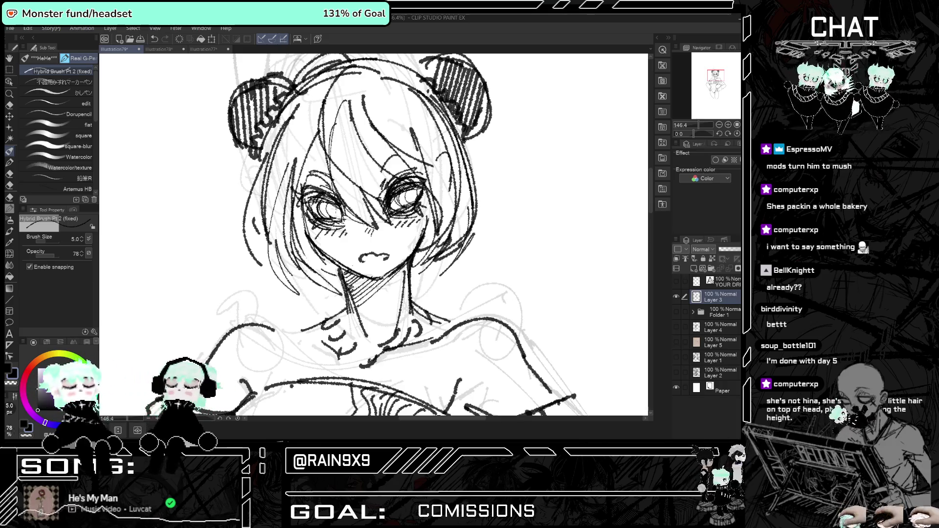
{"action": "key", "text": "ctrl+0"}
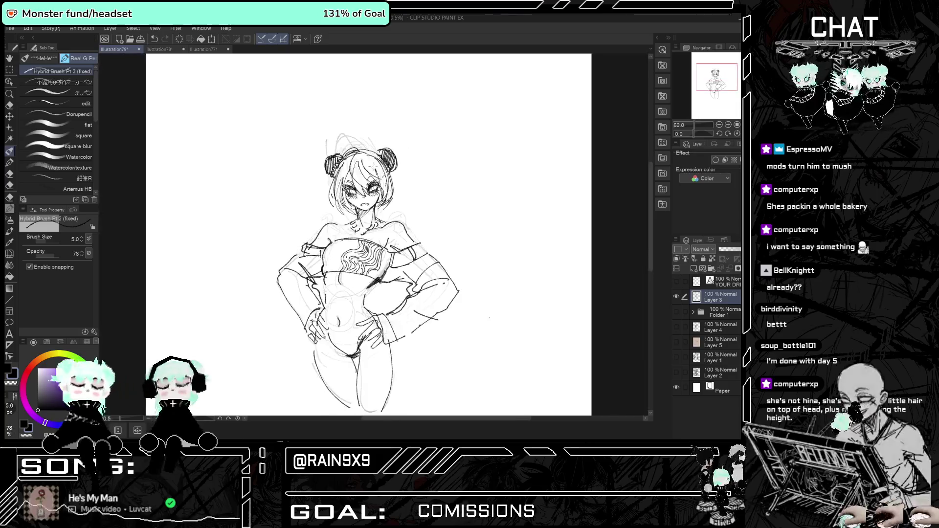
{"action": "key", "text": "ctrl+plus"}
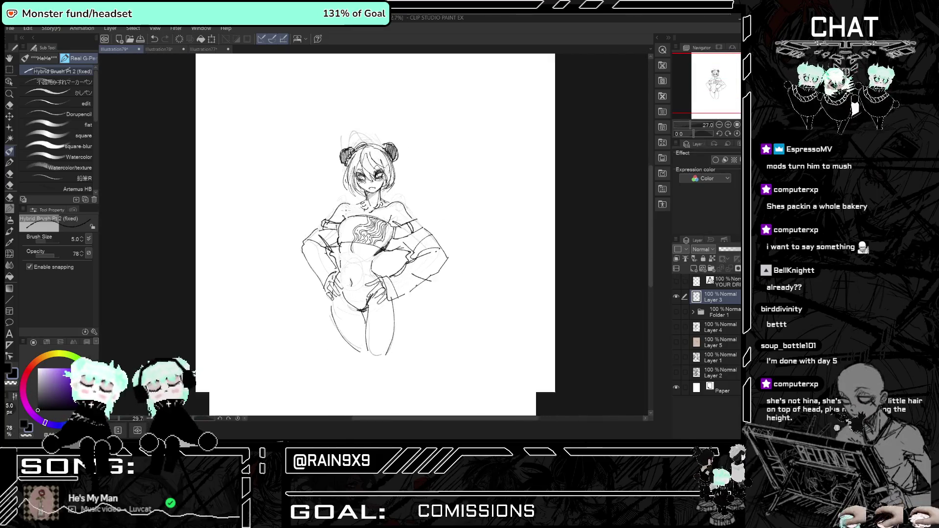
Draw a ring of chunky round beads along the collarbone as a necklace.
{"action": "key", "text": "ctrl+plus"}
{"action": "key", "text": "ctrl+plus"}
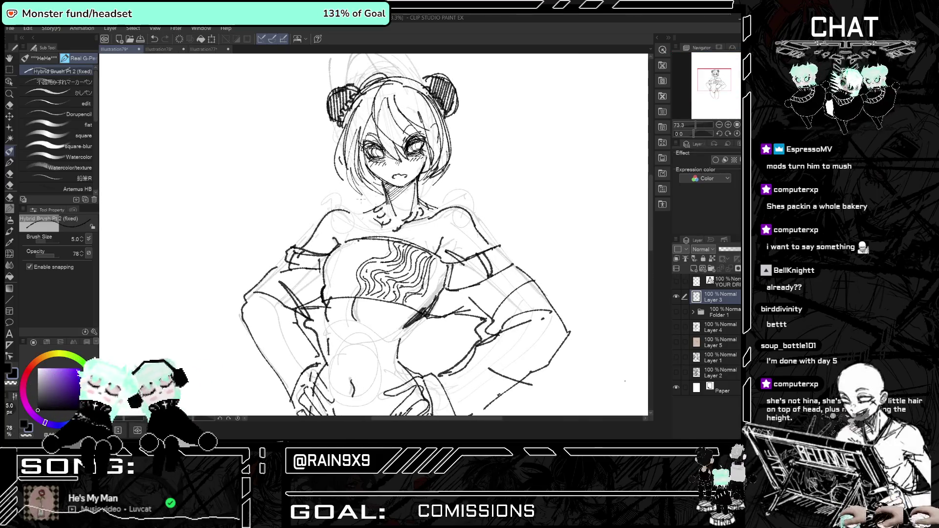
{"action": "left_click_drag", "start_coordinate": [423, 209], "coordinate": [440, 202]}
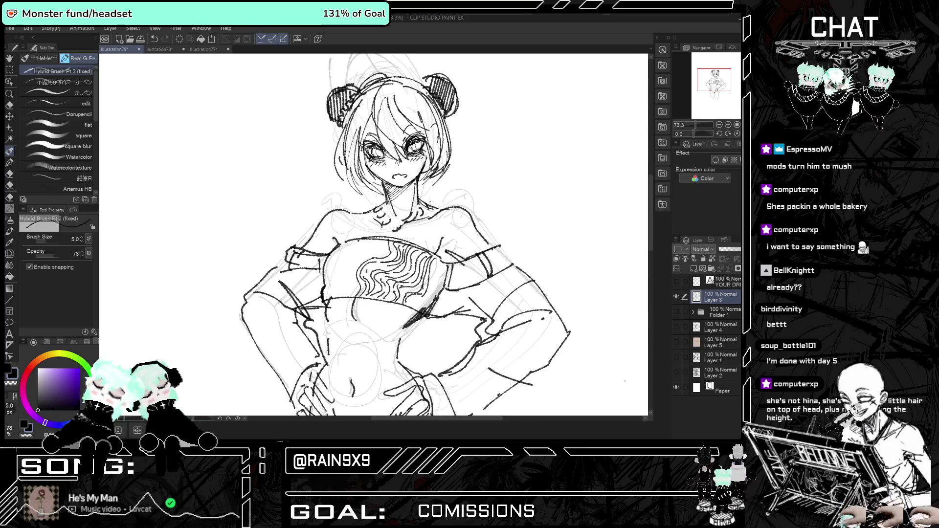
{"action": "mouse_move", "coordinate": [375, 201]}
{"action": "left_mouse_down"}
{"action": "mouse_move", "coordinate": [369, 208]}
{"action": "mouse_move", "coordinate": [396, 232]}
{"action": "mouse_move", "coordinate": [433, 206]}
{"action": "left_mouse_up"}
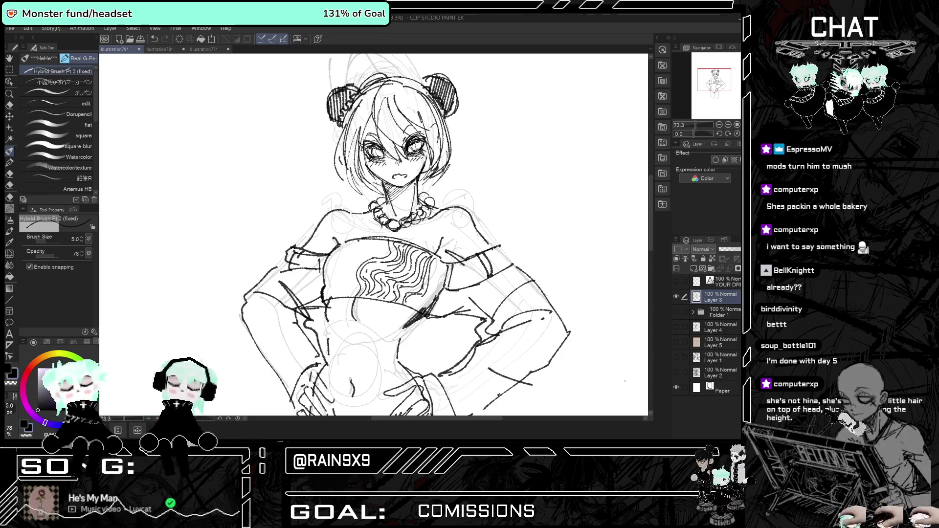
{"action": "key", "text": "ctrl+0"}
{"action": "key", "text": "ctrl+plus"}
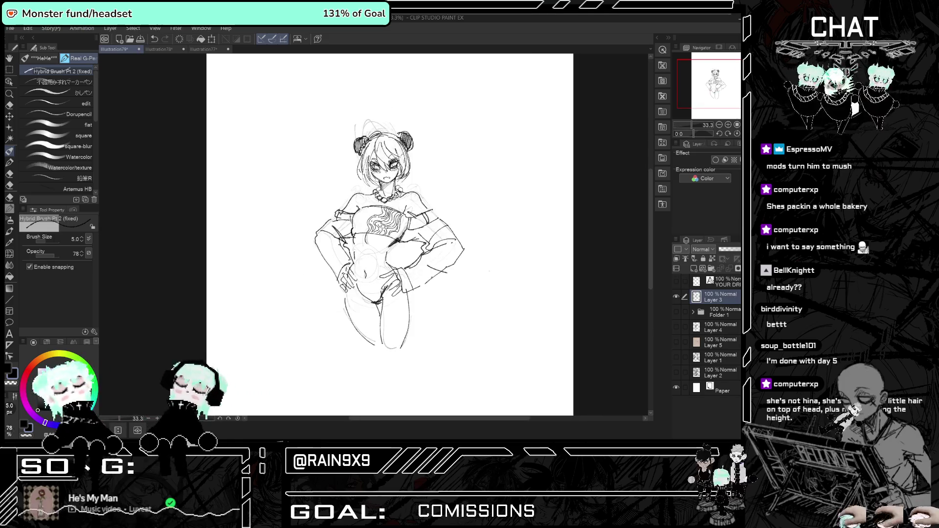
Erase the stray torso and waist construction lines with the Hard eraser enlarged to 73.7.
{"action": "key", "text": "e"}
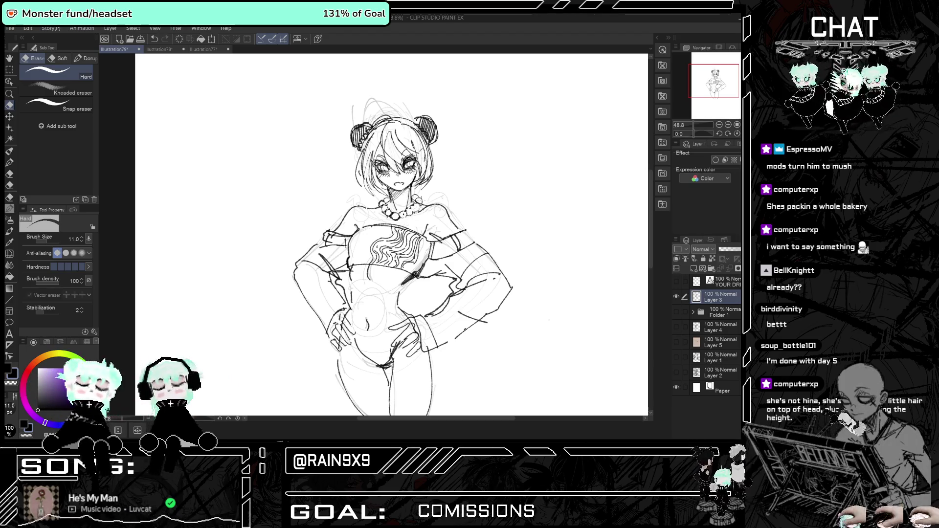
{"action": "scroll", "coordinate": [402, 206], "scroll_direction": "down", "scroll_amount": 1}
{"action": "mouse_move", "coordinate": [472, 206]}
{"action": "left_mouse_down"}
{"action": "mouse_move", "coordinate": [402, 206]}
{"action": "mouse_move", "coordinate": [481, 208]}
{"action": "left_mouse_up"}
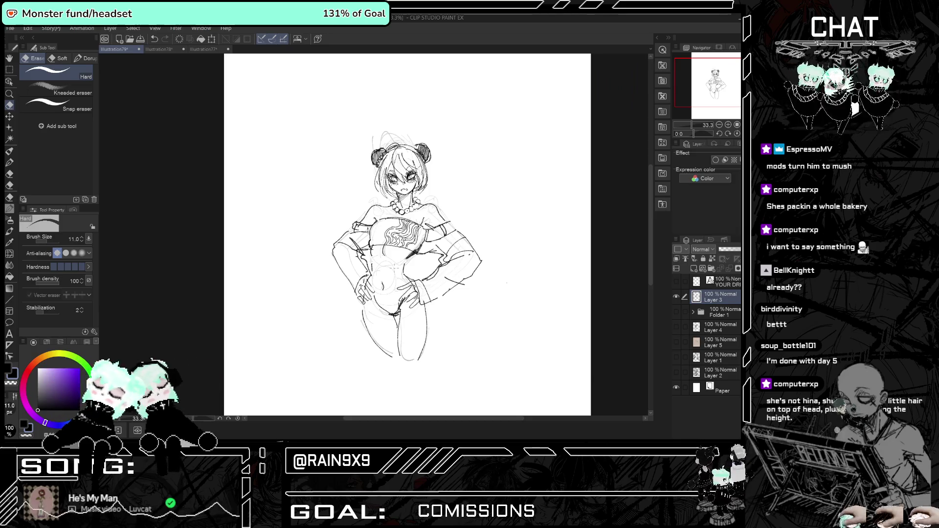
{"action": "left_click", "coordinate": [53, 243]}
{"action": "left_click", "coordinate": [50, 242]}
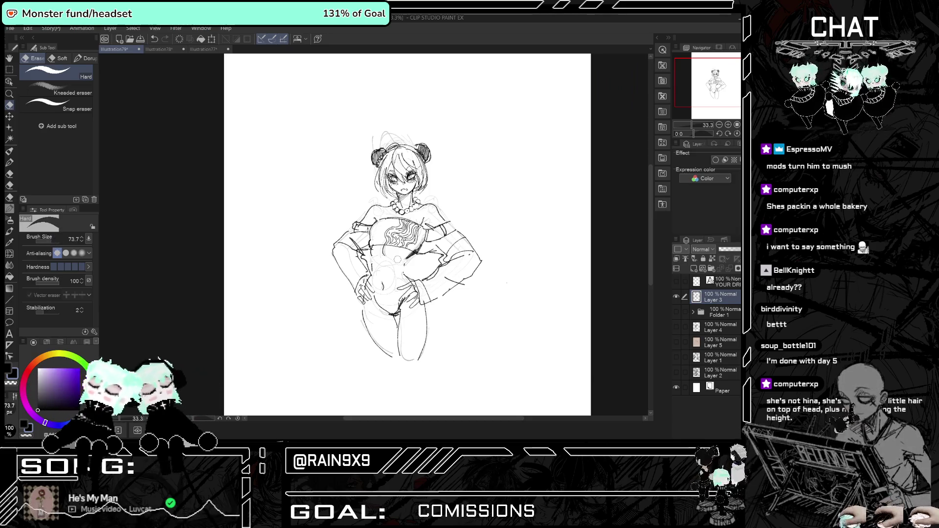
{"action": "mouse_move", "coordinate": [375, 251]}
{"action": "left_mouse_down"}
{"action": "mouse_move", "coordinate": [386, 250]}
{"action": "mouse_move", "coordinate": [377, 262]}
{"action": "left_mouse_up"}
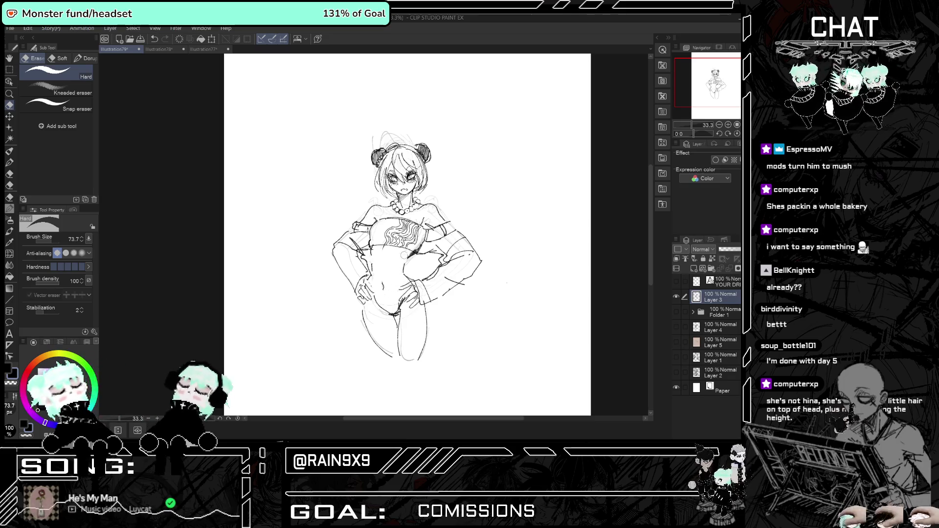
{"action": "scroll", "coordinate": [416, 261], "scroll_direction": "right", "scroll_amount": 3}
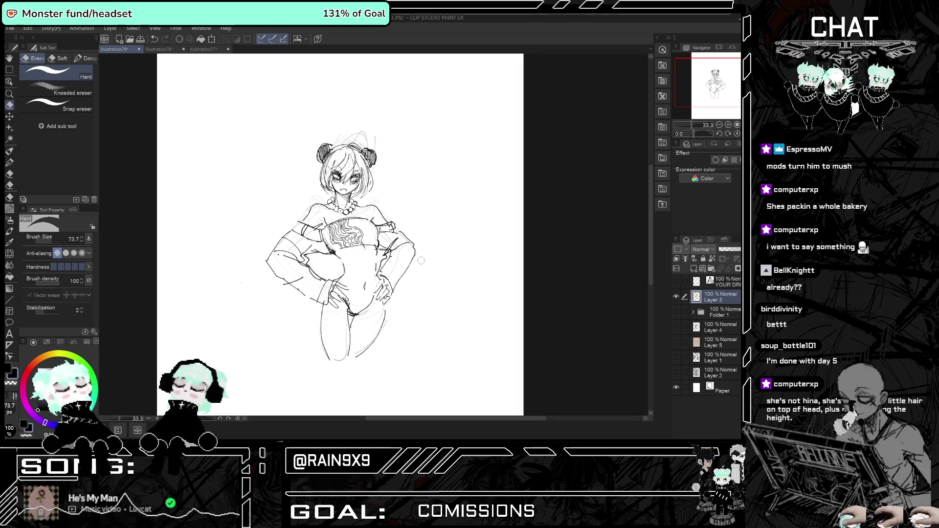
{"action": "scroll", "coordinate": [364, 318], "scroll_direction": "left", "scroll_amount": 3}
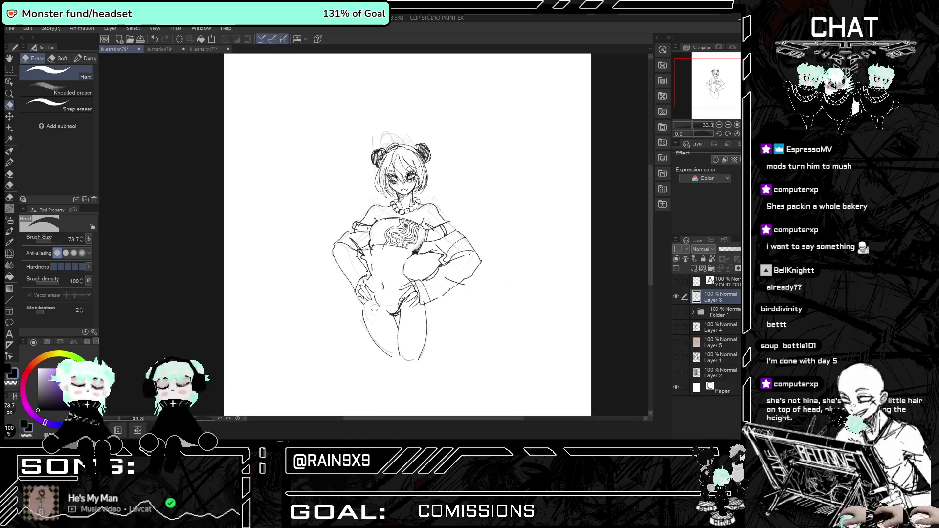
{"action": "scroll", "coordinate": [379, 320], "scroll_direction": "right", "scroll_amount": 3}
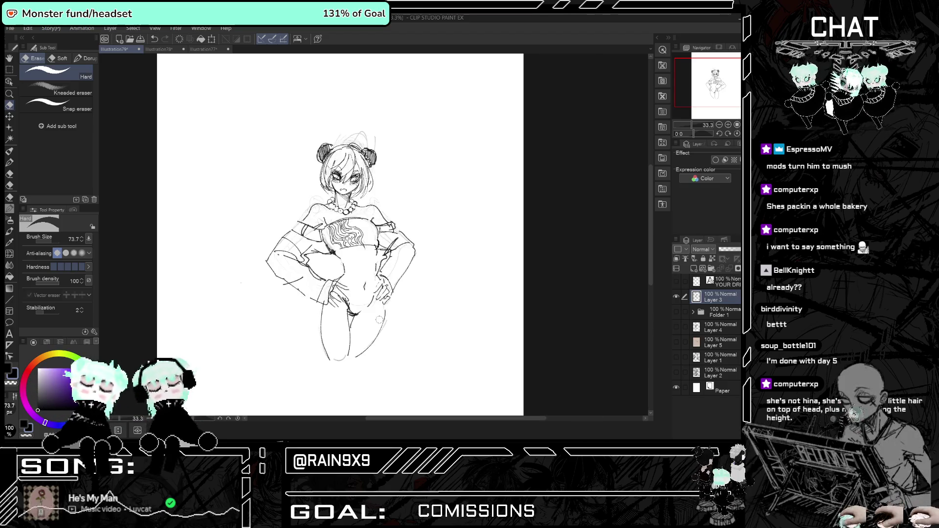
{"action": "scroll", "coordinate": [379, 320], "scroll_direction": "left", "scroll_amount": 3}
{"action": "key", "text": "p"}
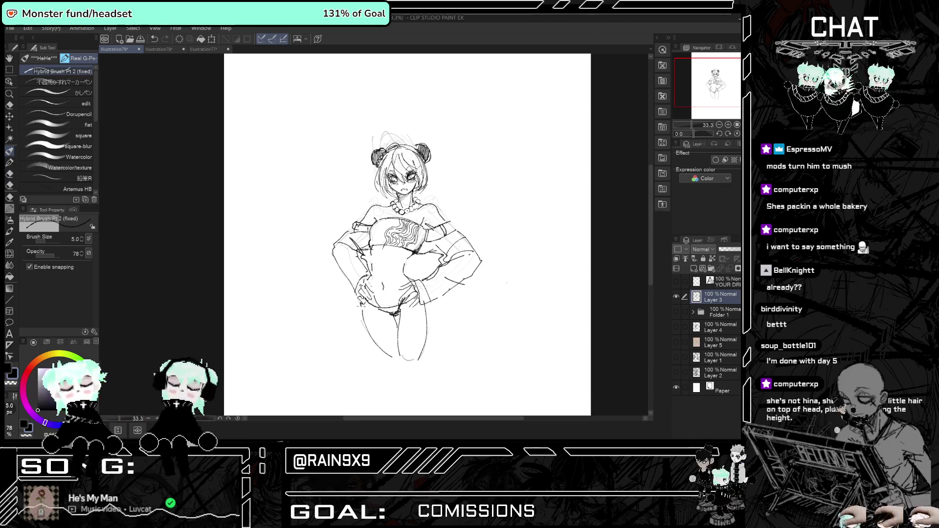
Draw a curved lower-left leg line and a short hip line, redoing one misplaced stroke.
{"action": "left_click_drag", "start_coordinate": [361, 313], "coordinate": [377, 361]}
{"action": "key", "text": "ctrl+z"}
{"action": "left_click_drag", "start_coordinate": [356, 318], "coordinate": [384, 360]}
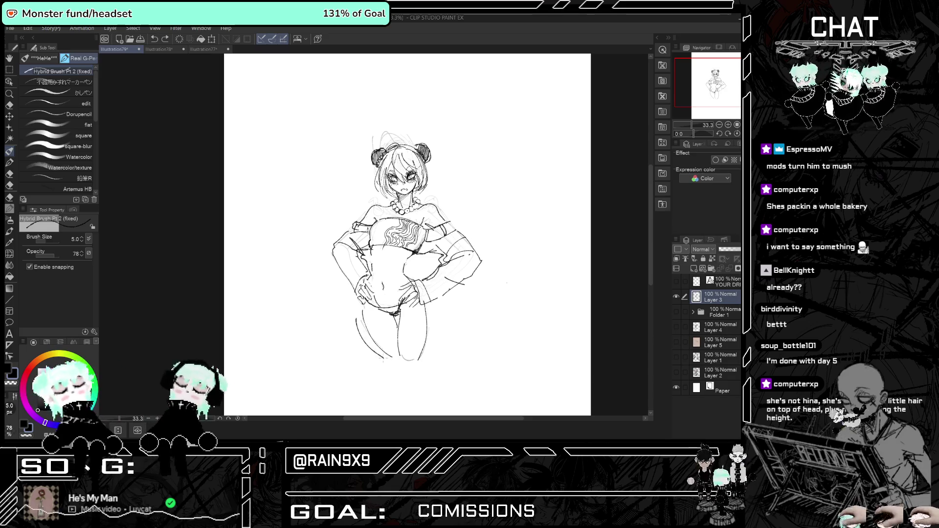
{"action": "mouse_move", "coordinate": [377, 313]}
{"action": "left_mouse_down"}
{"action": "mouse_move", "coordinate": [397, 318]}
{"action": "mouse_move", "coordinate": [423, 354]}
{"action": "left_mouse_up"}
{"action": "scroll", "coordinate": [439, 337], "scroll_direction": "right", "scroll_amount": 3}
{"action": "scroll", "coordinate": [438, 334], "scroll_direction": "left", "scroll_amount": 3}
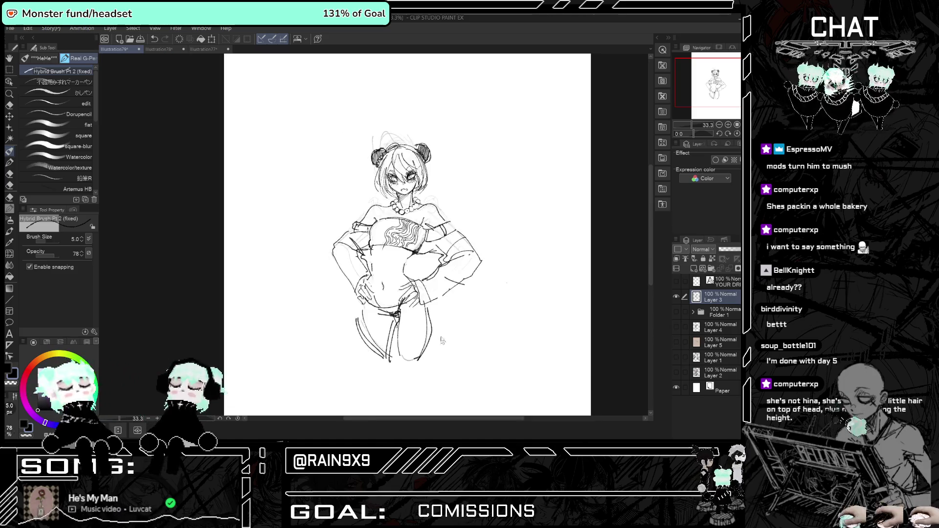
{"action": "scroll", "coordinate": [411, 220], "scroll_direction": "up", "scroll_amount": 3}
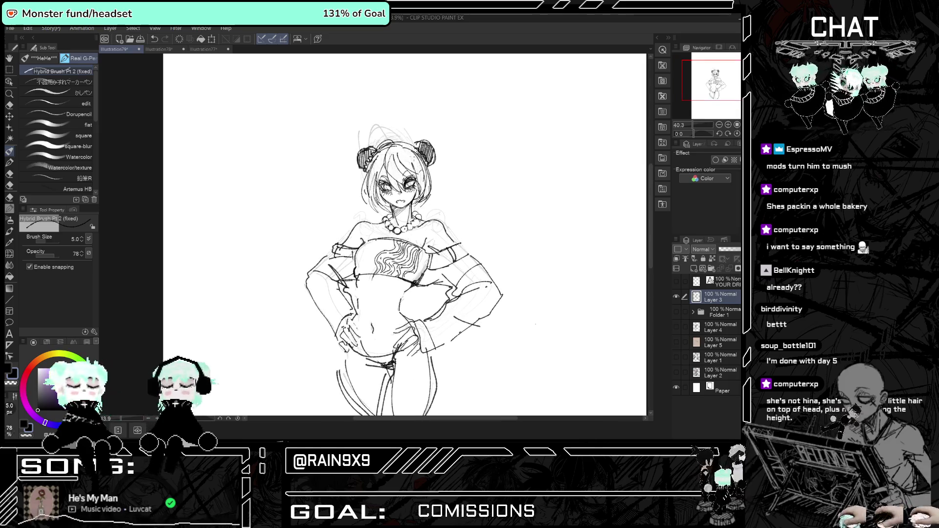
Erase part of the open mouth and mirror the canvas to check proportions.
{"action": "left_click", "coordinate": [10, 105]}
{"action": "scroll", "coordinate": [406, 203], "scroll_direction": "up", "scroll_amount": 2}
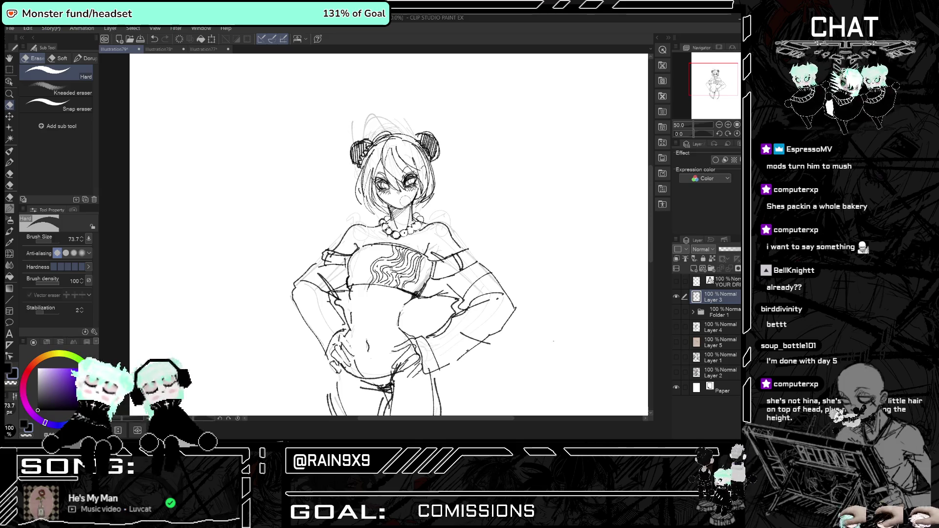
{"action": "left_click", "coordinate": [15, 152]}
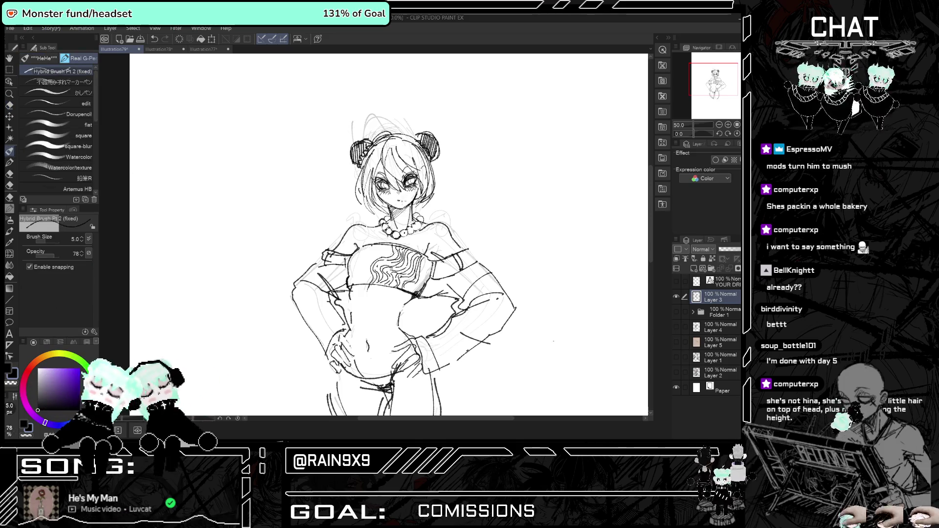
{"action": "key", "text": "h"}
{"action": "scroll", "coordinate": [402, 204], "scroll_direction": "up", "scroll_amount": 4}
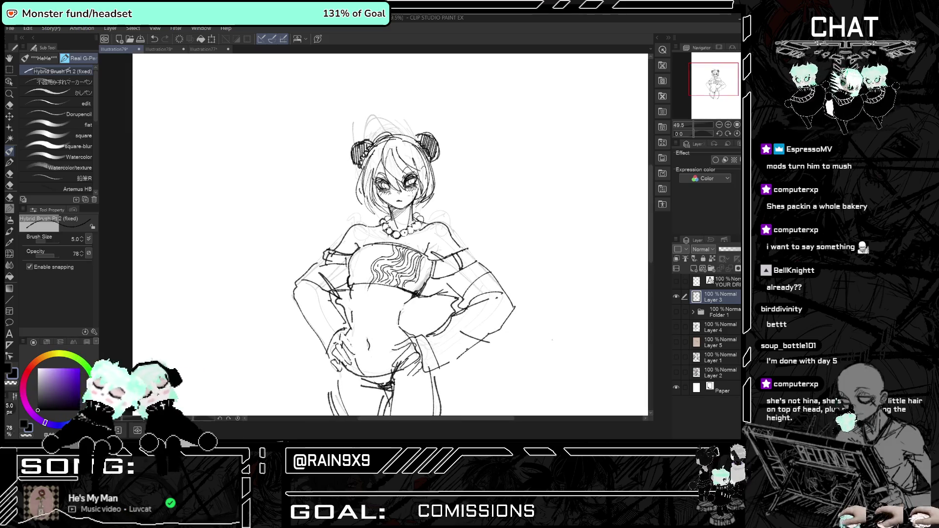
{"action": "scroll", "coordinate": [410, 200], "scroll_direction": "up", "scroll_amount": 1}
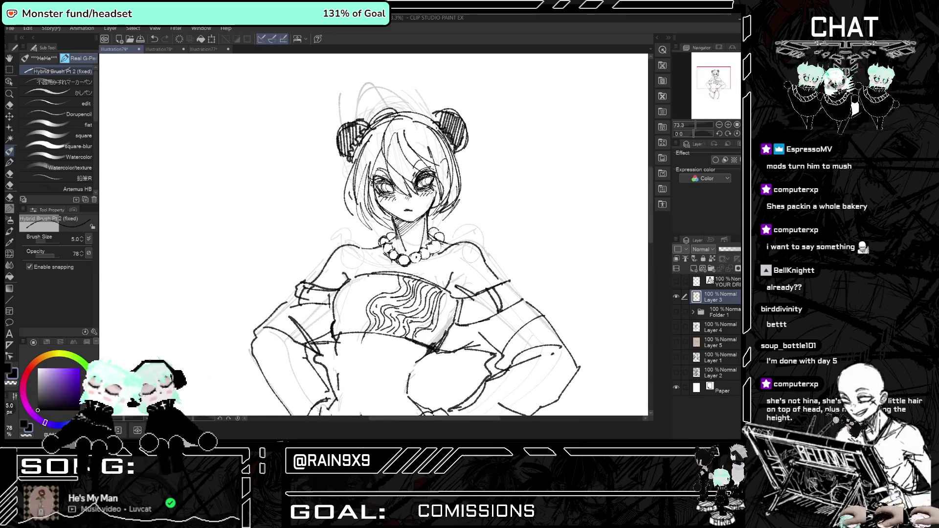
{"action": "scroll", "coordinate": [411, 200], "scroll_direction": "up", "scroll_amount": 1}
Finish erasing the mouth and redraw it as a small frown.
{"action": "key", "text": "e"}
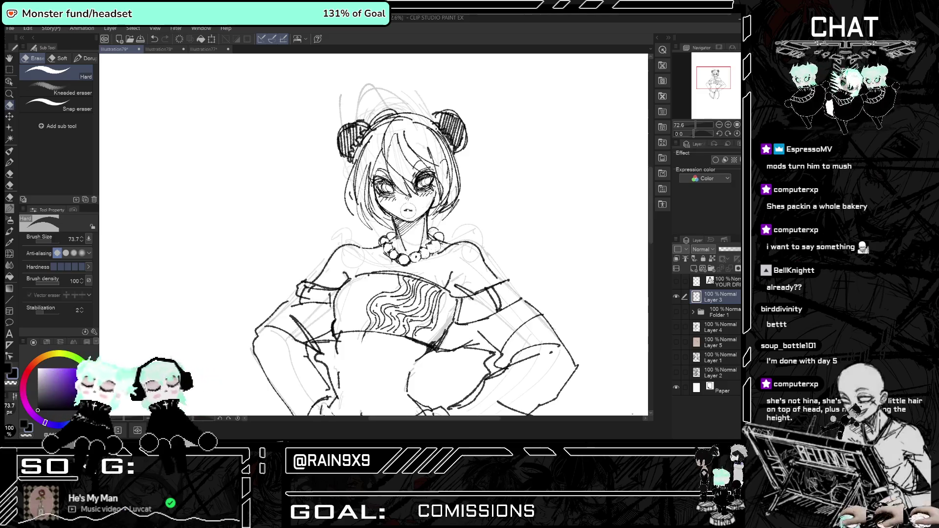
{"action": "left_click", "coordinate": [10, 152]}
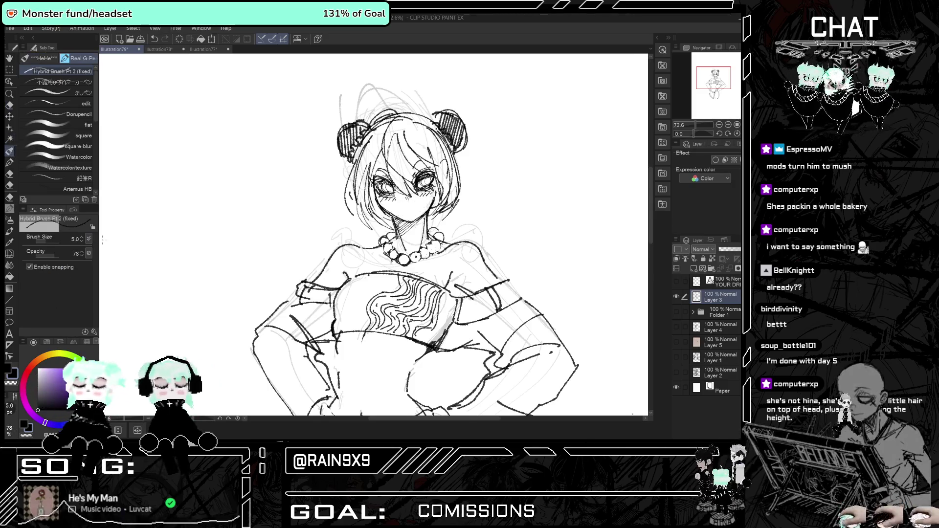
{"action": "scroll", "coordinate": [401, 210], "scroll_direction": "up", "scroll_amount": 2}
{"action": "left_click_drag", "start_coordinate": [395, 211], "coordinate": [406, 212]}
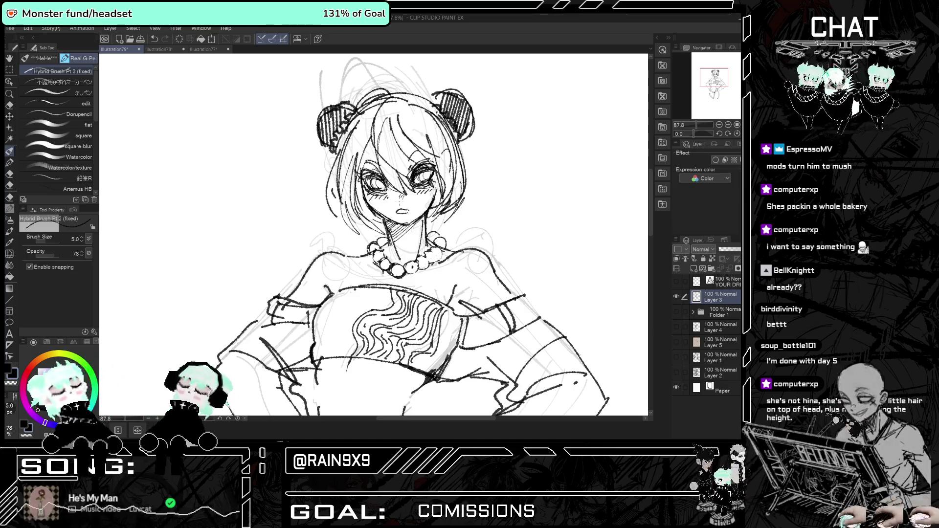
{"action": "key", "text": "ctrl+0"}
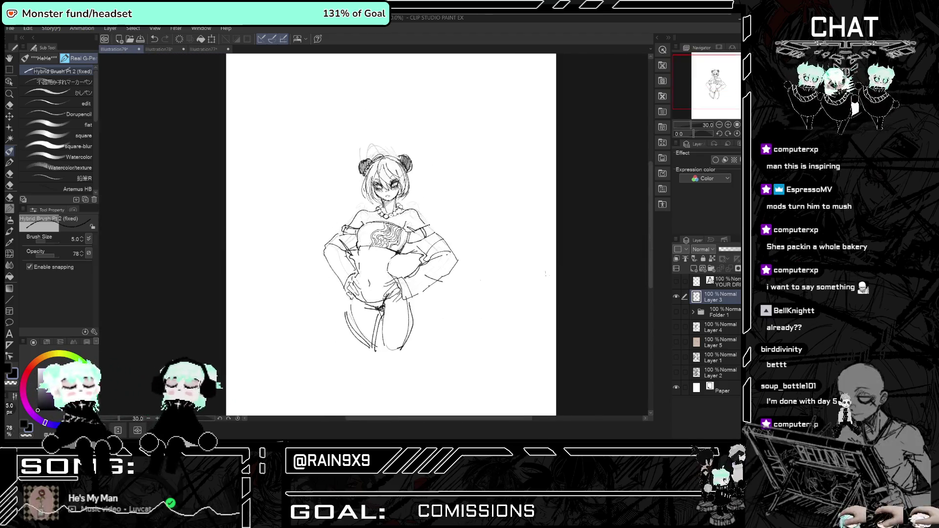
Redraw the belly stroke further left and add curved belly and torso lines.
{"action": "scroll", "coordinate": [390, 311], "scroll_direction": "up", "scroll_amount": 5}
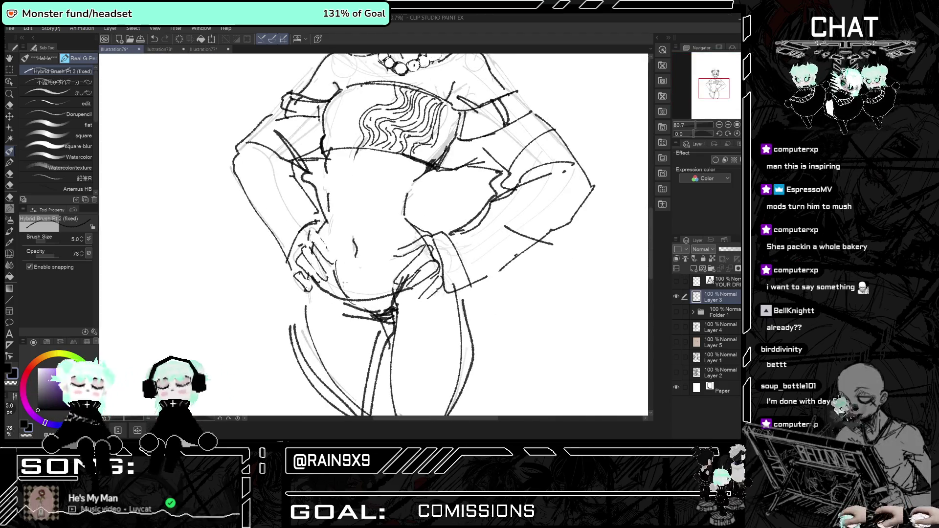
{"action": "key", "text": "ctrl+z"}
{"action": "left_click_drag", "start_coordinate": [329, 236], "coordinate": [330, 264]}
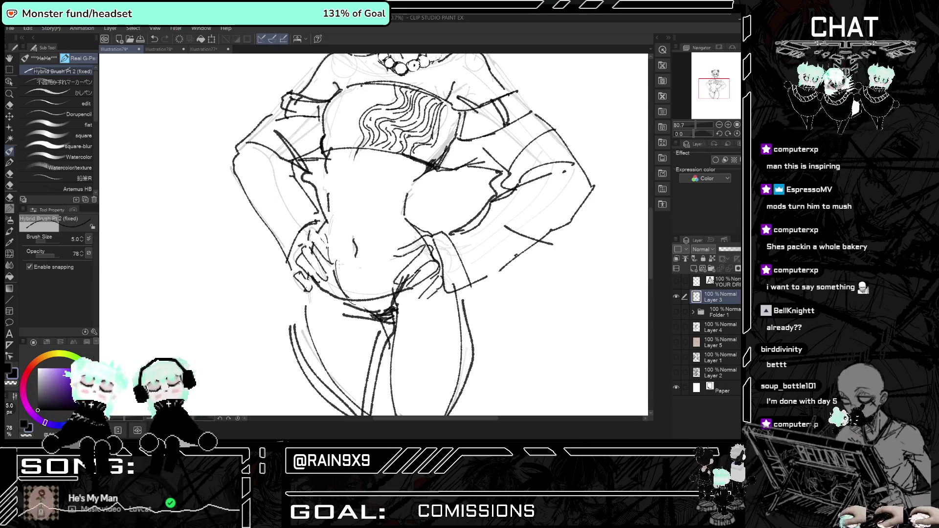
{"action": "mouse_move", "coordinate": [389, 233]}
{"action": "left_mouse_down"}
{"action": "mouse_move", "coordinate": [390, 243]}
{"action": "mouse_move", "coordinate": [348, 239]}
{"action": "left_mouse_up"}
{"action": "left_click_drag", "start_coordinate": [358, 193], "coordinate": [353, 225]}
{"action": "left_click_drag", "start_coordinate": [357, 157], "coordinate": [354, 174]}
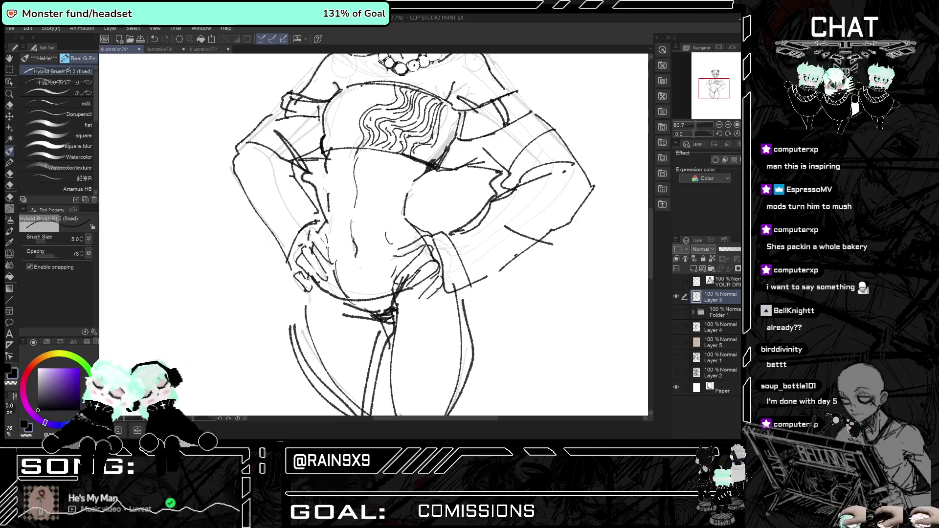
Extend both legs down the page with long rough strokes below the hips.
{"action": "scroll", "coordinate": [356, 260], "scroll_direction": "down", "scroll_amount": 5}
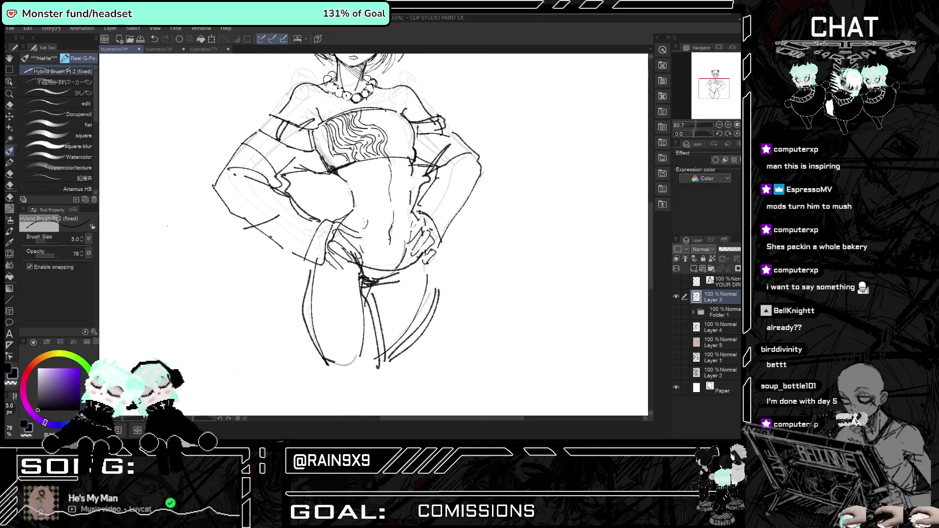
{"action": "scroll", "coordinate": [390, 296], "scroll_direction": "down", "scroll_amount": 3}
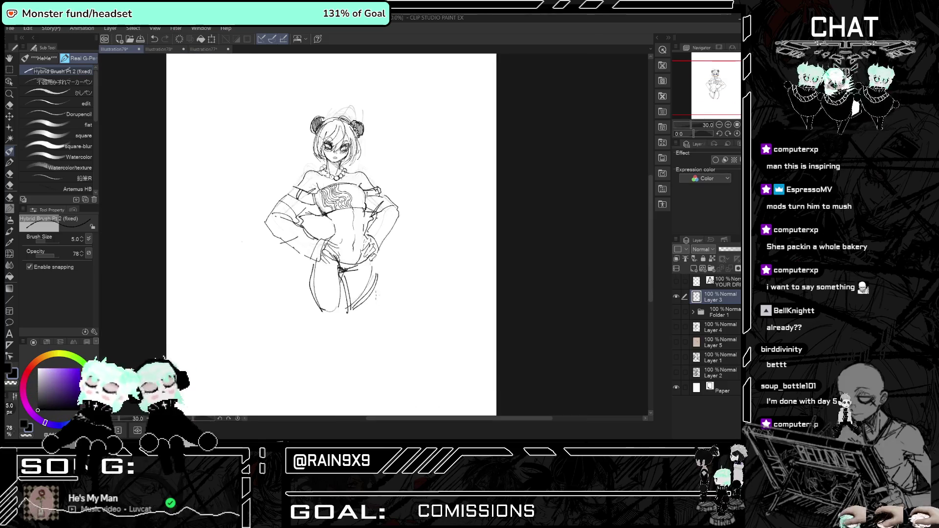
{"action": "scroll", "coordinate": [390, 296], "scroll_direction": "up", "scroll_amount": 1}
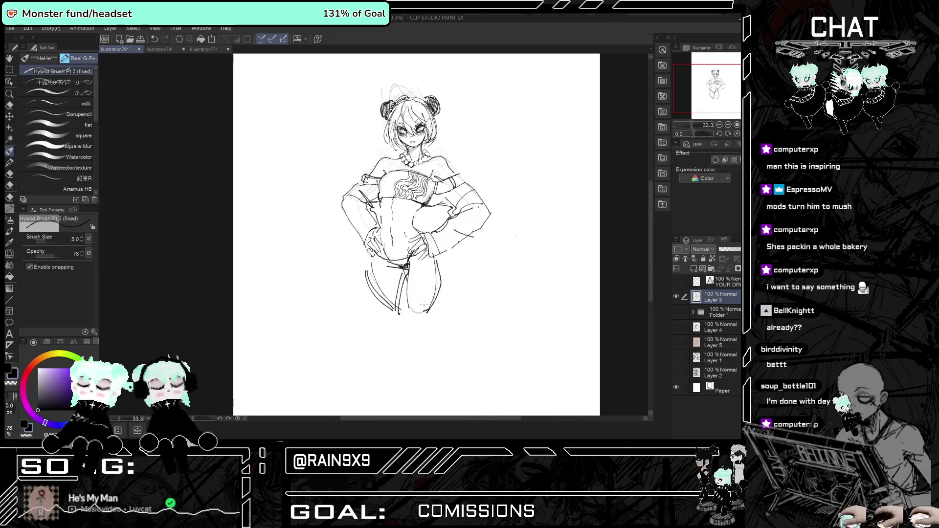
{"action": "left_click_drag", "start_coordinate": [389, 296], "coordinate": [387, 260]}
{"action": "left_click_drag", "start_coordinate": [391, 322], "coordinate": [395, 338]}
{"action": "left_click_drag", "start_coordinate": [404, 264], "coordinate": [408, 343]}
Toggle Flip Horizontal repeatedly to check the figure's proportions, ending in normal view.
{"action": "key", "text": "h"}
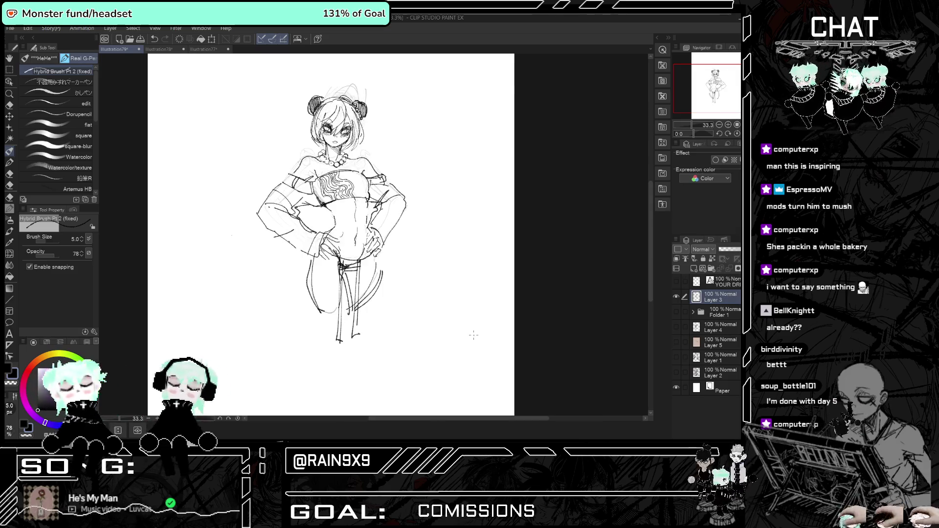
{"action": "key", "text": "h"}
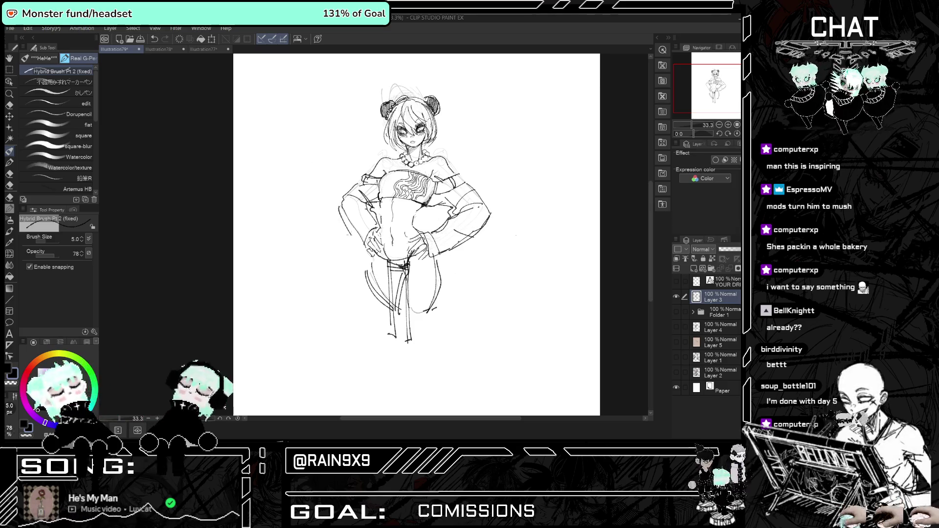
{"action": "key", "text": "h"}
{"action": "key", "text": "h"}
{"action": "key", "text": "h"}
{"action": "key", "text": "h"}
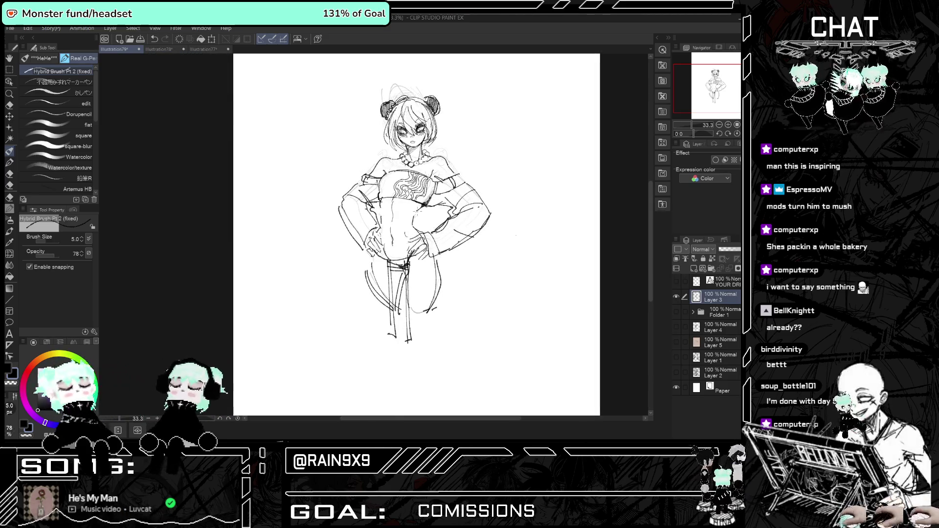
{"action": "key", "text": "h"}
{"action": "key", "text": "h"}
{"action": "key", "text": "h"}
{"action": "key", "text": "h"}
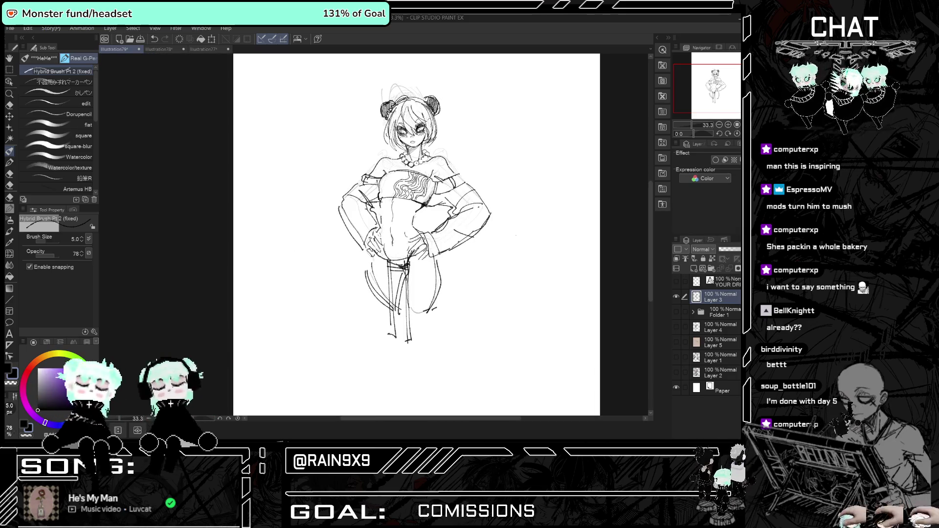
{"action": "key", "text": "h"}
{"action": "key", "text": "h"}
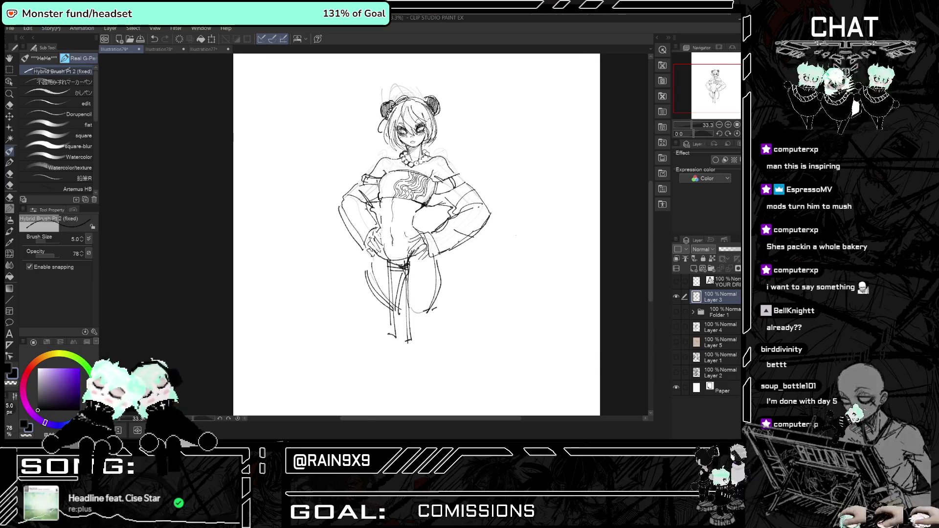
{"action": "key", "text": "h"}
{"action": "key", "text": "h"}
{"action": "key", "text": "h"}
{"action": "key", "text": "h"}
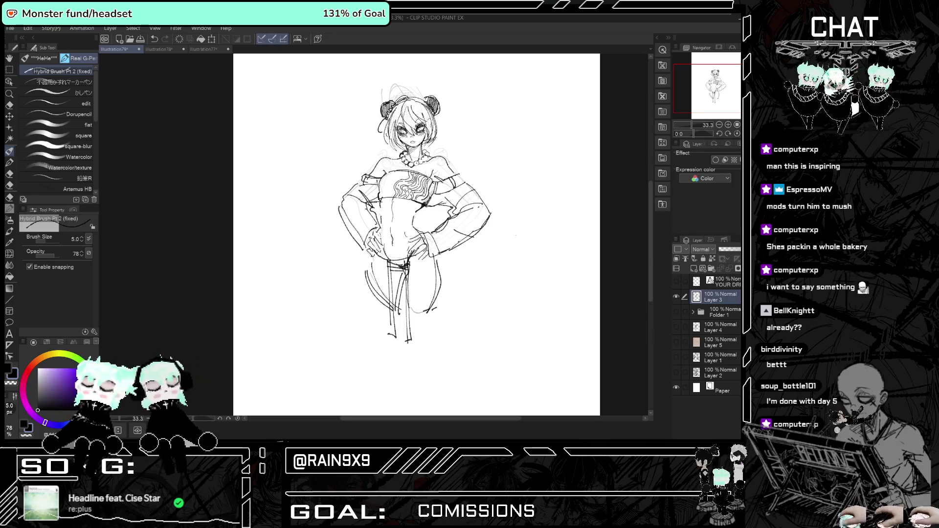
{"action": "key", "text": "h"}
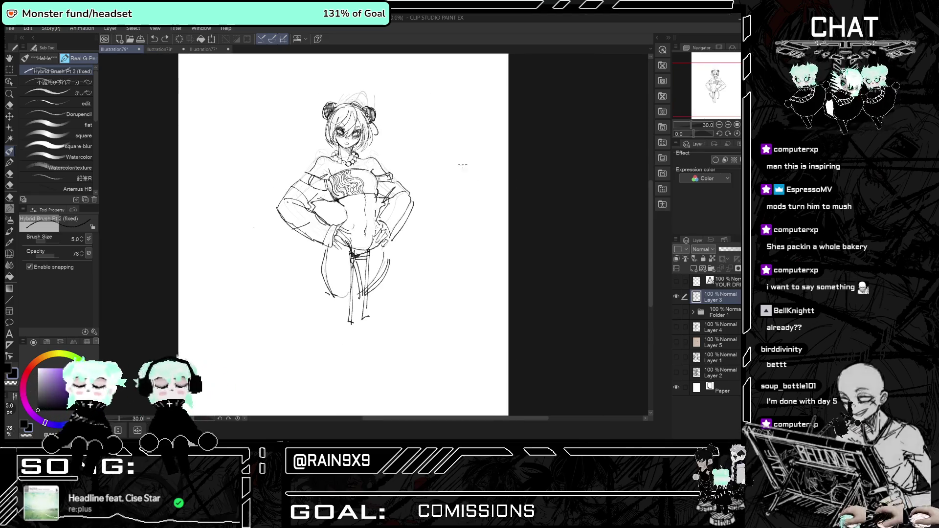
{"action": "scroll", "coordinate": [550, 251], "scroll_direction": "up", "scroll_amount": 2}
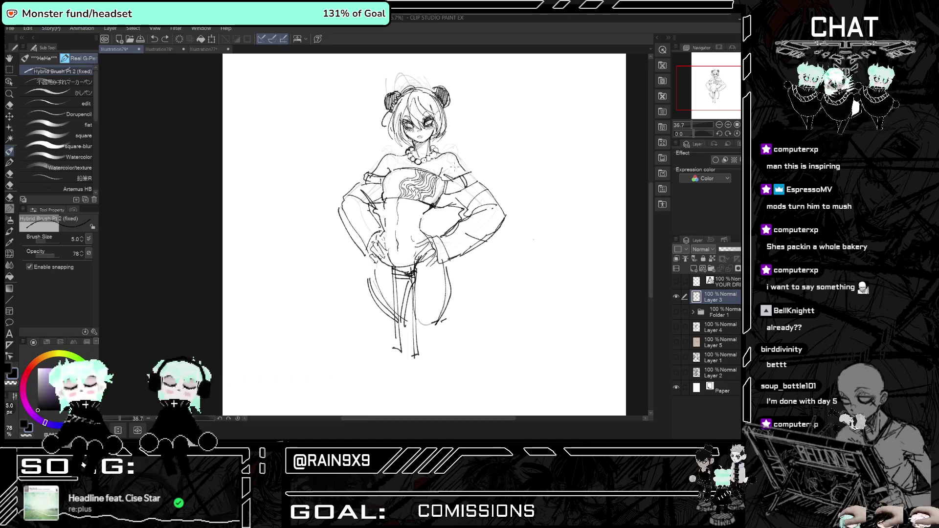
{"action": "scroll", "coordinate": [550, 251], "scroll_direction": "up", "scroll_amount": 2}
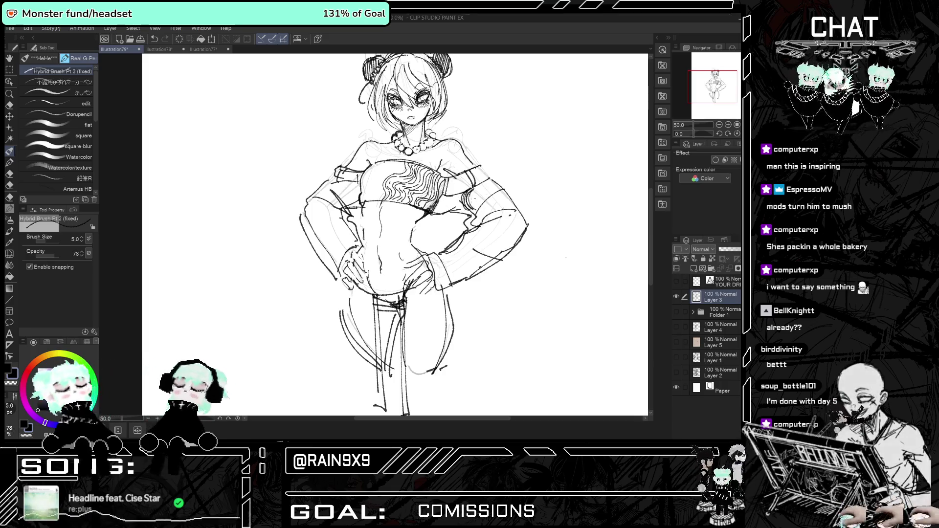
Cover the right arm band with dense overlapping scale strokes, darkening parts of the pattern.
{"action": "left_click_drag", "start_coordinate": [476, 200], "coordinate": [490, 183]}
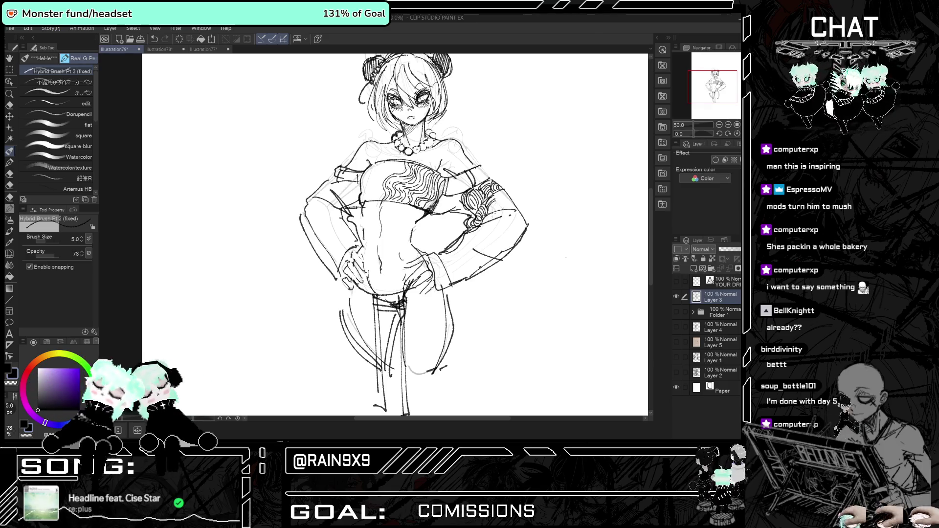
{"action": "left_click_drag", "start_coordinate": [495, 191], "coordinate": [506, 206]}
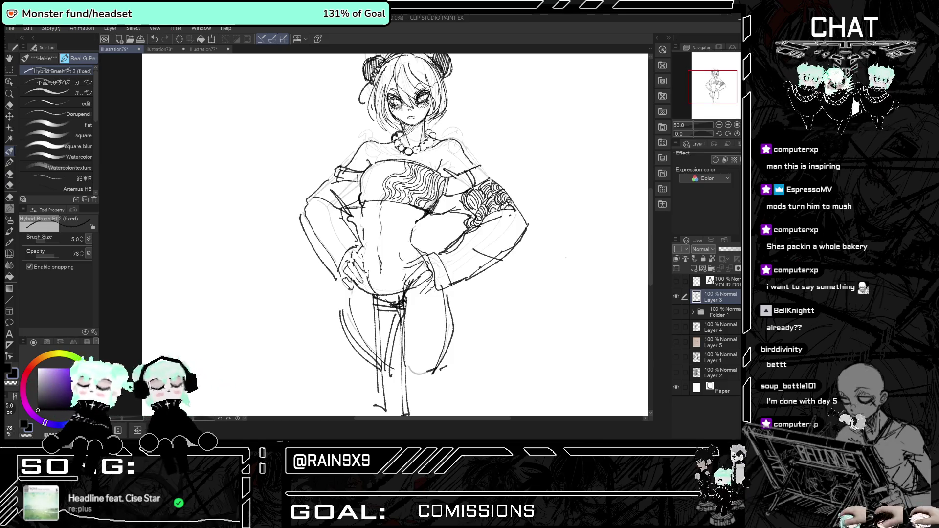
{"action": "left_click_drag", "start_coordinate": [481, 226], "coordinate": [502, 211]}
{"action": "left_click_drag", "start_coordinate": [495, 218], "coordinate": [508, 210]}
{"action": "mouse_move", "coordinate": [502, 217]}
{"action": "left_mouse_down"}
{"action": "mouse_move", "coordinate": [510, 205]}
{"action": "mouse_move", "coordinate": [494, 211]}
{"action": "left_mouse_up"}
{"action": "left_click_drag", "start_coordinate": [483, 222], "coordinate": [492, 210]}
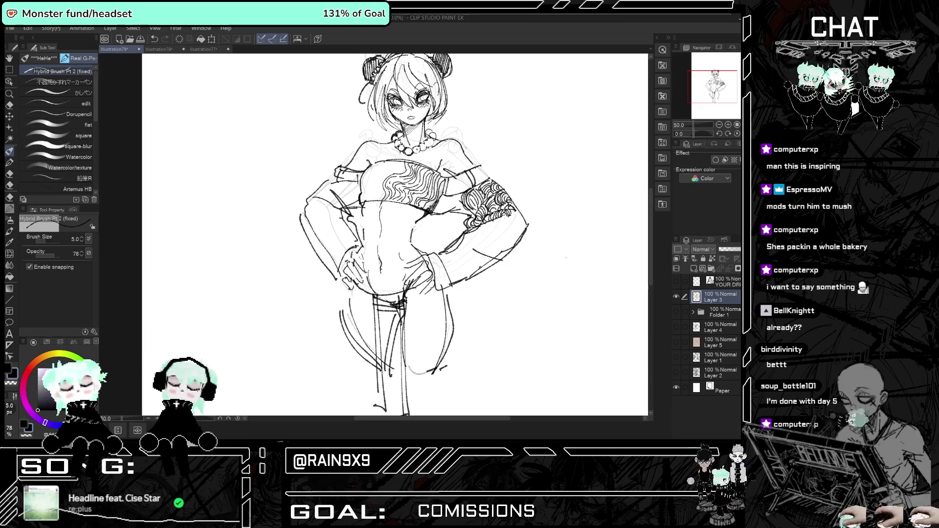
{"action": "left_click_drag", "start_coordinate": [470, 248], "coordinate": [486, 227]}
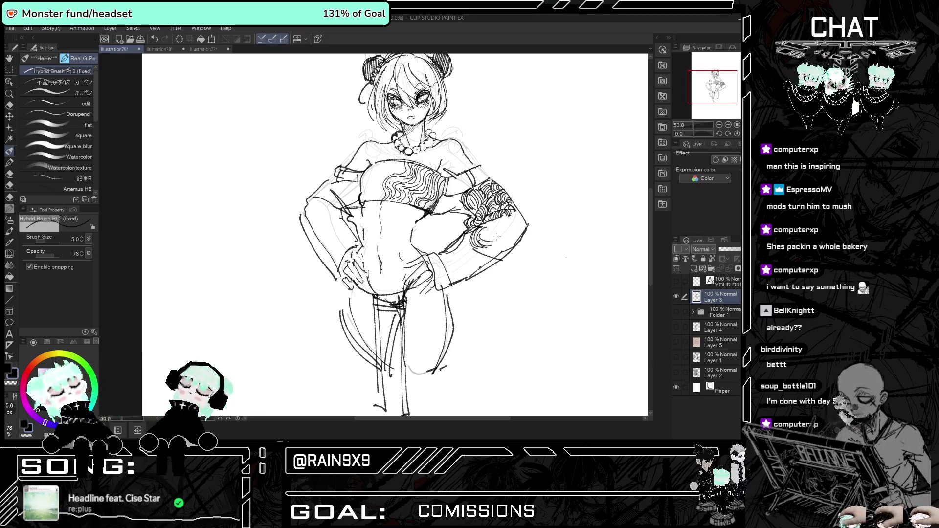
{"action": "mouse_move", "coordinate": [484, 239]}
{"action": "left_mouse_down"}
{"action": "mouse_move", "coordinate": [501, 222]}
{"action": "mouse_move", "coordinate": [502, 229]}
{"action": "left_mouse_up"}
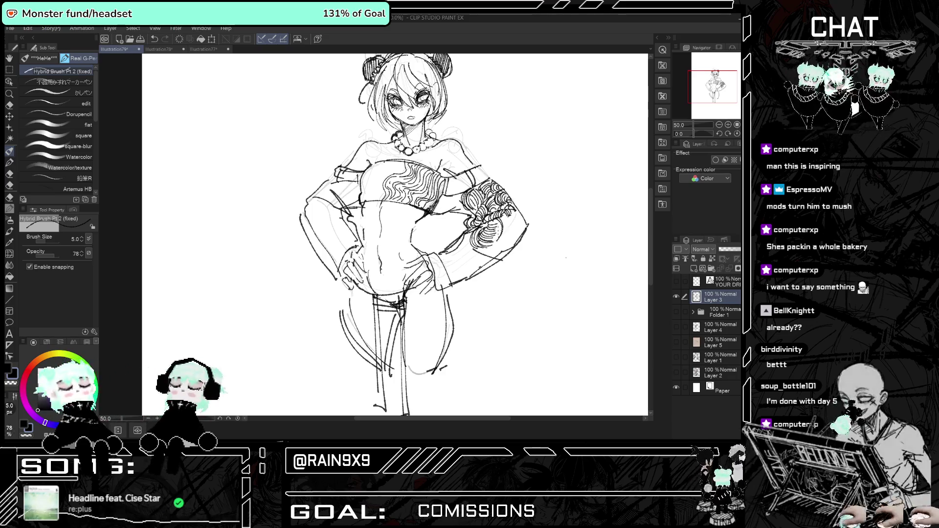
{"action": "mouse_move", "coordinate": [466, 216]}
{"action": "left_mouse_down"}
{"action": "mouse_move", "coordinate": [473, 206]}
{"action": "mouse_move", "coordinate": [453, 195]}
{"action": "left_mouse_up"}
{"action": "left_click_drag", "start_coordinate": [439, 213], "coordinate": [447, 197]}
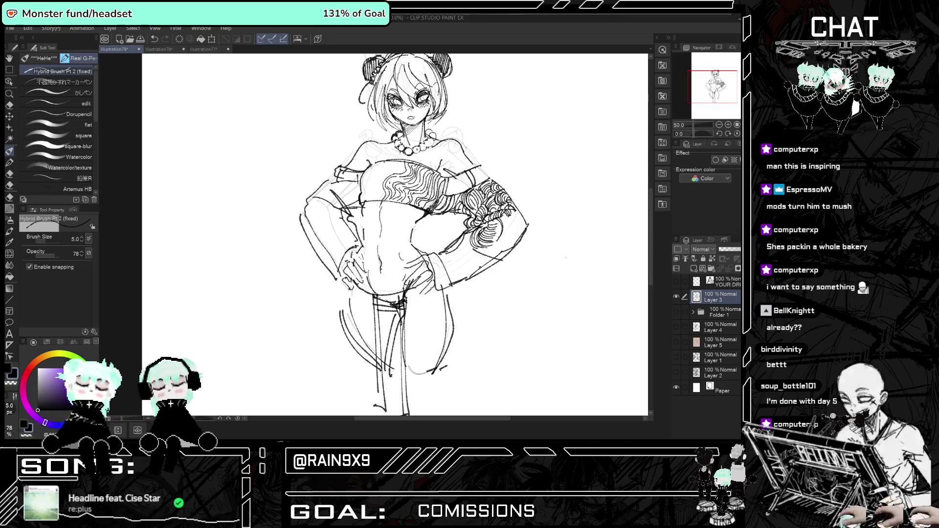
{"action": "key", "text": "ctrl+minus"}
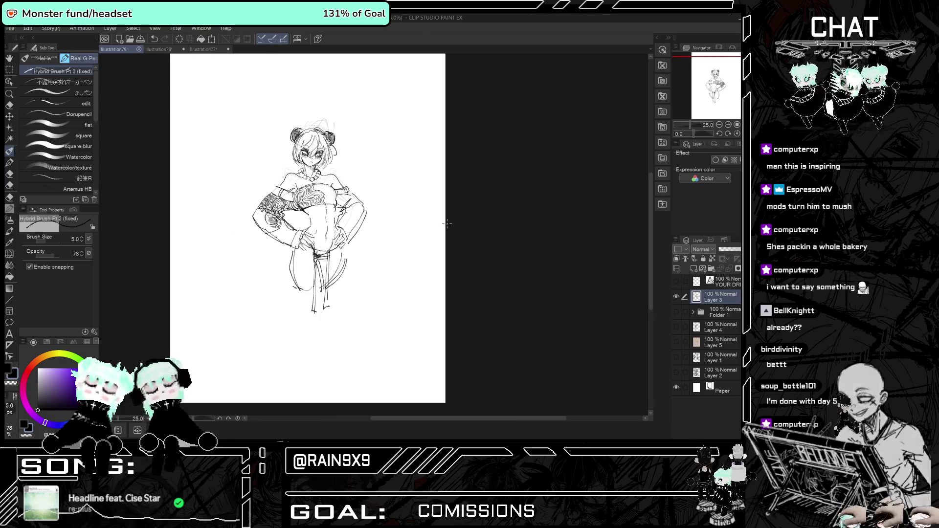
{"action": "key", "text": "ctrl+plus"}
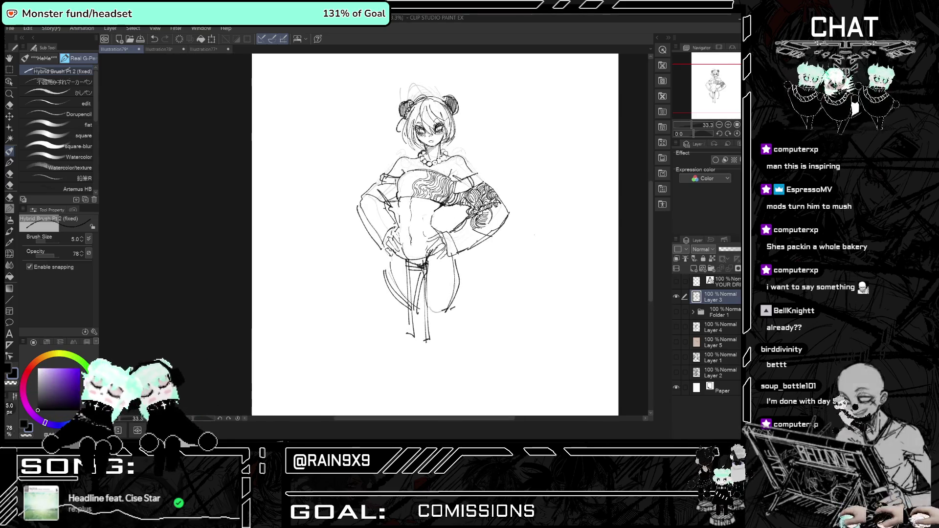
Tidy stray lines across the whole figure with the resized Hard eraser, checking it mirrored.
{"action": "key", "text": "ctrl+plus"}
{"action": "key", "text": "ctrl+minus"}
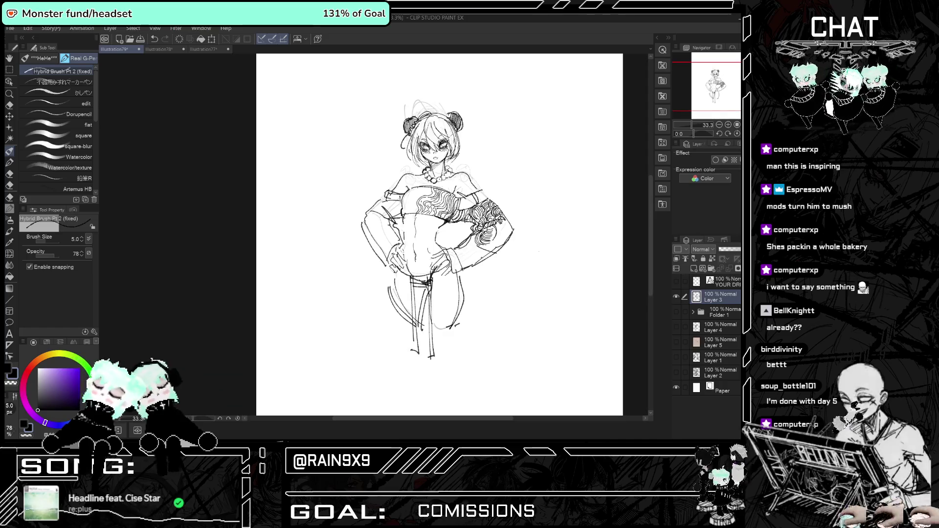
{"action": "left_click", "coordinate": [9, 105]}
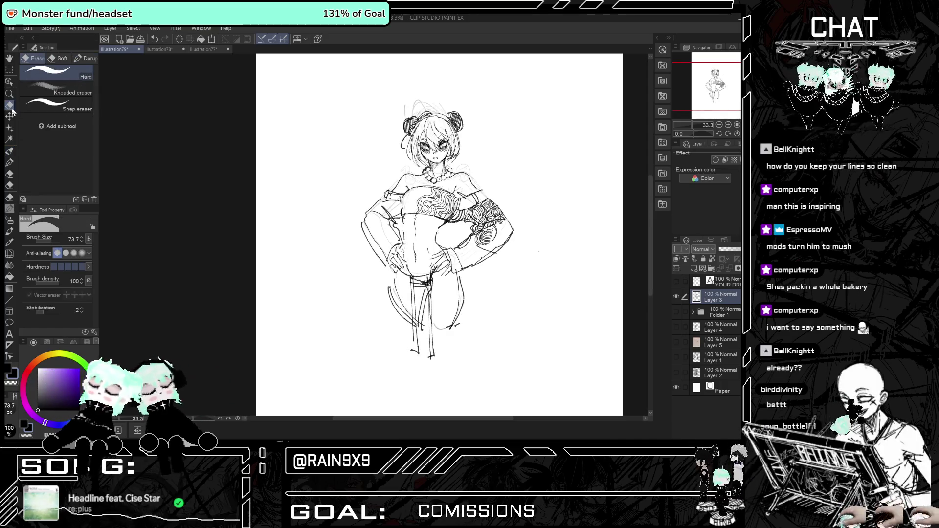
{"action": "key", "text": "bracketright"}
{"action": "key", "text": "bracketright"}
{"action": "key", "text": "bracketright"}
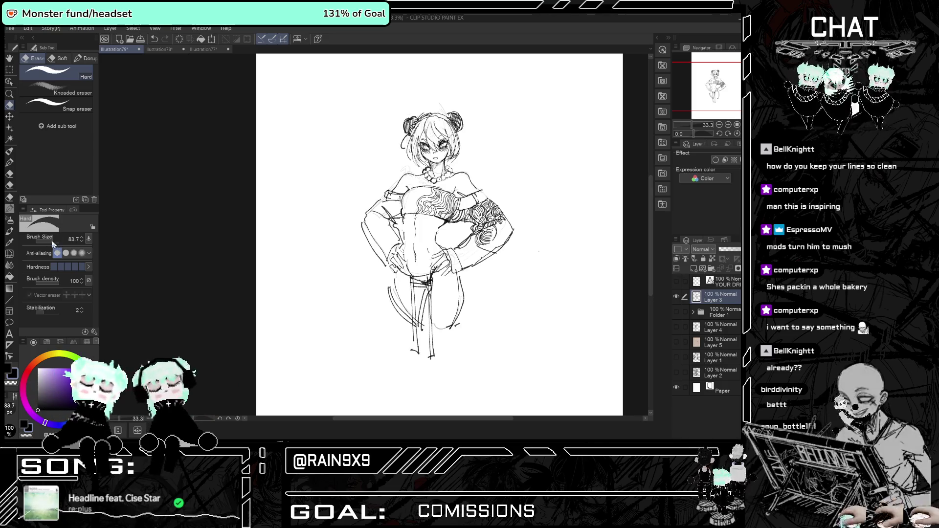
{"action": "left_click_drag", "start_coordinate": [60, 241], "coordinate": [52, 245]}
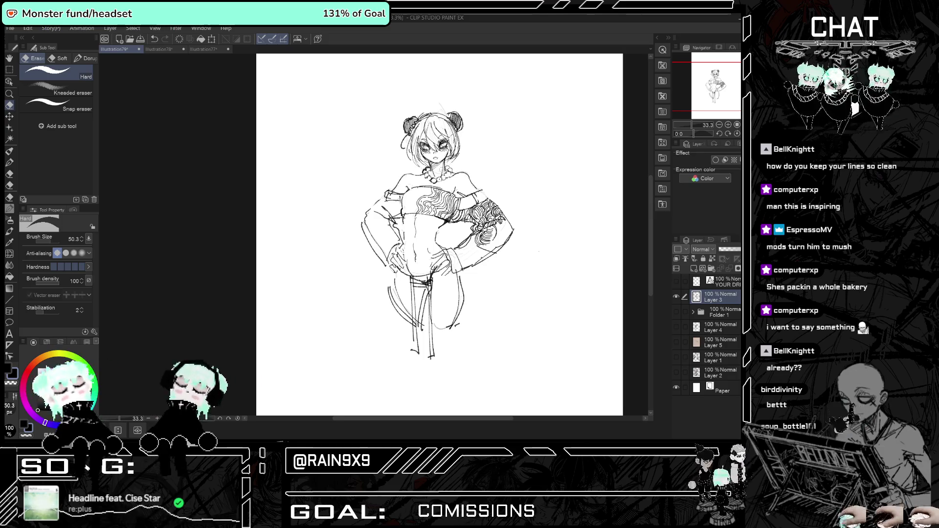
{"action": "scroll", "coordinate": [436, 172], "scroll_direction": "up", "scroll_amount": 1}
{"action": "scroll", "coordinate": [437, 173], "scroll_direction": "down", "scroll_amount": 1}
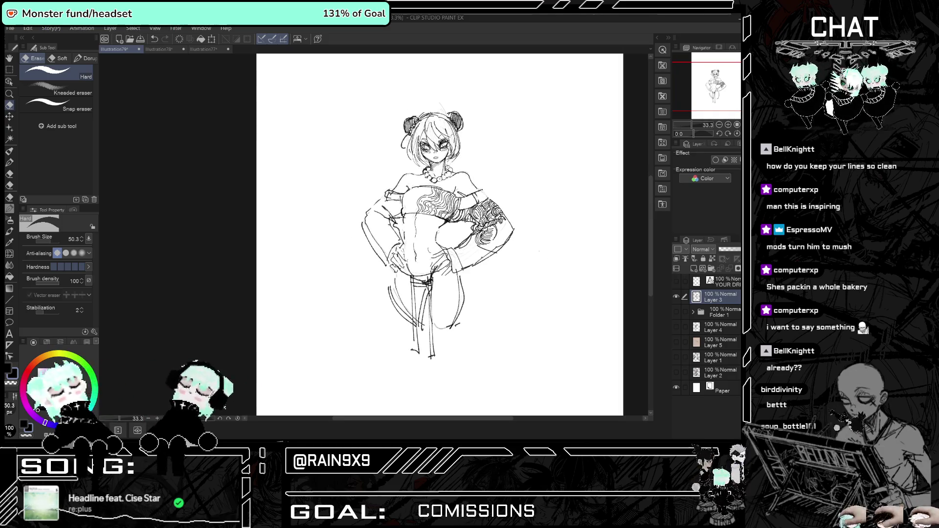
{"action": "scroll", "coordinate": [415, 176], "scroll_direction": "down", "scroll_amount": 1}
{"action": "scroll", "coordinate": [392, 179], "scroll_direction": "up", "scroll_amount": 1}
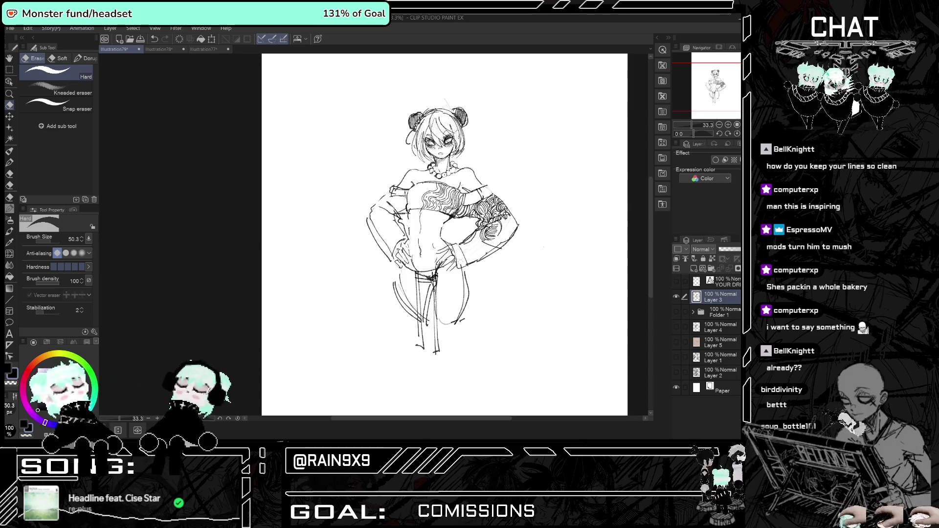
{"action": "scroll", "coordinate": [479, 252], "scroll_direction": "down", "scroll_amount": 1}
{"action": "scroll", "coordinate": [484, 251], "scroll_direction": "up", "scroll_amount": 1}
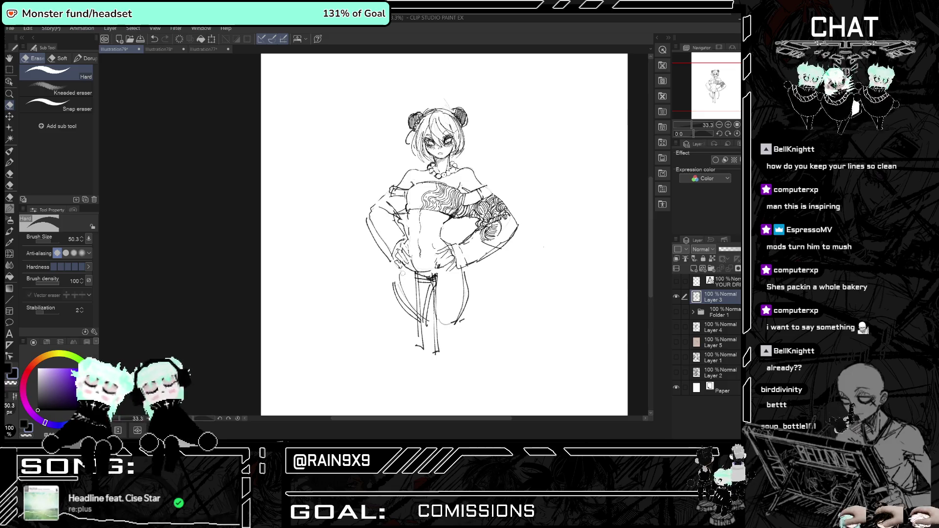
{"action": "key", "text": "h"}
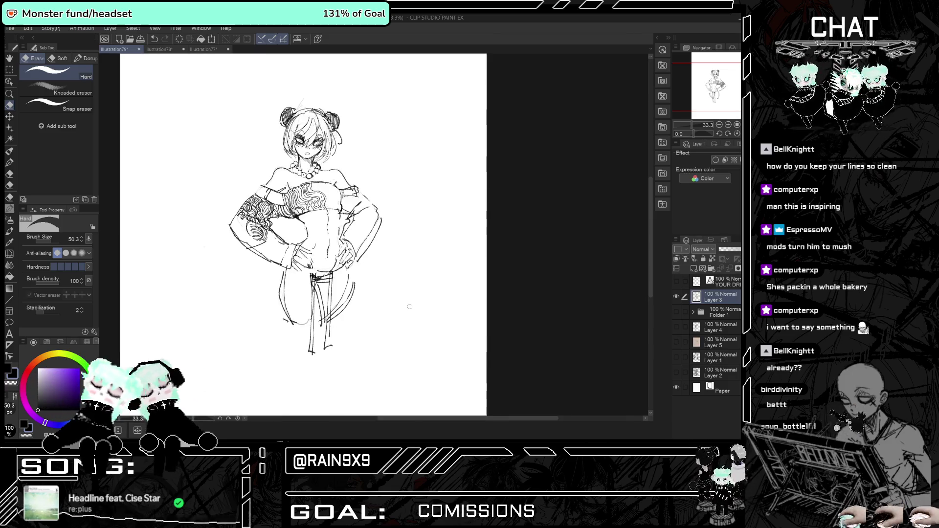
{"action": "key", "text": "h"}
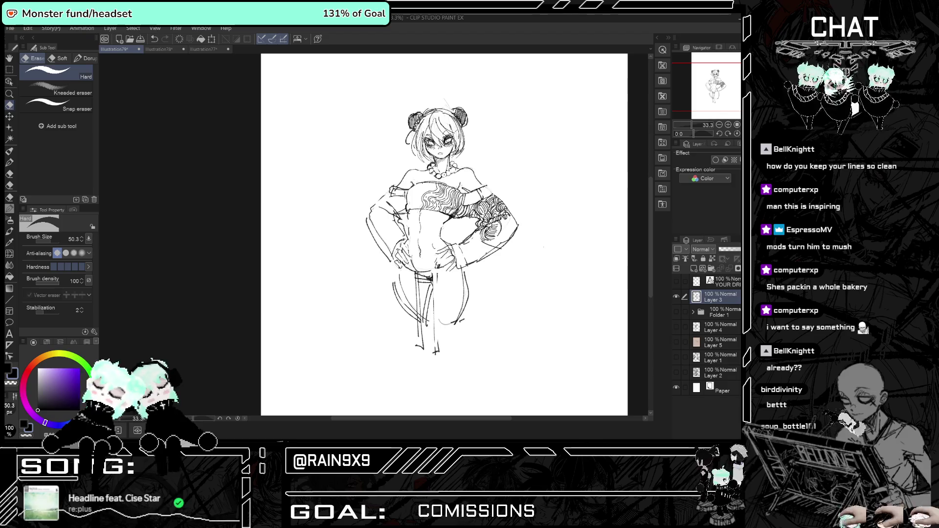
Redraw the left leg outline with Hybrid Brush Pt 2, undoing attempts until it looks right.
{"action": "left_click", "coordinate": [9, 151]}
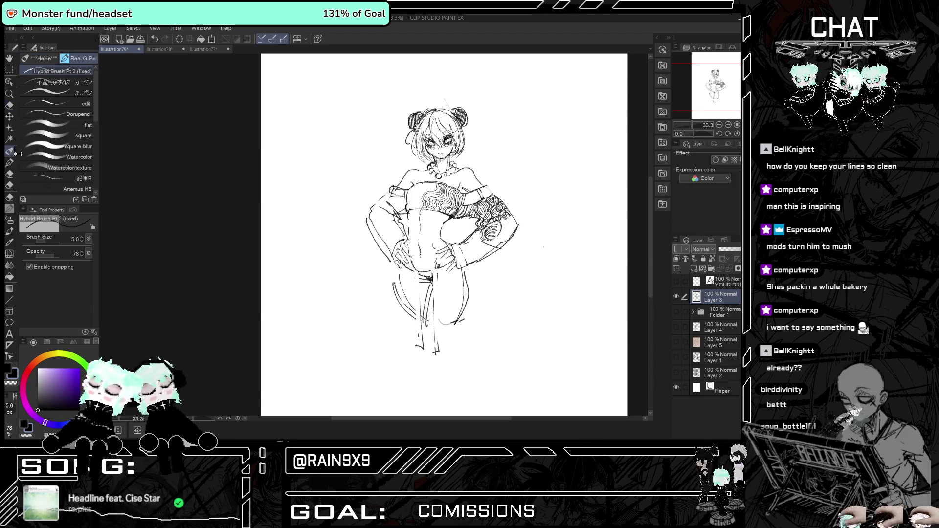
{"action": "left_click_drag", "start_coordinate": [414, 271], "coordinate": [417, 350]}
{"action": "key", "text": "ctrl+z"}
{"action": "left_click_drag", "start_coordinate": [413, 272], "coordinate": [419, 335]}
{"action": "key", "text": "ctrl+z"}
{"action": "key", "text": "ctrl+z"}
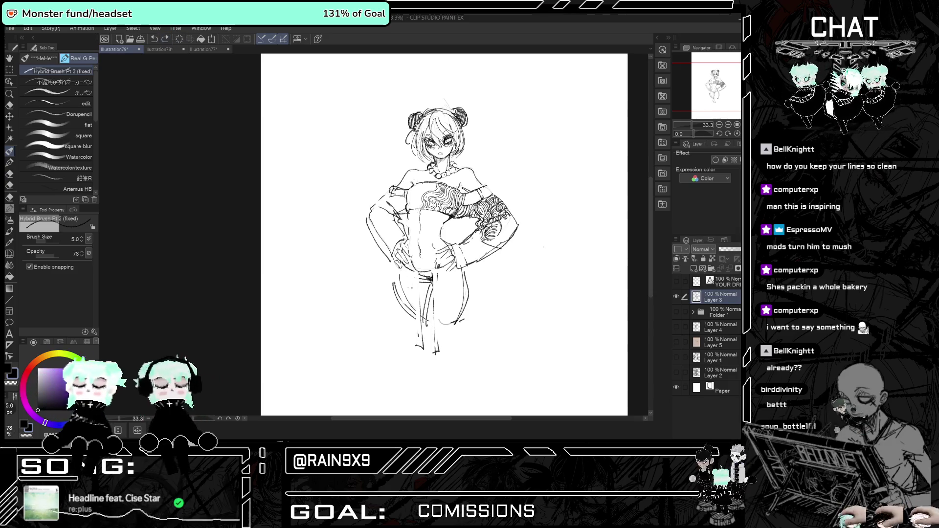
{"action": "key", "text": "ctrl+z"}
{"action": "left_click_drag", "start_coordinate": [418, 270], "coordinate": [419, 320]}
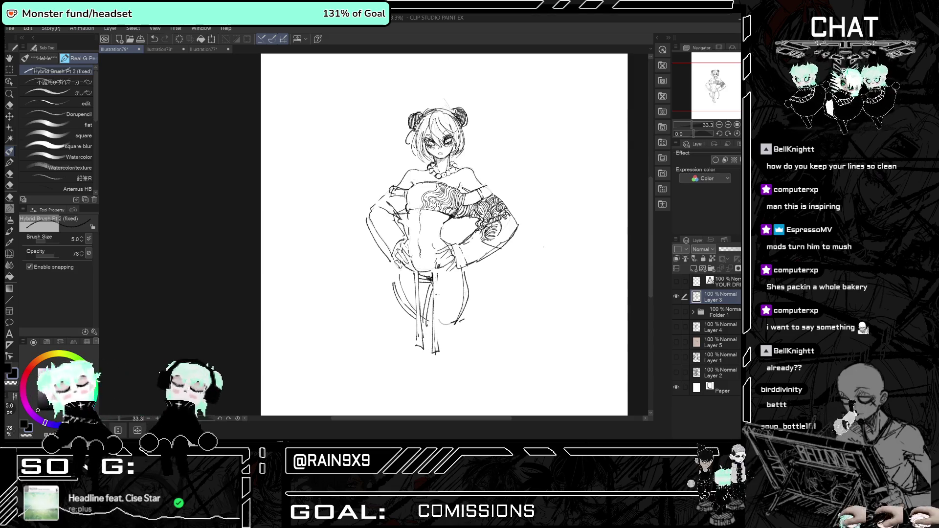
{"action": "key", "text": "ctrl+z"}
{"action": "key", "text": "ctrl+z"}
{"action": "left_click_drag", "start_coordinate": [431, 277], "coordinate": [431, 334]}
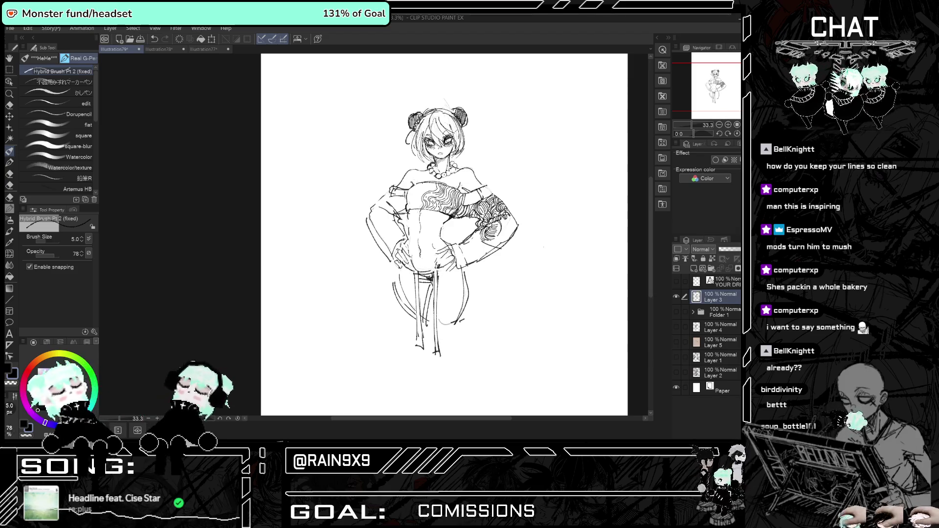
Flip the canvas horizontally to check the leg proportions, then zoom in.
{"action": "key", "text": "h"}
{"action": "key", "text": "h"}
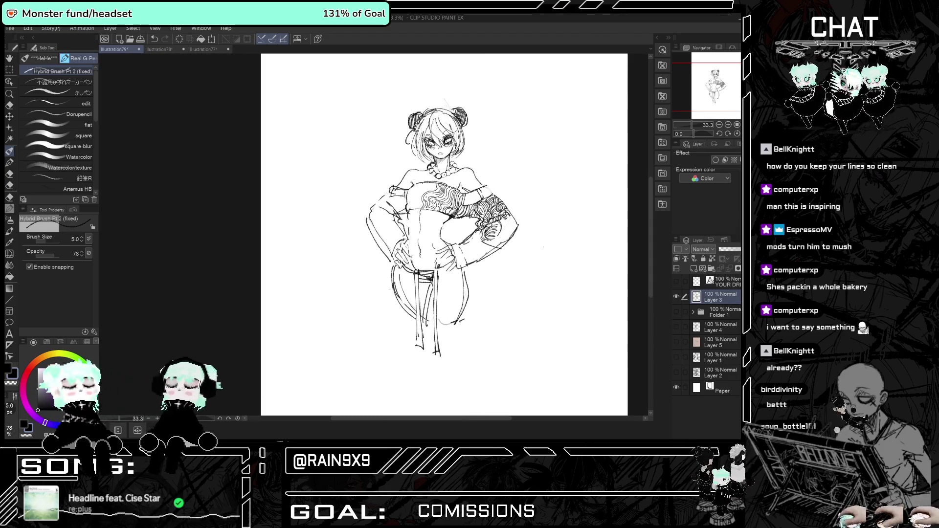
{"action": "key", "text": "h"}
{"action": "key", "text": "h"}
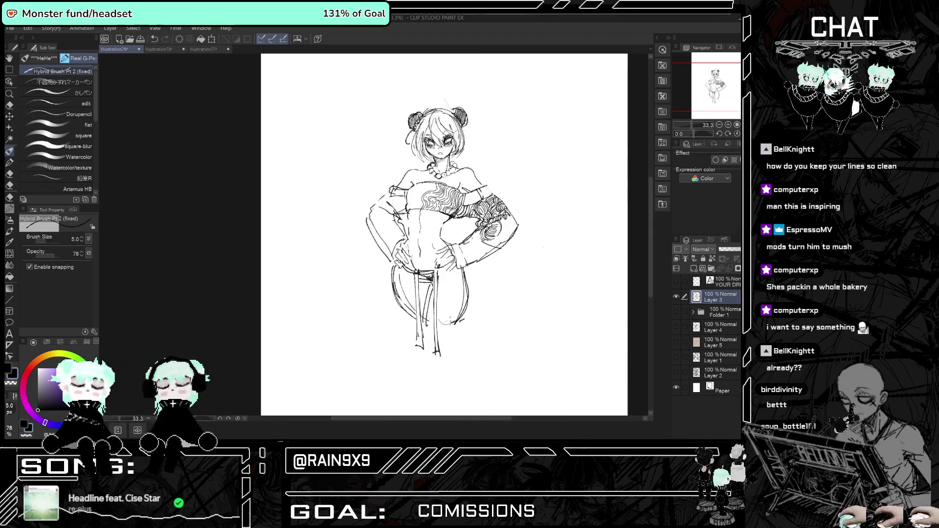
{"action": "key", "text": "ctrl+plus"}
{"action": "scroll", "coordinate": [450, 140], "scroll_direction": "up", "scroll_amount": 5}
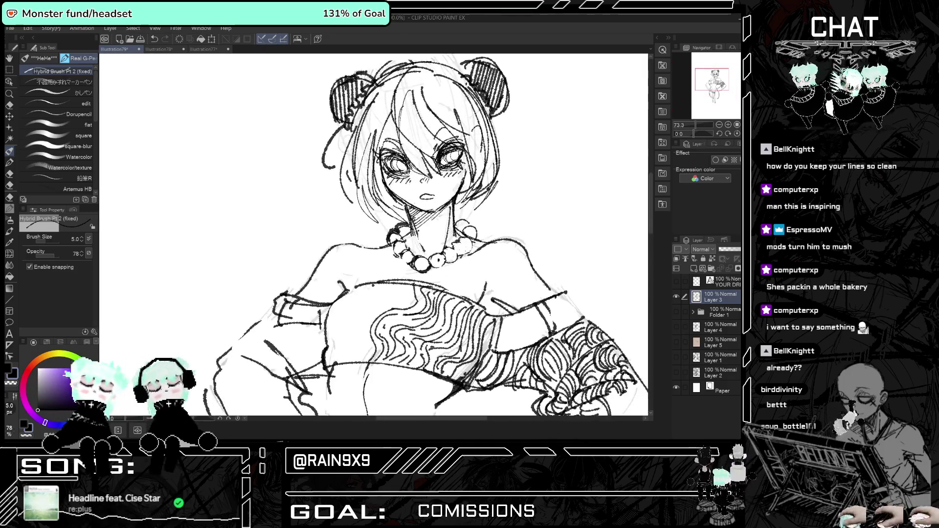
Erase the old mouth, part of the neck line and faint hair lines with an 18.2 hard eraser.
{"action": "key", "text": "e"}
{"action": "left_click_drag", "start_coordinate": [406, 211], "coordinate": [423, 215]}
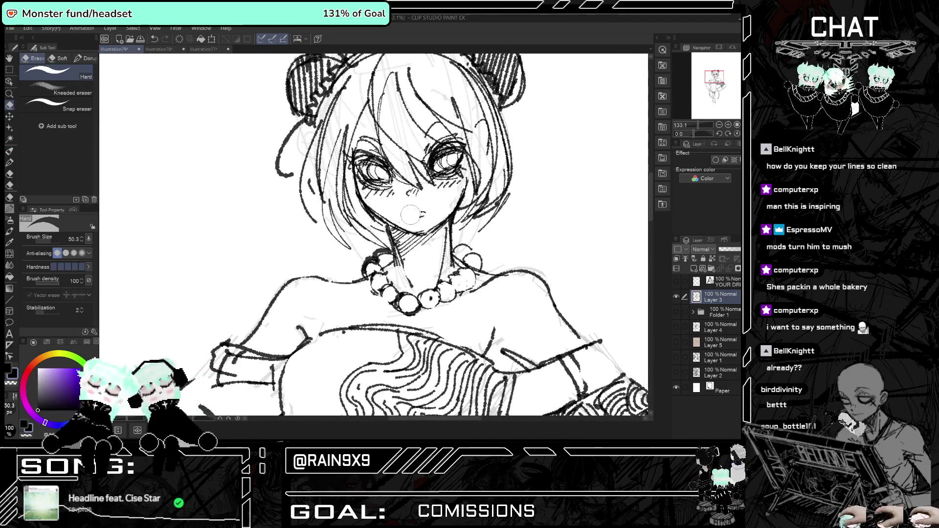
{"action": "left_click_drag", "start_coordinate": [52, 245], "coordinate": [47, 240]}
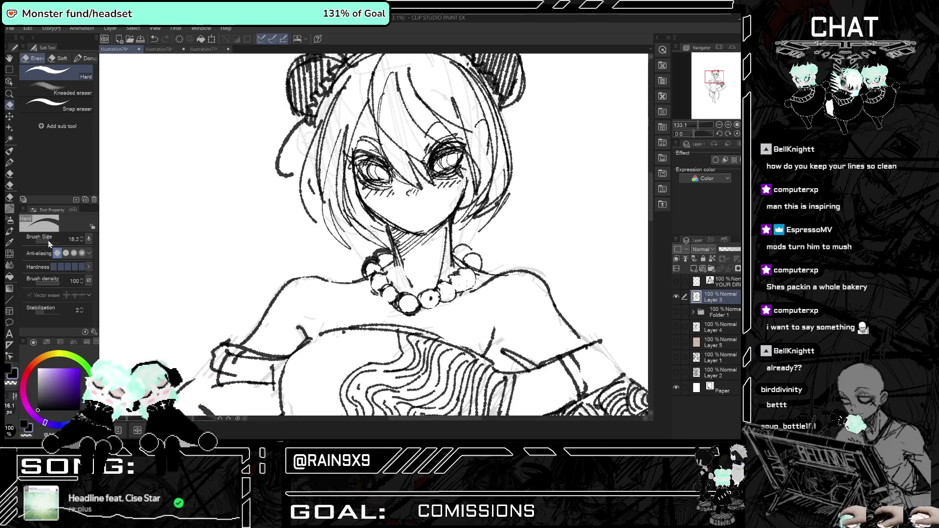
{"action": "left_click_drag", "start_coordinate": [397, 272], "coordinate": [400, 291]}
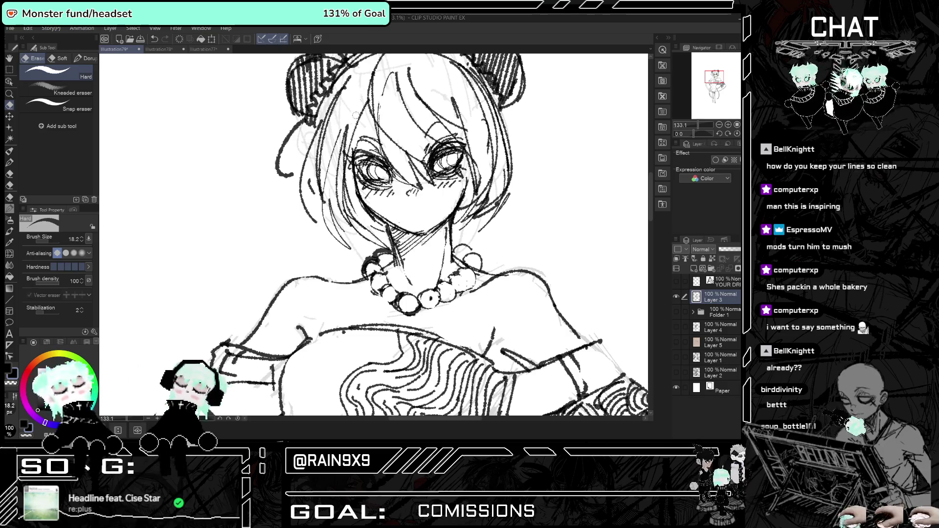
{"action": "left_click_drag", "start_coordinate": [316, 143], "coordinate": [319, 151]}
{"action": "mouse_move", "coordinate": [322, 91]}
{"action": "left_mouse_down"}
{"action": "mouse_move", "coordinate": [315, 168]}
{"action": "mouse_move", "coordinate": [326, 215]}
{"action": "left_mouse_up"}
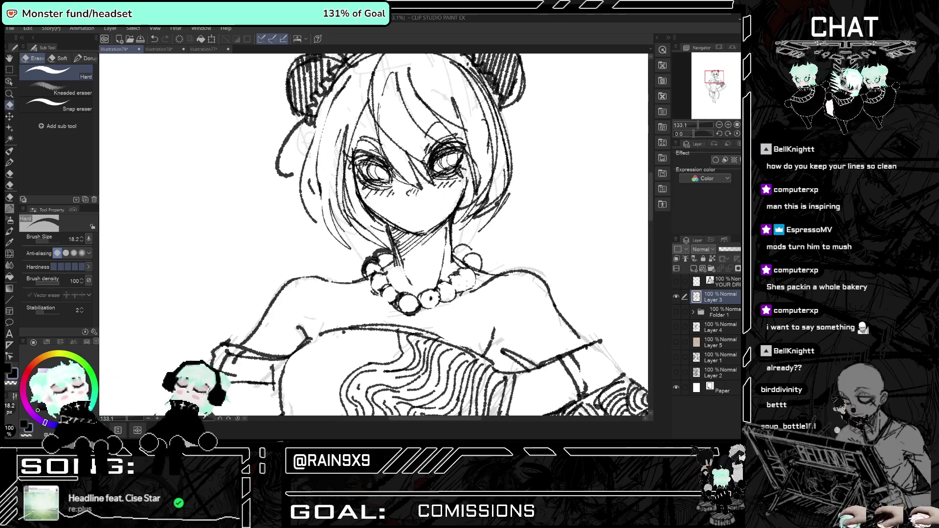
{"action": "scroll", "coordinate": [351, 203], "scroll_direction": "down", "scroll_amount": 5}
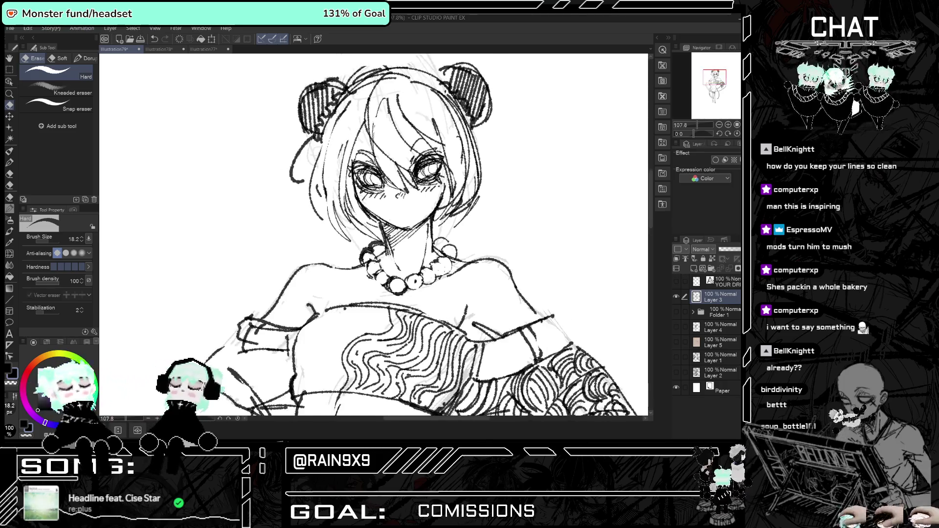
{"action": "scroll", "coordinate": [351, 215], "scroll_direction": "down", "scroll_amount": 4}
{"action": "key", "text": "h"}
{"action": "key", "text": "h"}
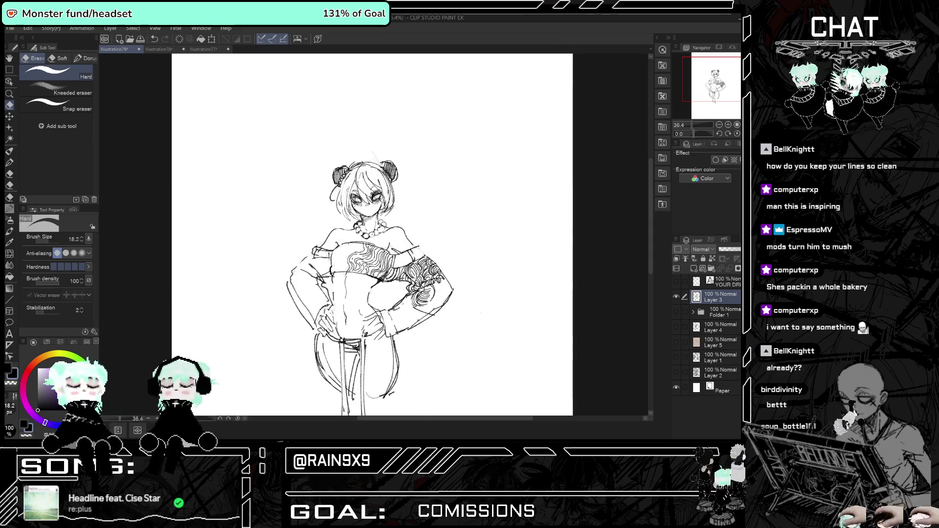
{"action": "scroll", "coordinate": [351, 212], "scroll_direction": "up", "scroll_amount": 7}
{"action": "scroll", "coordinate": [455, 201], "scroll_direction": "up", "scroll_amount": 1}
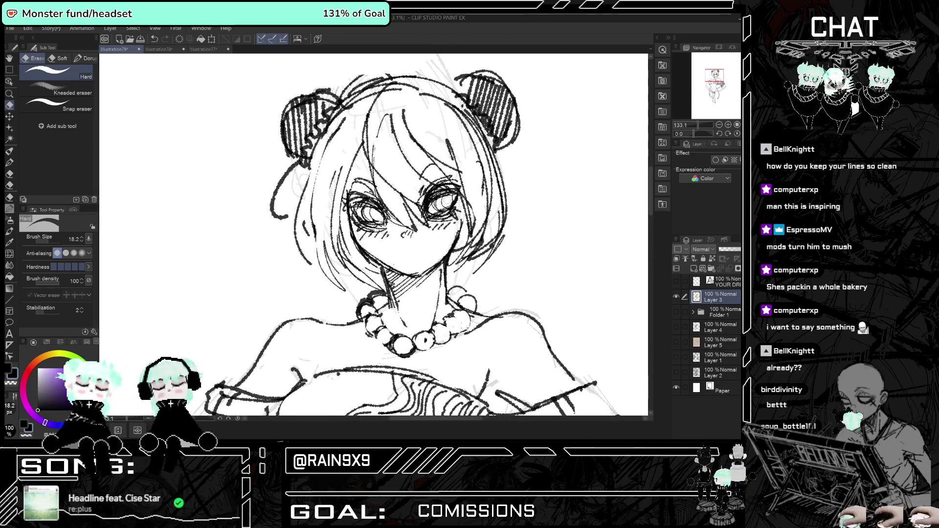
Undo the test strokes with the brush and draw a small wavy smirk beside the mouth.
{"action": "left_click", "coordinate": [10, 208]}
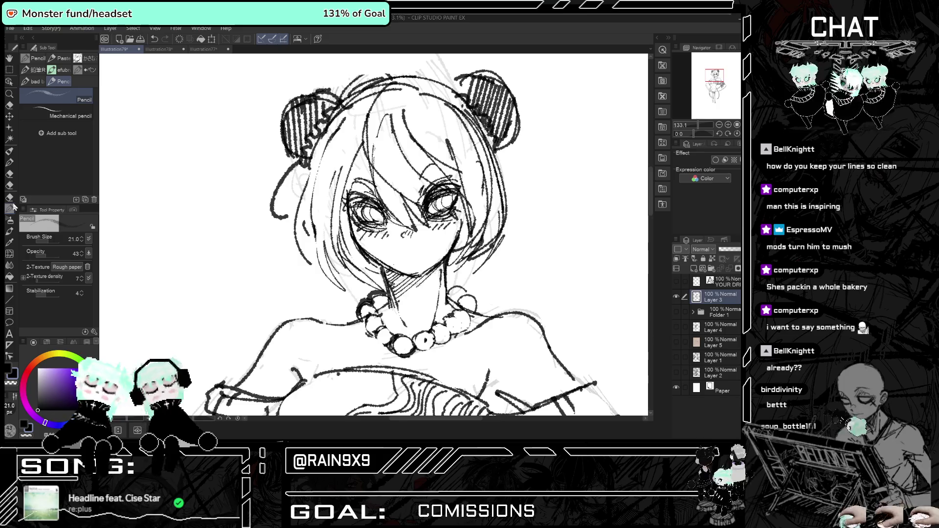
{"action": "left_click", "coordinate": [10, 152]}
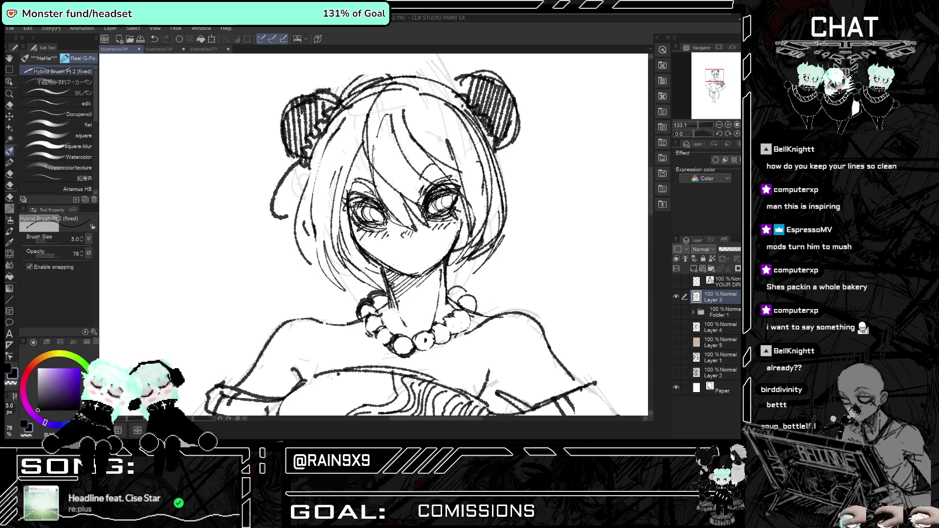
{"action": "key", "text": "ctrl+z"}
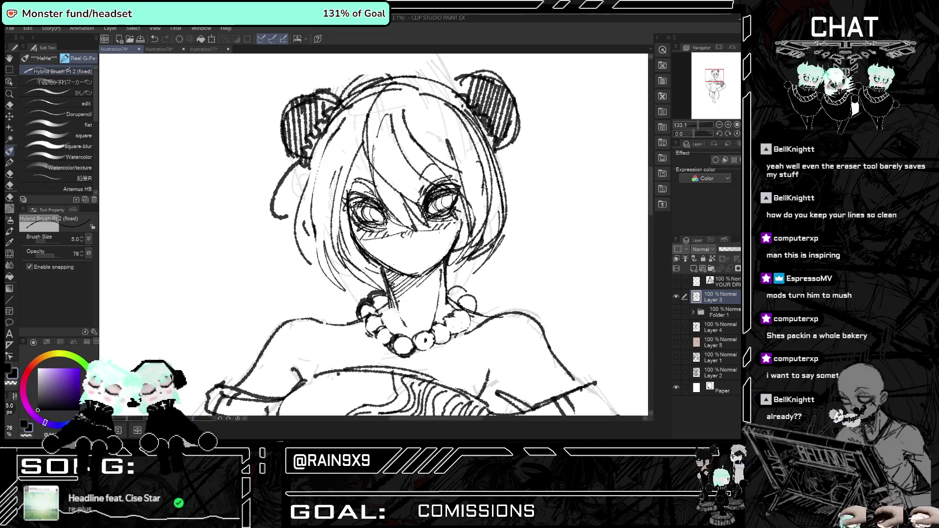
{"action": "key", "text": "ctrl+z"}
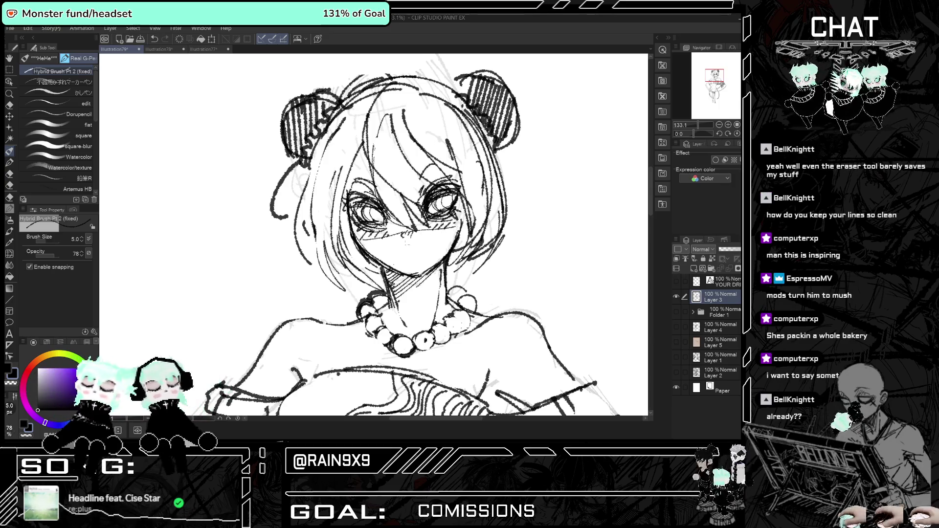
{"action": "key", "text": "ctrl+z"}
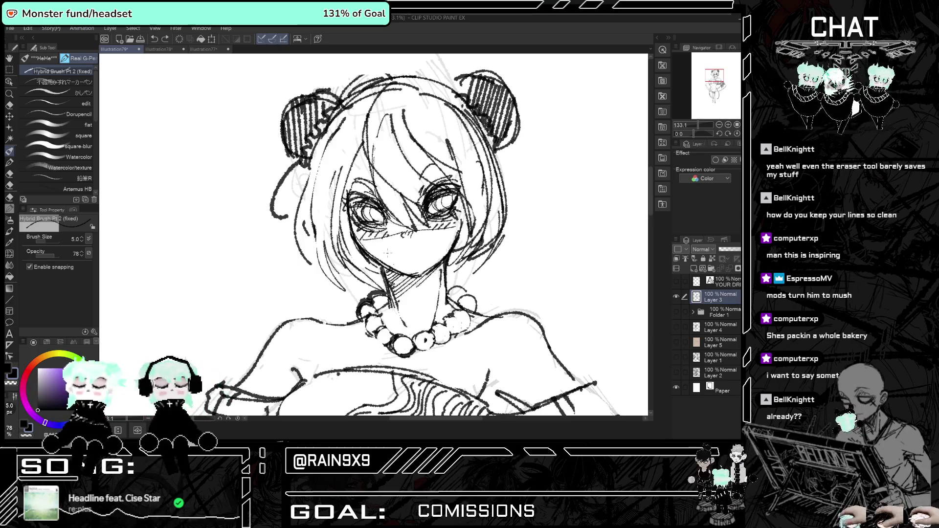
{"action": "left_click_drag", "start_coordinate": [428, 247], "coordinate": [420, 252]}
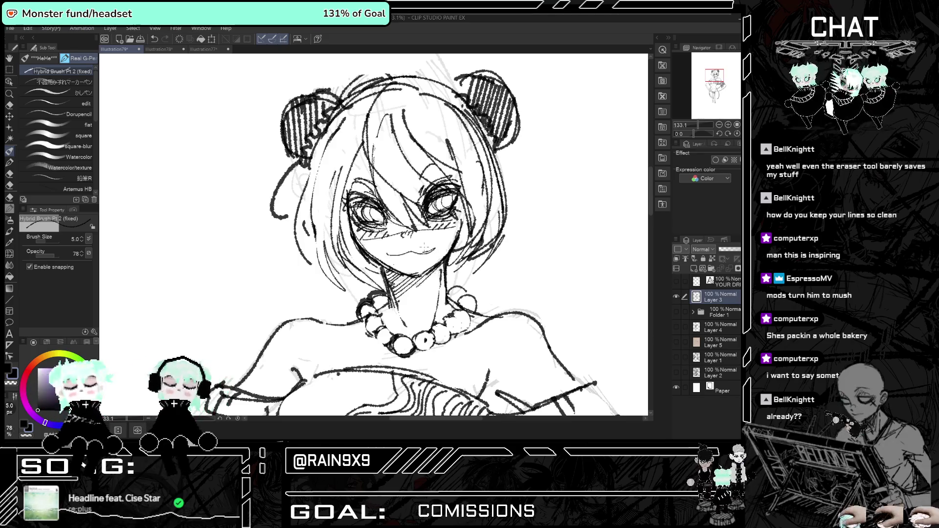
{"action": "scroll", "coordinate": [374, 235], "scroll_direction": "down", "scroll_amount": 5}
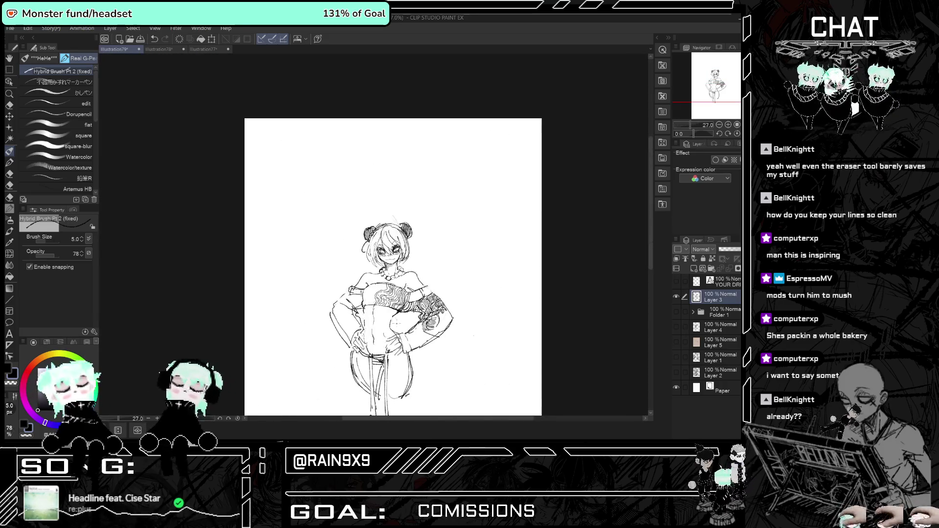
Redraw the chin, jaw and neck lines, discarding a stray stroke near the right eye.
{"action": "scroll", "coordinate": [353, 256], "scroll_direction": "up", "scroll_amount": 5}
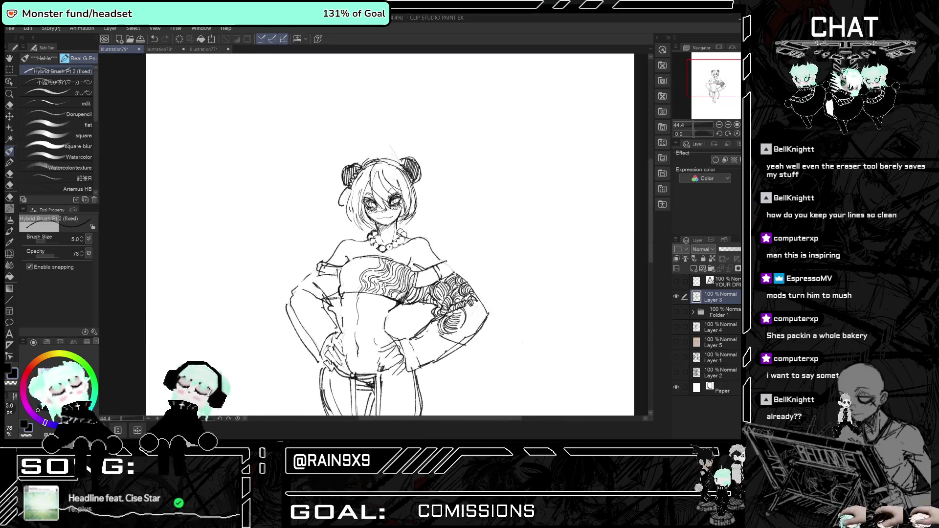
{"action": "key", "text": "ctrl+z"}
{"action": "left_click_drag", "start_coordinate": [399, 220], "coordinate": [421, 205]}
{"action": "left_click_drag", "start_coordinate": [376, 242], "coordinate": [424, 233]}
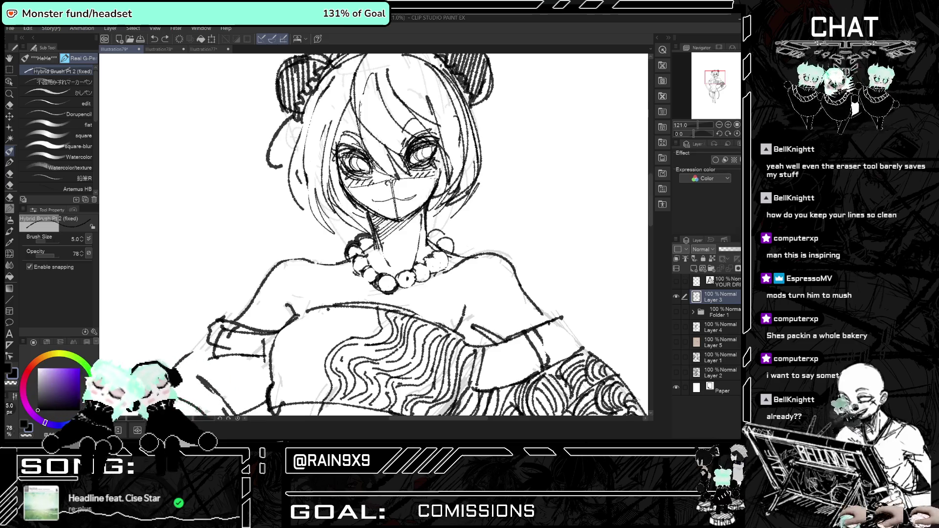
{"action": "left_click_drag", "start_coordinate": [430, 166], "coordinate": [436, 190]}
{"action": "key", "text": "ctrl+z"}
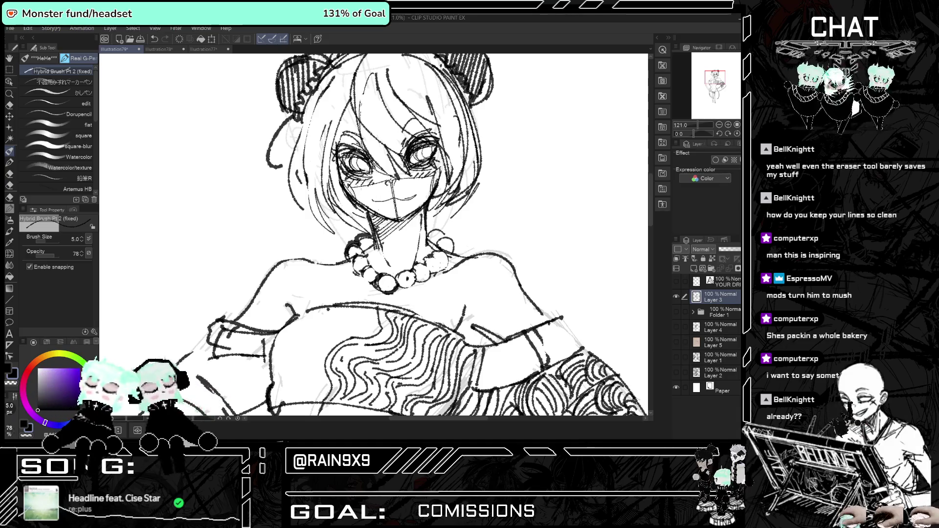
Fit the page to the view and select the G-Pen's 不器用かすれマーカーペン scratchy marker sub tool.
{"action": "key", "text": "ctrl+0"}
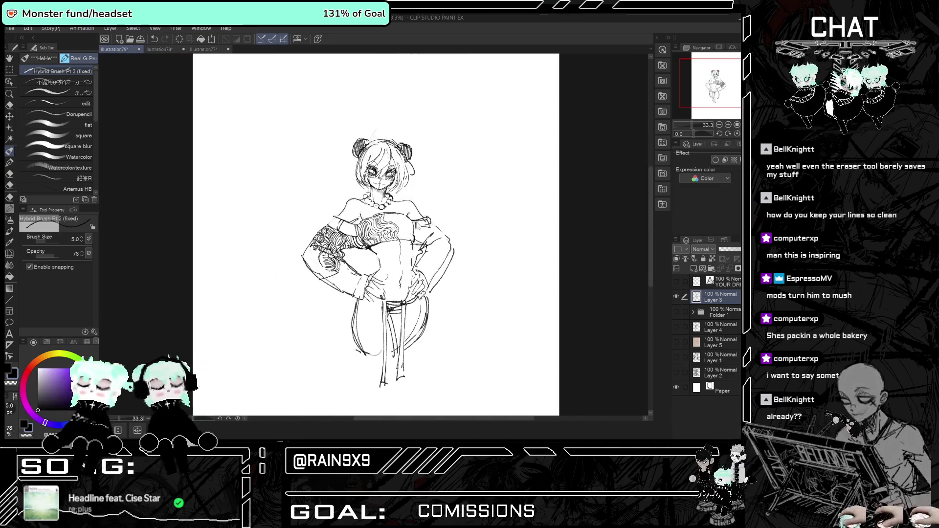
{"action": "scroll", "coordinate": [382, 157], "scroll_direction": "up", "scroll_amount": 5}
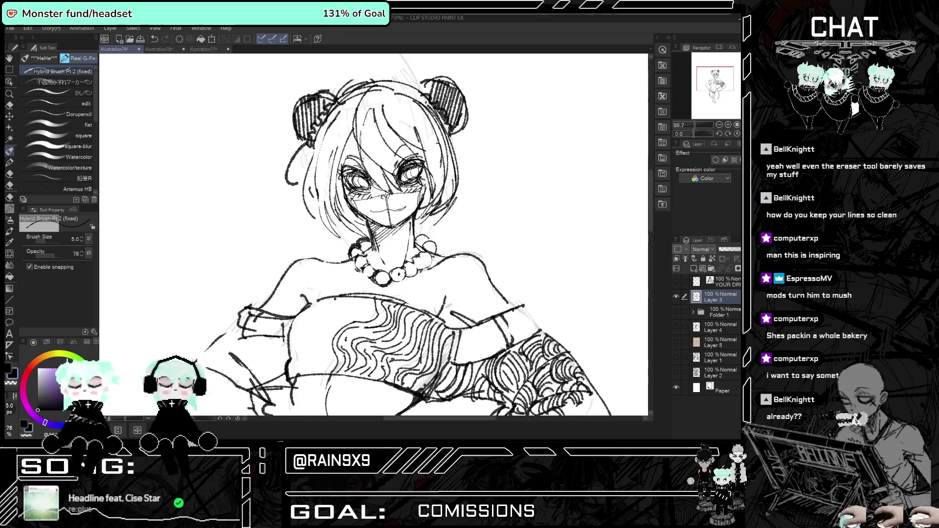
{"action": "left_click", "coordinate": [9, 105]}
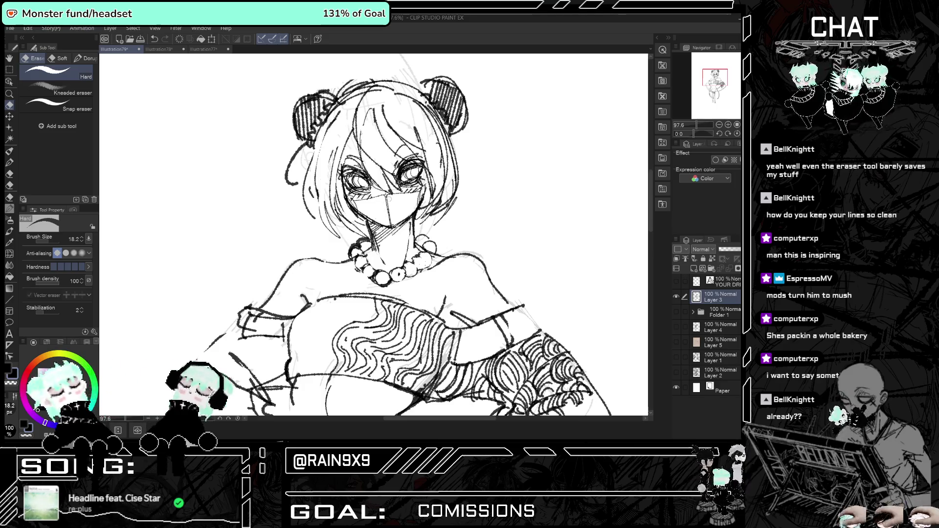
{"action": "scroll", "coordinate": [338, 158], "scroll_direction": "down", "scroll_amount": 5}
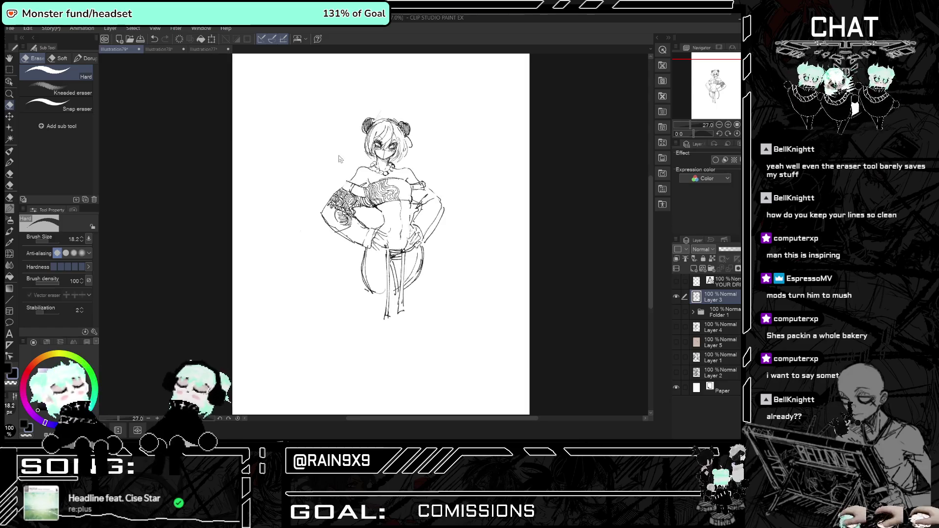
{"action": "scroll", "coordinate": [338, 155], "scroll_direction": "up", "scroll_amount": 4}
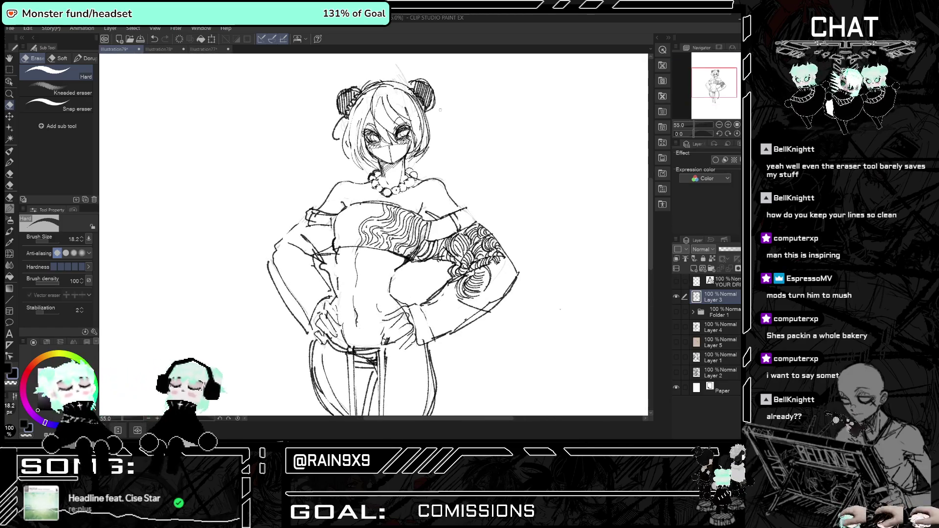
{"action": "left_click", "coordinate": [10, 150]}
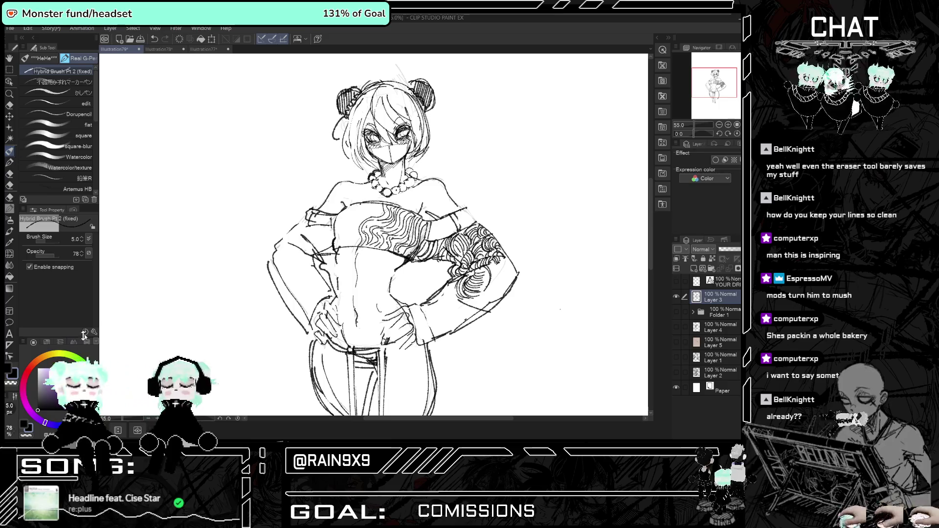
{"action": "left_click", "coordinate": [83, 81]}
{"action": "scroll", "coordinate": [435, 185], "scroll_direction": "up", "scroll_amount": 2}
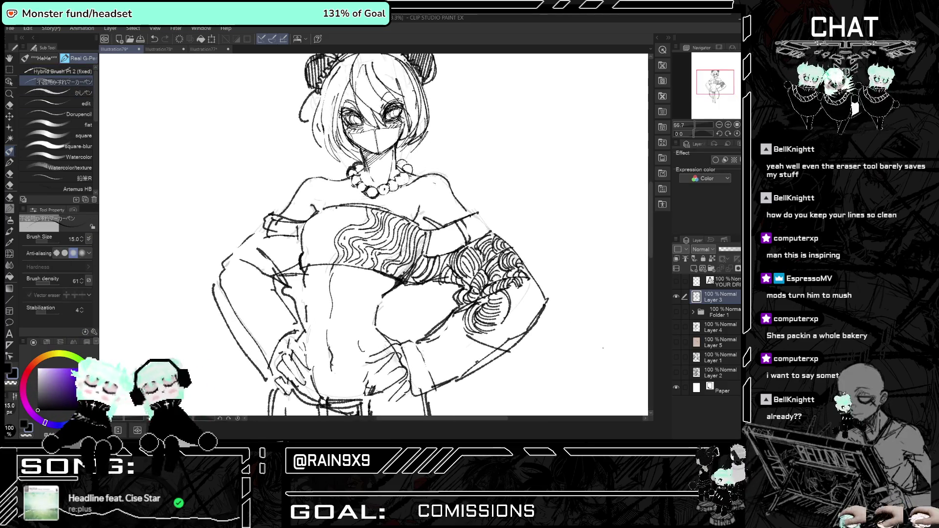
Undo the short curved pen stroke left near the figure's shoulder.
{"action": "key", "text": "ctrl+z"}
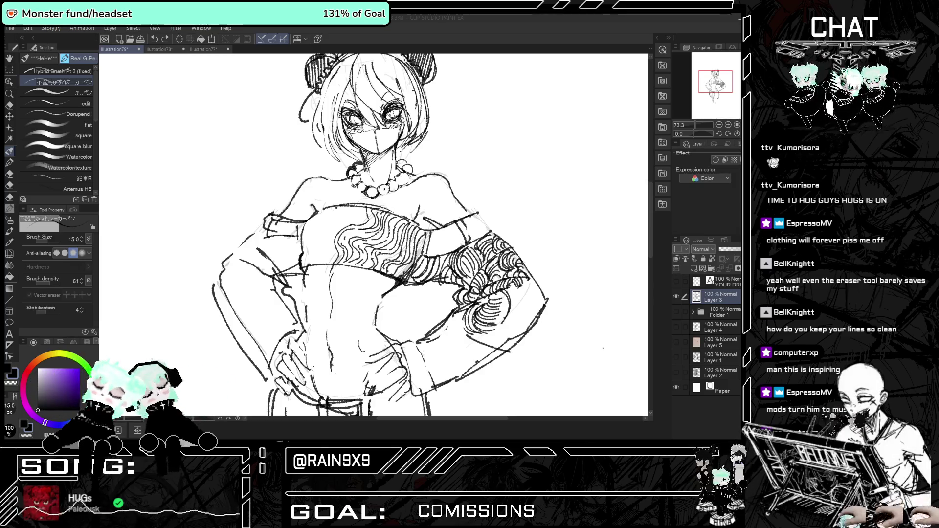
{"action": "scroll", "coordinate": [374, 235], "scroll_direction": "down", "scroll_amount": 5}
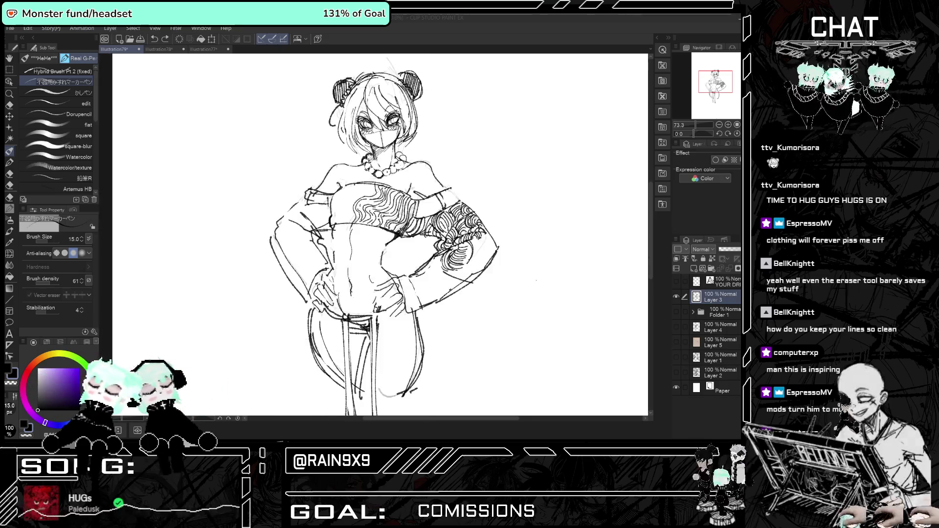
Zoom in on the face and sketch a smug smirking mouth, undoing the first attempt.
{"action": "scroll", "coordinate": [374, 234], "scroll_direction": "up", "scroll_amount": 3}
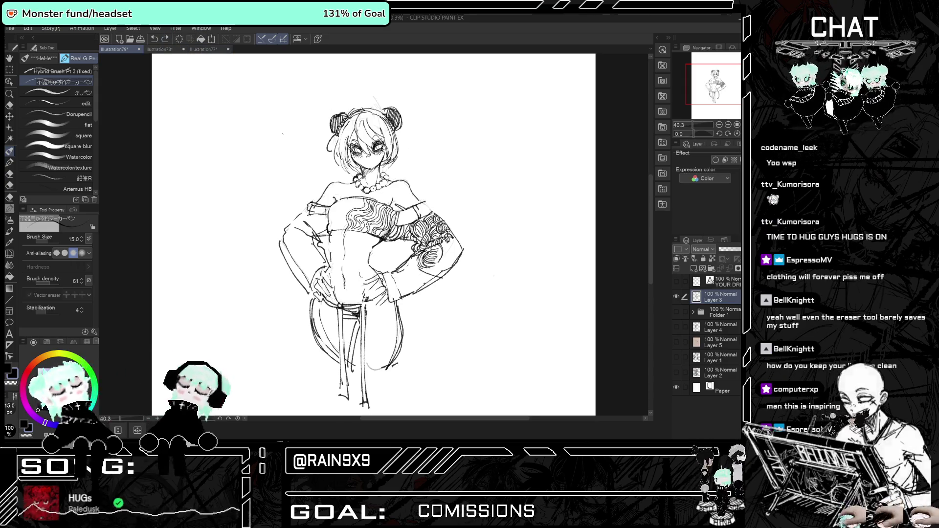
{"action": "scroll", "coordinate": [341, 128], "scroll_direction": "up", "scroll_amount": 6}
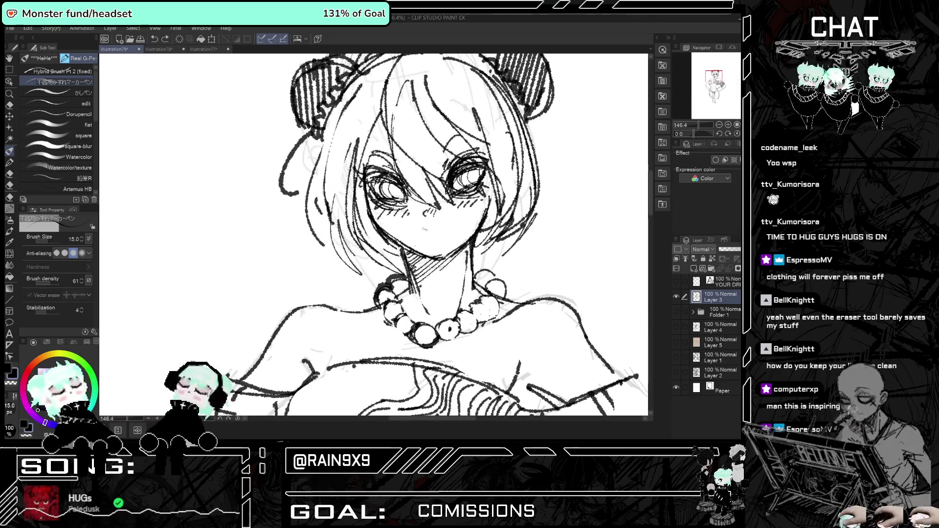
{"action": "mouse_move", "coordinate": [422, 233]}
{"action": "left_mouse_down"}
{"action": "mouse_move", "coordinate": [456, 236]}
{"action": "mouse_move", "coordinate": [429, 236]}
{"action": "mouse_move", "coordinate": [460, 223]}
{"action": "mouse_move", "coordinate": [405, 230]}
{"action": "left_mouse_up"}
{"action": "key", "text": "ctrl+z"}
{"action": "key", "text": "ctrl+z"}
{"action": "key", "text": "ctrl+z"}
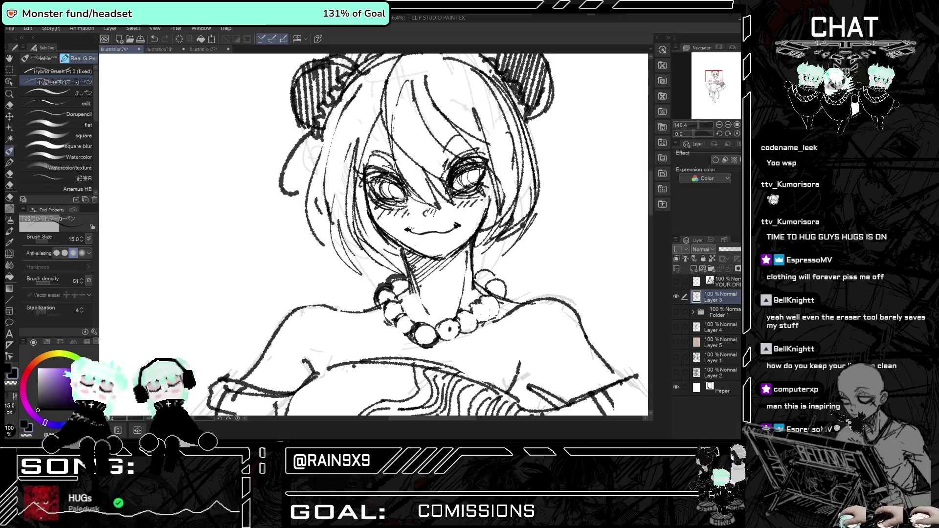
{"action": "scroll", "coordinate": [374, 235], "scroll_direction": "down", "scroll_amount": 6}
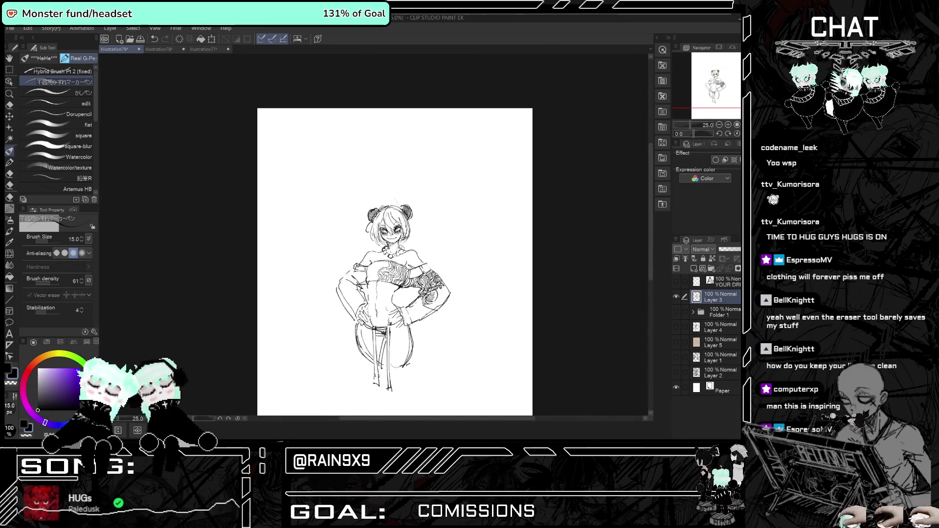
Add pen strokes along both cheeks and strands down the left side of the hair.
{"action": "scroll", "coordinate": [367, 218], "scroll_direction": "up", "scroll_amount": 5}
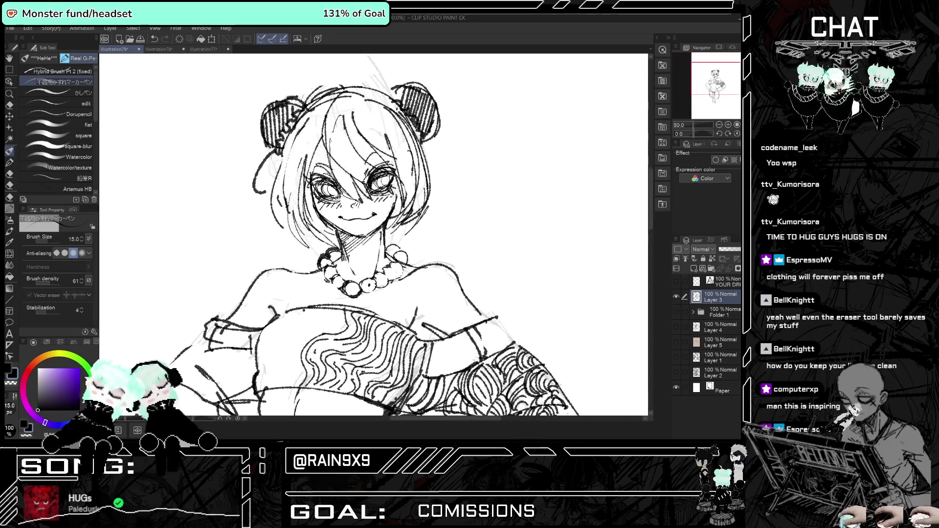
{"action": "mouse_move", "coordinate": [330, 200]}
{"action": "left_mouse_down"}
{"action": "mouse_move", "coordinate": [313, 222]}
{"action": "mouse_move", "coordinate": [375, 237]}
{"action": "left_mouse_up"}
{"action": "left_click_drag", "start_coordinate": [402, 196], "coordinate": [387, 228]}
{"action": "left_click_drag", "start_coordinate": [402, 198], "coordinate": [389, 230]}
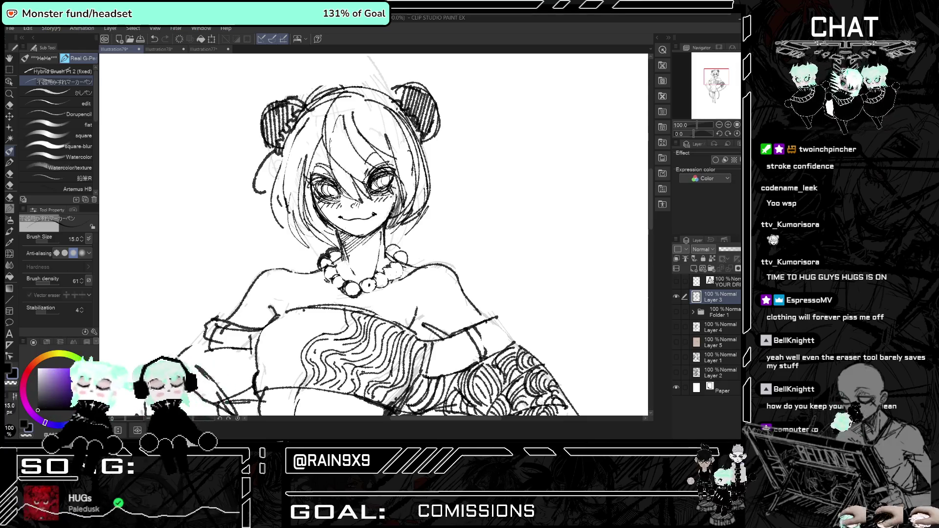
{"action": "left_click_drag", "start_coordinate": [329, 186], "coordinate": [305, 243]}
{"action": "mouse_move", "coordinate": [326, 107]}
{"action": "left_mouse_down"}
{"action": "mouse_move", "coordinate": [283, 176]}
{"action": "mouse_move", "coordinate": [285, 196]}
{"action": "left_mouse_up"}
{"action": "left_click_drag", "start_coordinate": [302, 133], "coordinate": [285, 233]}
Flip the view to check proportions and discard a stray stroke beside the head.
{"action": "scroll", "coordinate": [331, 137], "scroll_direction": "down", "scroll_amount": 5}
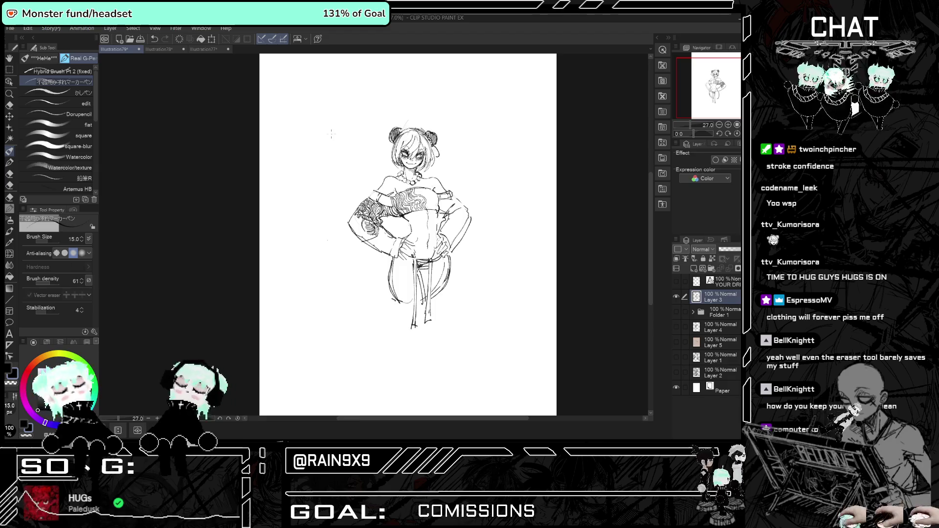
{"action": "key", "text": "h"}
{"action": "scroll", "coordinate": [331, 133], "scroll_direction": "up", "scroll_amount": 3}
{"action": "scroll", "coordinate": [374, 234], "scroll_direction": "down", "scroll_amount": 1}
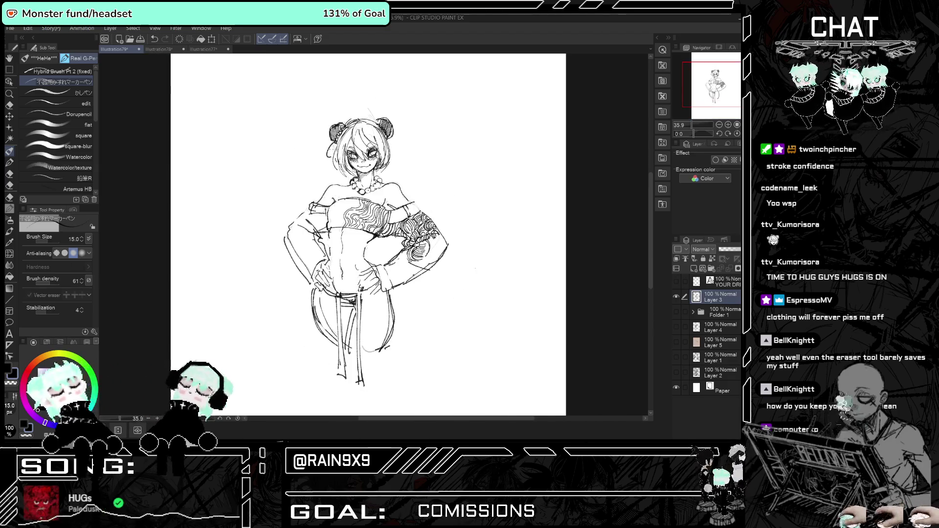
{"action": "scroll", "coordinate": [374, 235], "scroll_direction": "up", "scroll_amount": 2}
{"action": "left_click_drag", "start_coordinate": [496, 175], "coordinate": [470, 203]}
{"action": "key", "text": "ctrl+z"}
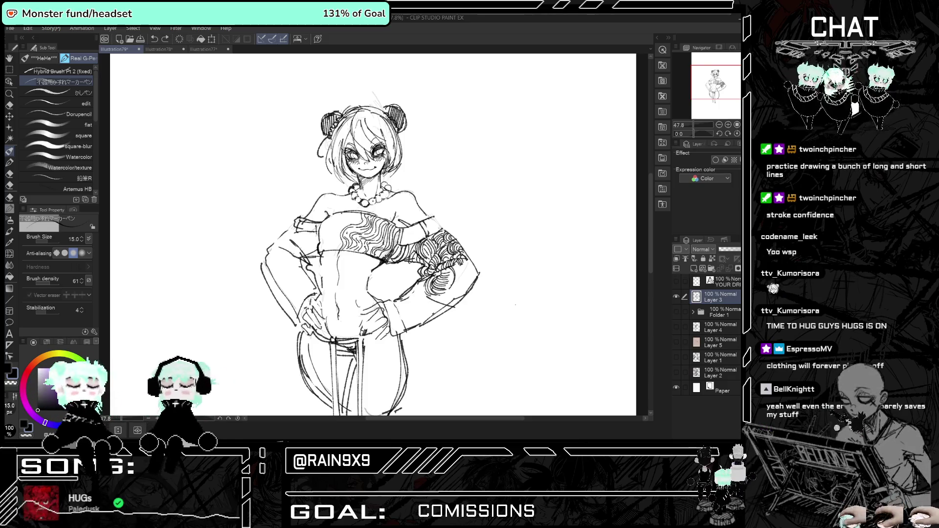
Draw an armband arc around the upper arm with a row of small marks.
{"action": "scroll", "coordinate": [405, 205], "scroll_direction": "up", "scroll_amount": 3}
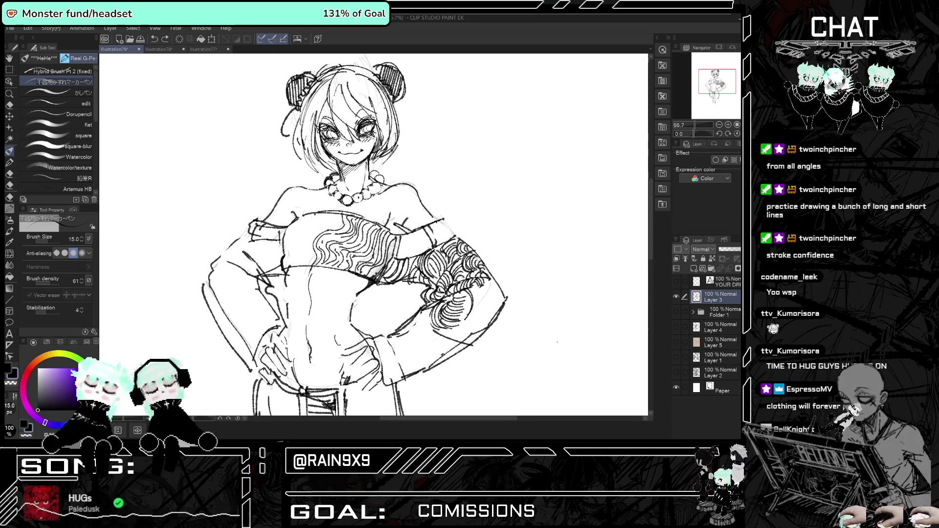
{"action": "left_click_drag", "start_coordinate": [408, 218], "coordinate": [422, 209]}
{"action": "left_click", "coordinate": [437, 192]}
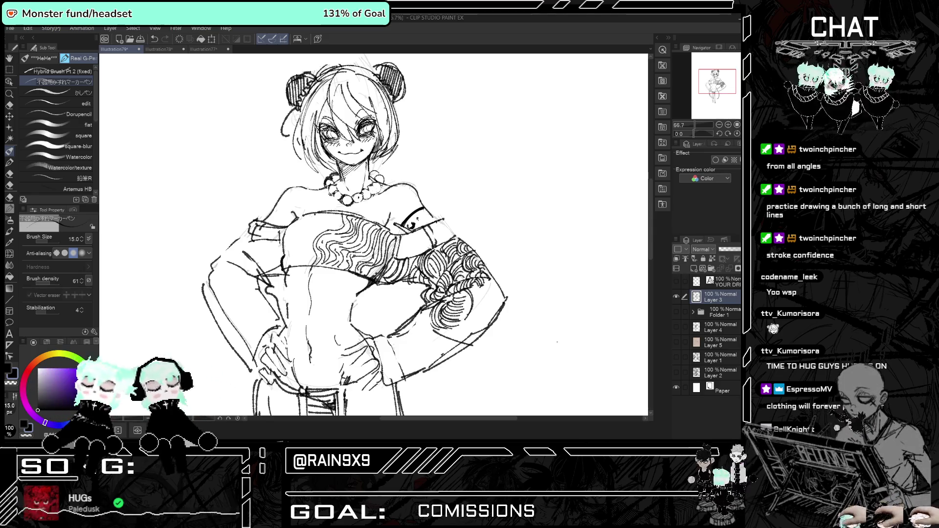
{"action": "left_click_drag", "start_coordinate": [425, 214], "coordinate": [432, 217]}
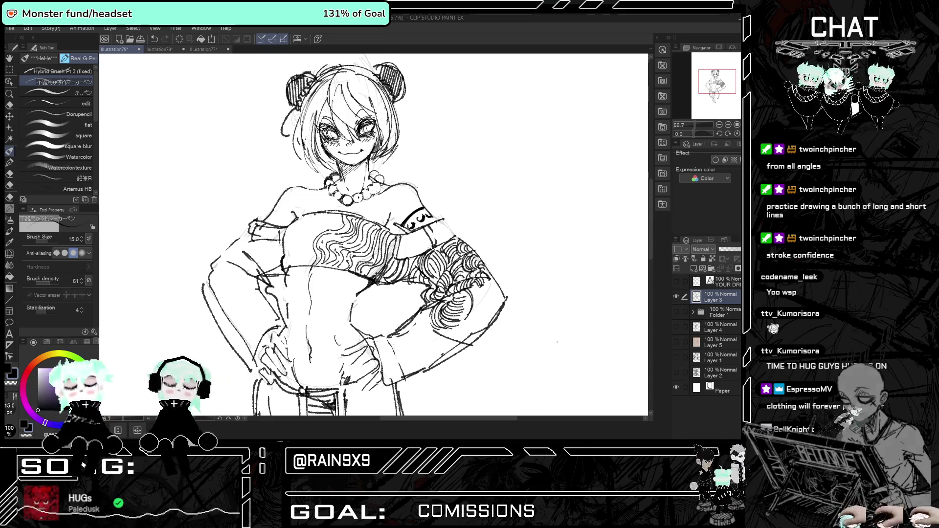
{"action": "key", "text": "h"}
{"action": "key", "text": "h"}
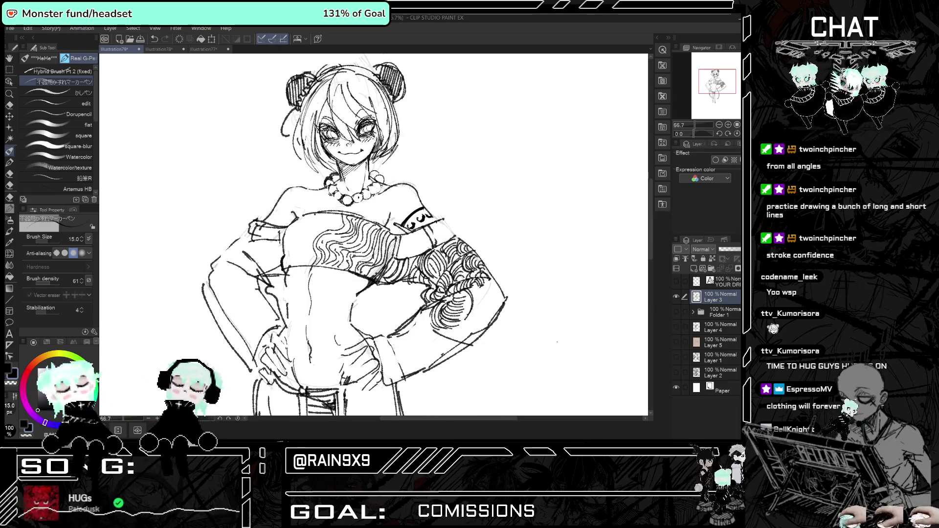
{"action": "scroll", "coordinate": [374, 235], "scroll_direction": "up", "scroll_amount": 2}
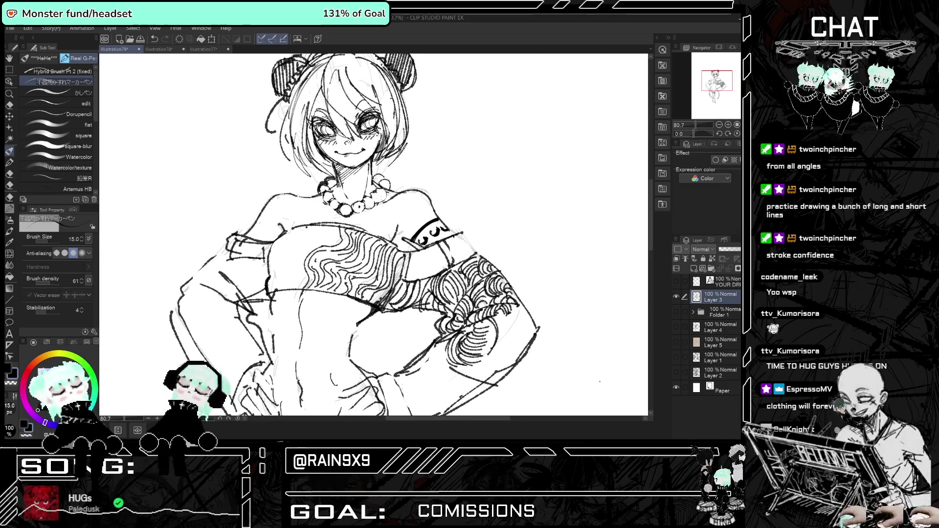
Add darker shading strokes under, above and at the outer edge of the left eye.
{"action": "key", "text": "h"}
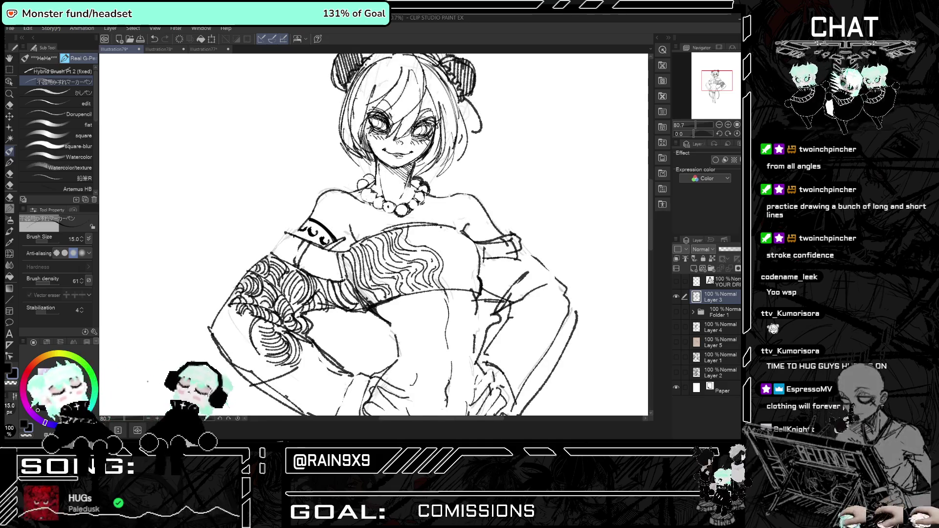
{"action": "key", "text": "h"}
{"action": "scroll", "coordinate": [466, 258], "scroll_direction": "down", "scroll_amount": 3}
{"action": "scroll", "coordinate": [385, 148], "scroll_direction": "down", "scroll_amount": 2}
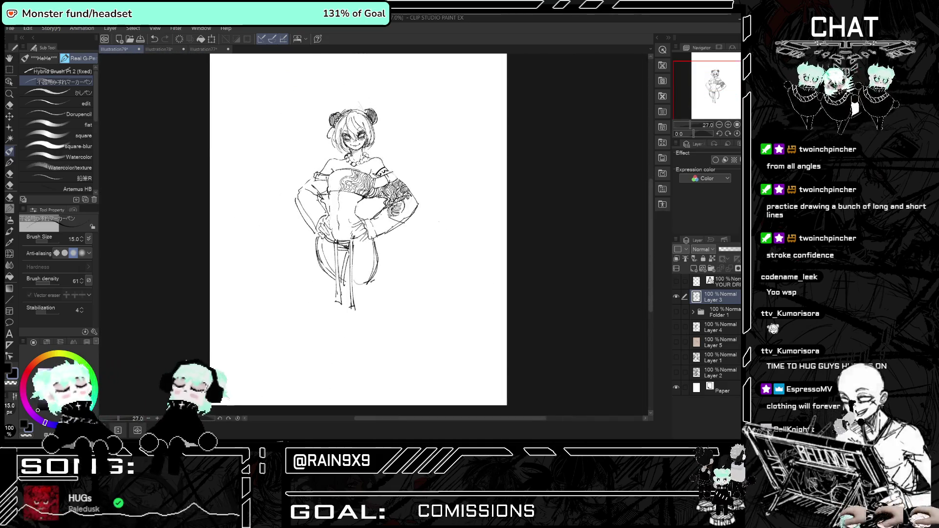
{"action": "scroll", "coordinate": [332, 110], "scroll_direction": "up", "scroll_amount": 3}
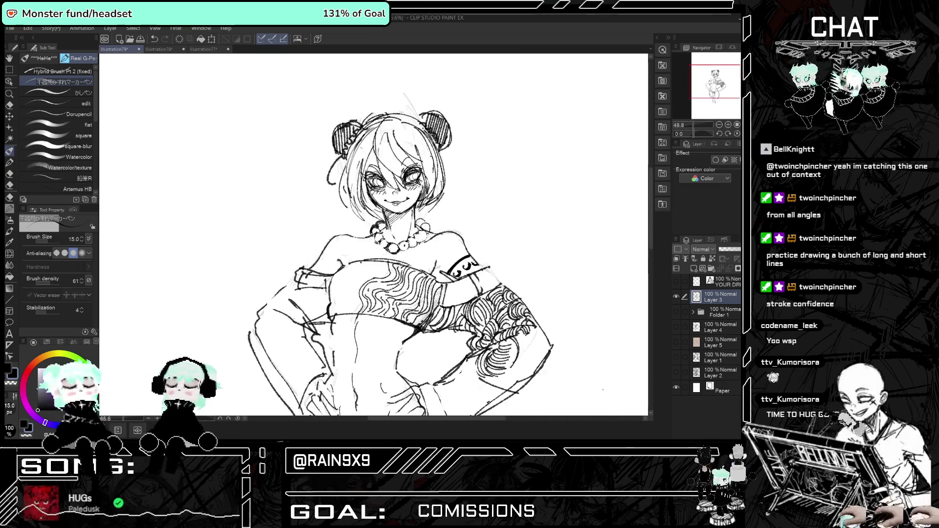
{"action": "left_click_drag", "start_coordinate": [369, 193], "coordinate": [390, 203]}
{"action": "left_click_drag", "start_coordinate": [367, 172], "coordinate": [381, 178]}
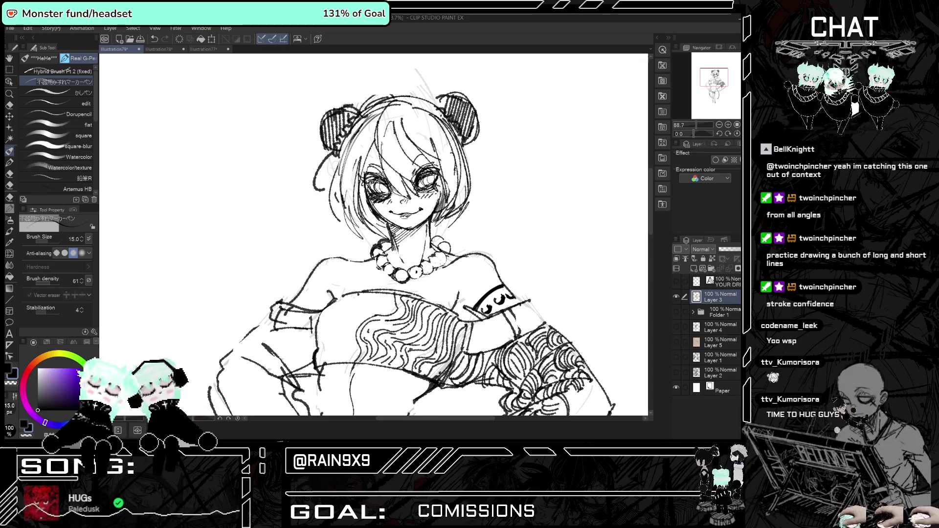
{"action": "mouse_move", "coordinate": [366, 178]}
{"action": "left_mouse_down"}
{"action": "mouse_move", "coordinate": [370, 190]}
{"action": "mouse_move", "coordinate": [426, 196]}
{"action": "left_mouse_up"}
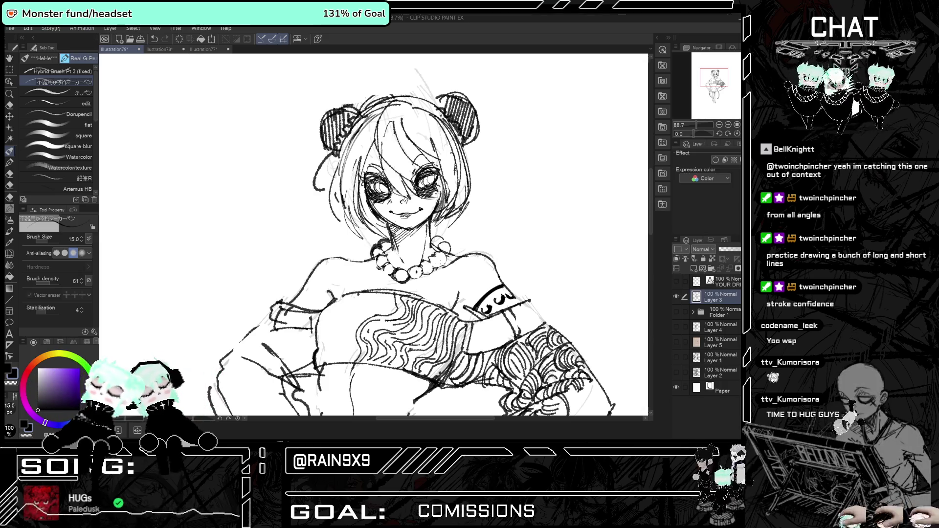
Draw a short small stroke for the nose.
{"action": "scroll", "coordinate": [421, 235], "scroll_direction": "down", "scroll_amount": 5}
{"action": "scroll", "coordinate": [447, 186], "scroll_direction": "up", "scroll_amount": 3}
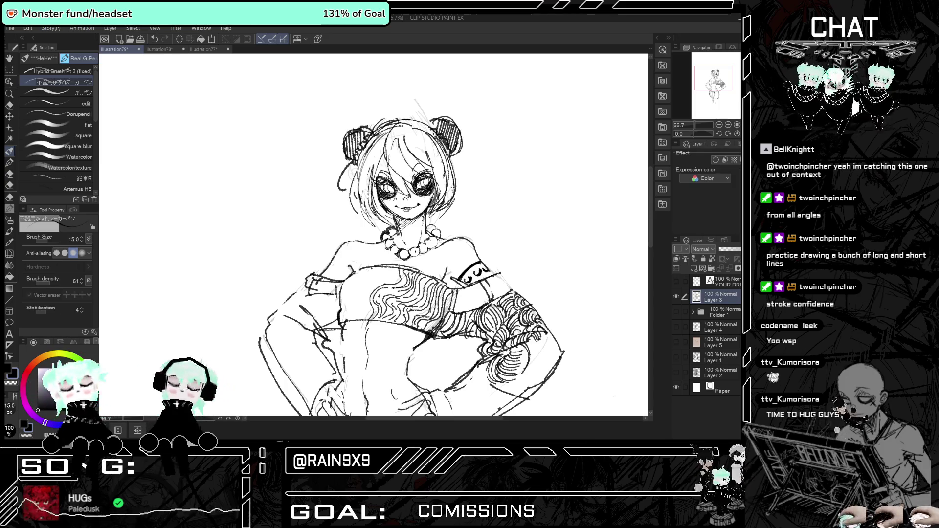
{"action": "scroll", "coordinate": [410, 234], "scroll_direction": "down", "scroll_amount": 2}
{"action": "scroll", "coordinate": [410, 234], "scroll_direction": "up", "scroll_amount": 3}
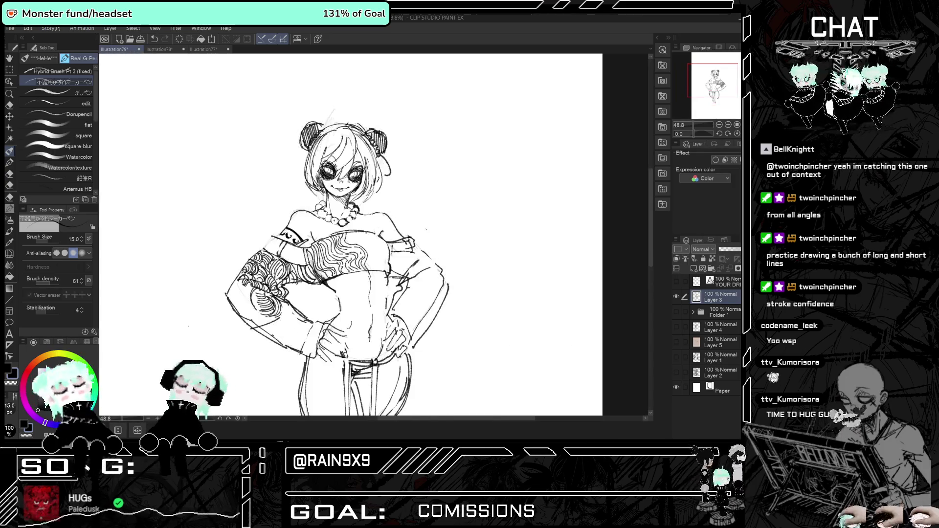
{"action": "scroll", "coordinate": [411, 235], "scroll_direction": "up", "scroll_amount": 2}
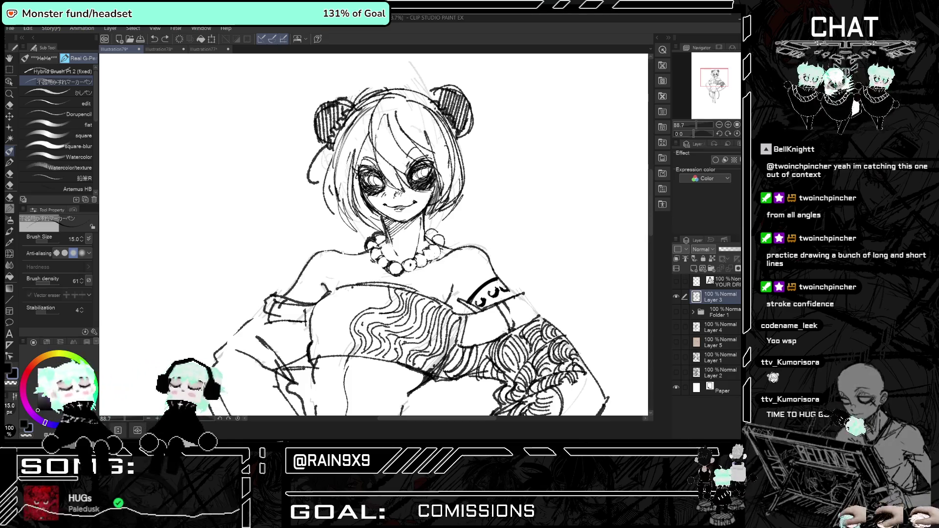
{"action": "left_click_drag", "start_coordinate": [395, 192], "coordinate": [402, 194]}
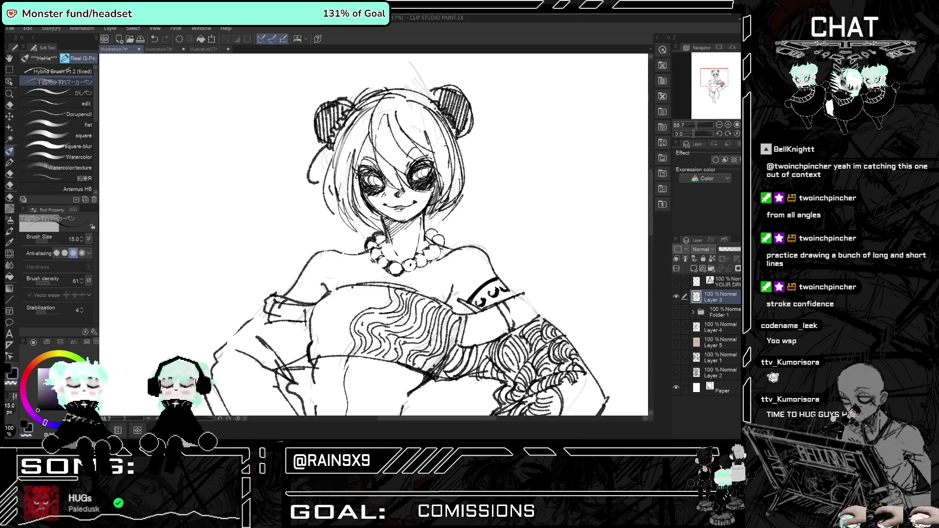
{"action": "scroll", "coordinate": [403, 216], "scroll_direction": "down", "scroll_amount": 5}
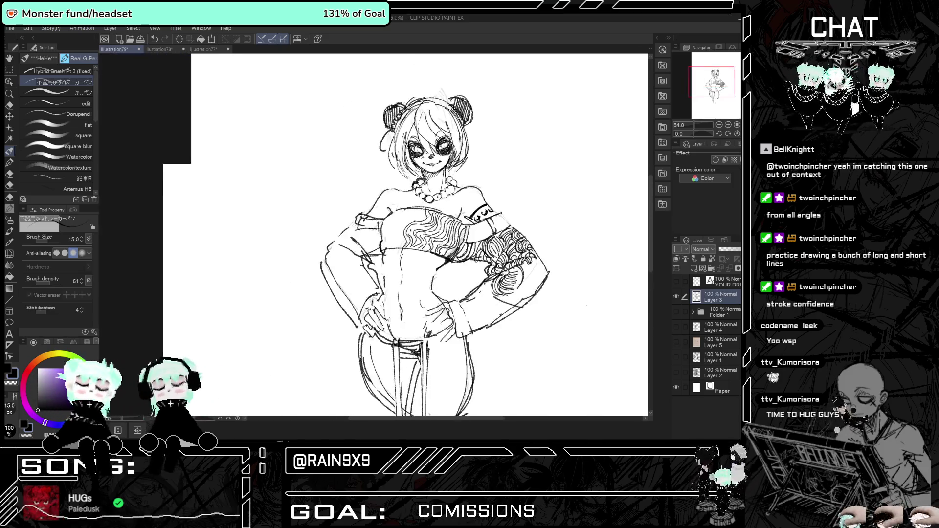
{"action": "scroll", "coordinate": [403, 216], "scroll_direction": "up", "scroll_amount": 5}
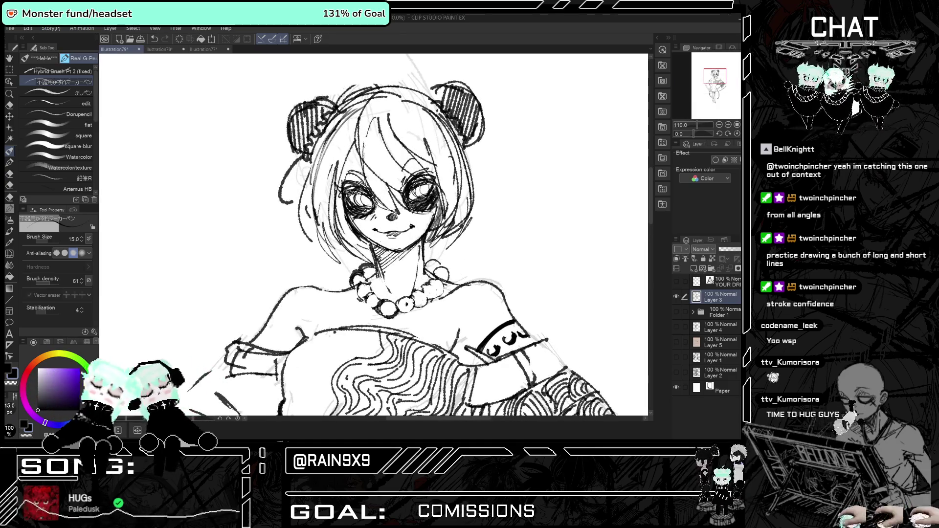
{"action": "scroll", "coordinate": [403, 217], "scroll_direction": "down", "scroll_amount": 3}
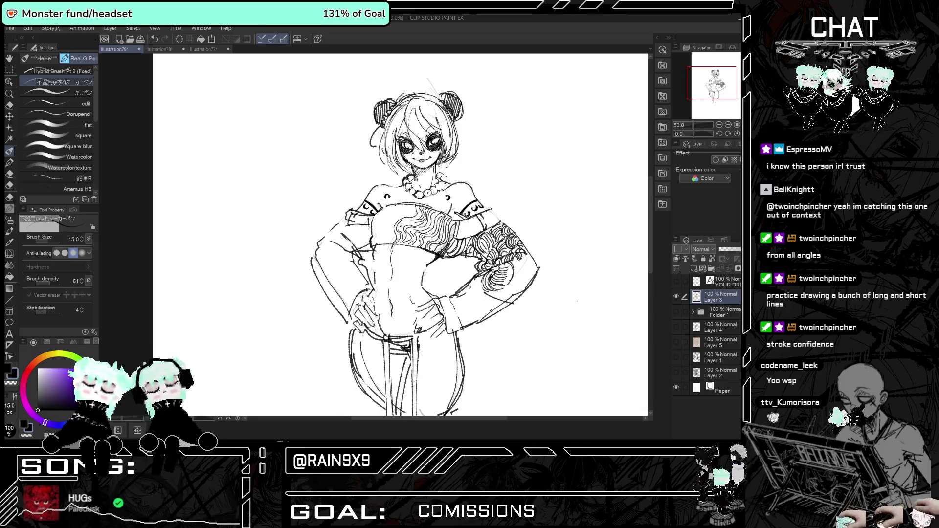
{"action": "scroll", "coordinate": [400, 234], "scroll_direction": "down", "scroll_amount": 2}
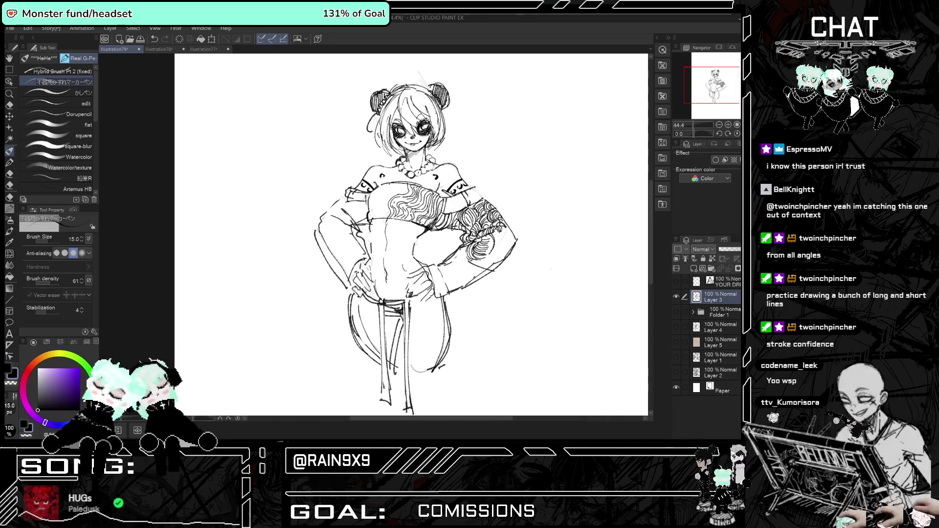
{"action": "mouse_move", "coordinate": [410, 274]}
{"action": "left_mouse_down"}
{"action": "mouse_move", "coordinate": [425, 289]}
{"action": "mouse_move", "coordinate": [413, 296]}
{"action": "mouse_move", "coordinate": [426, 299]}
{"action": "left_mouse_up"}
{"action": "left_click_drag", "start_coordinate": [429, 294], "coordinate": [421, 302]}
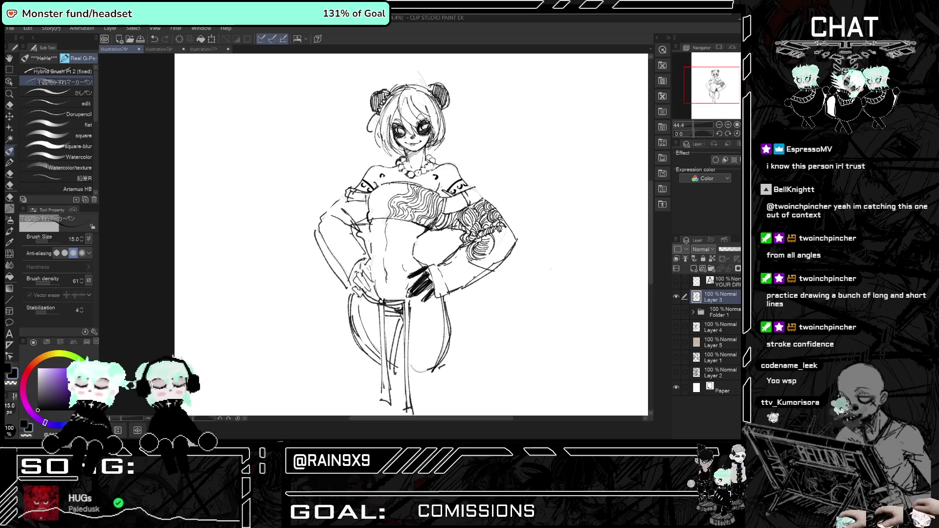
{"action": "left_click_drag", "start_coordinate": [373, 265], "coordinate": [355, 293]}
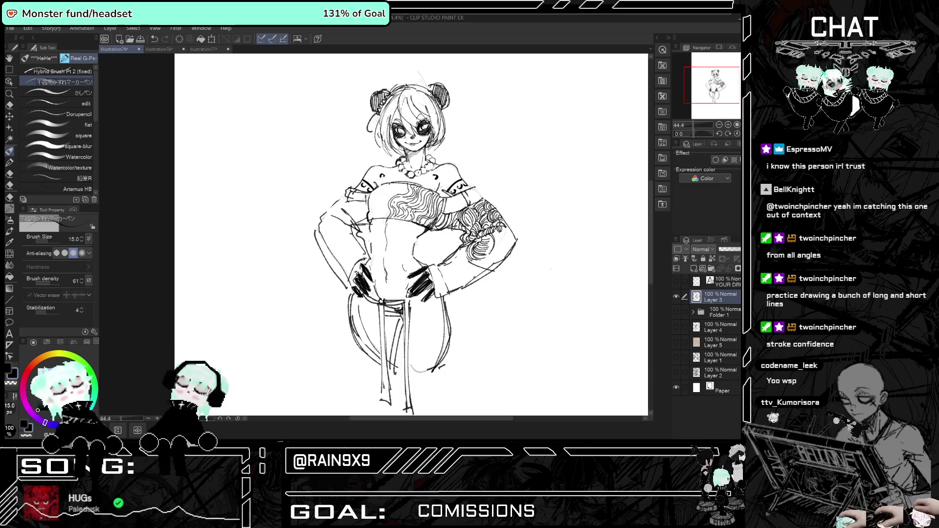
{"action": "scroll", "coordinate": [430, 337], "scroll_direction": "down", "scroll_amount": 2}
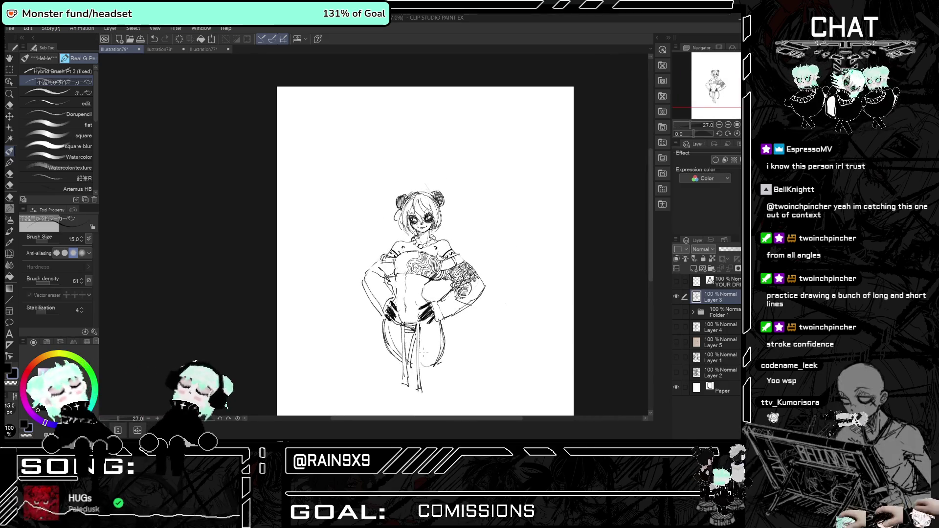
{"action": "scroll", "coordinate": [437, 303], "scroll_direction": "up", "scroll_amount": 2}
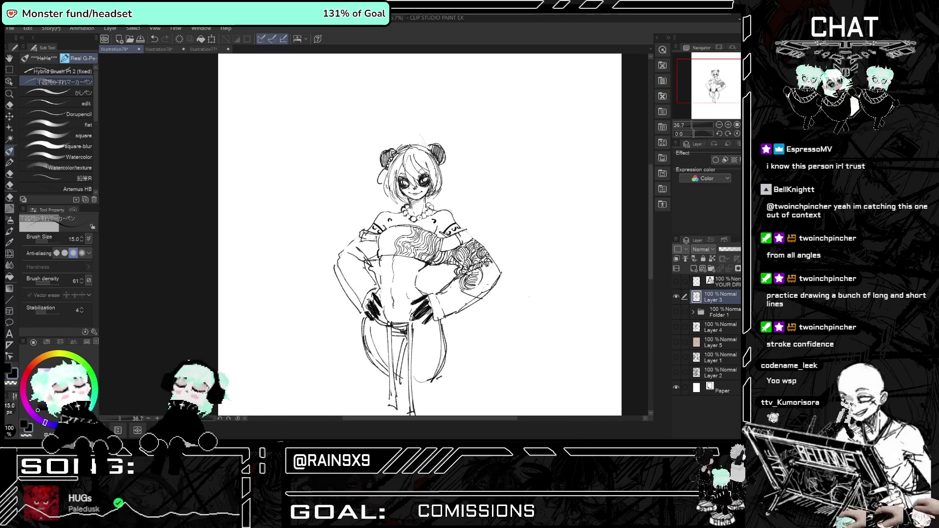
{"action": "scroll", "coordinate": [513, 421], "scroll_direction": "up", "scroll_amount": 2}
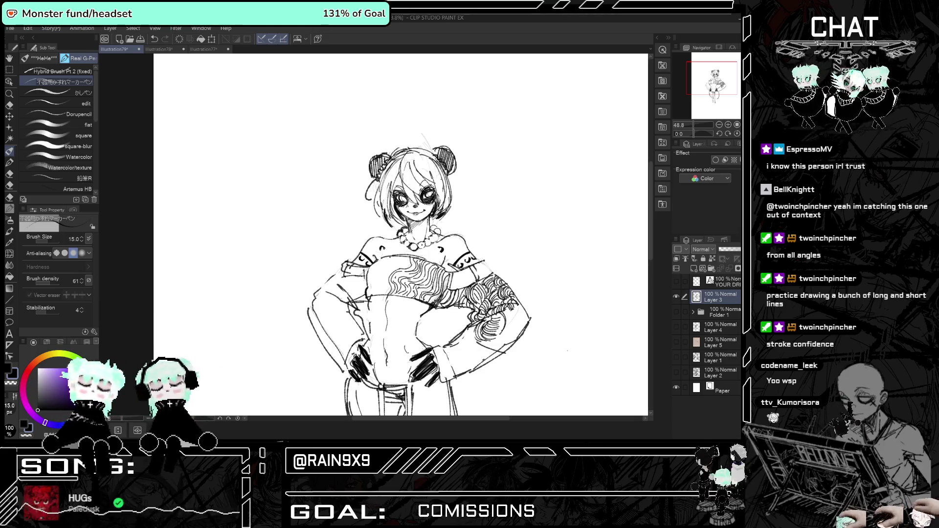
{"action": "key", "text": "h"}
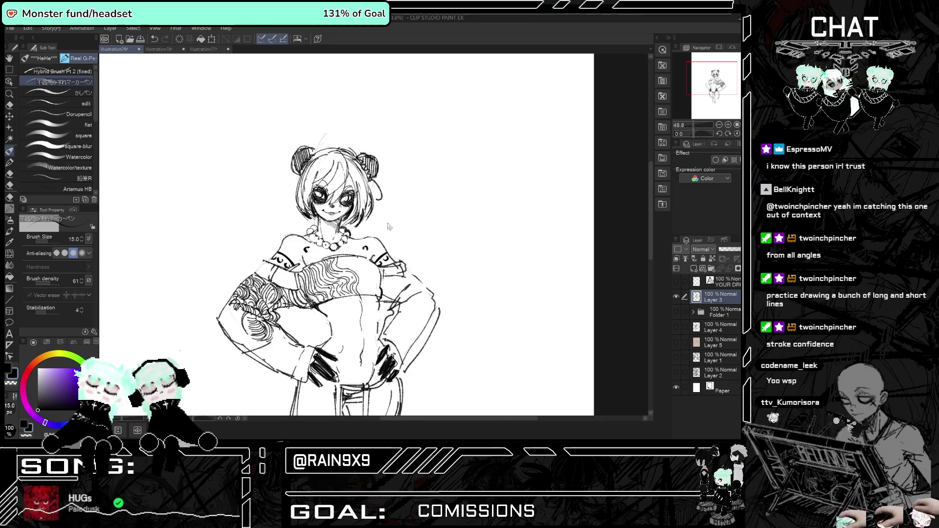
{"action": "key", "text": "h"}
{"action": "key", "text": "h"}
{"action": "key", "text": "h"}
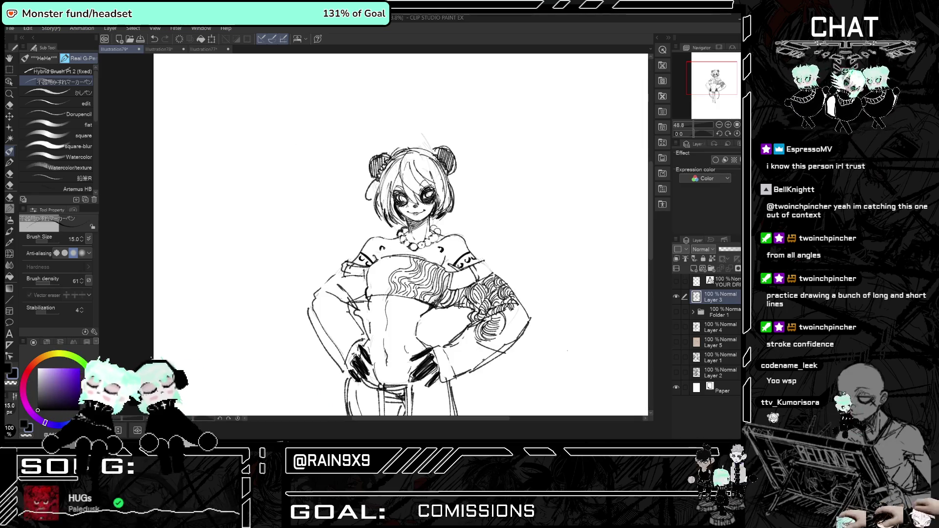
{"action": "scroll", "coordinate": [401, 235], "scroll_direction": "down", "scroll_amount": 1}
{"action": "key", "text": "h"}
{"action": "key", "text": "h"}
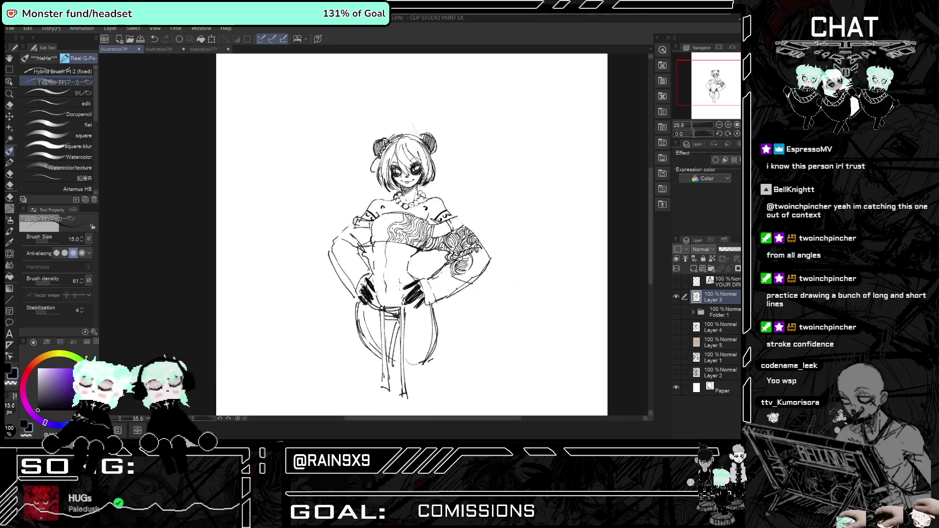
Hatch diagonal shading on the left leg and add a small hatch stroke on the left arm.
{"action": "scroll", "coordinate": [412, 235], "scroll_direction": "down", "scroll_amount": 2}
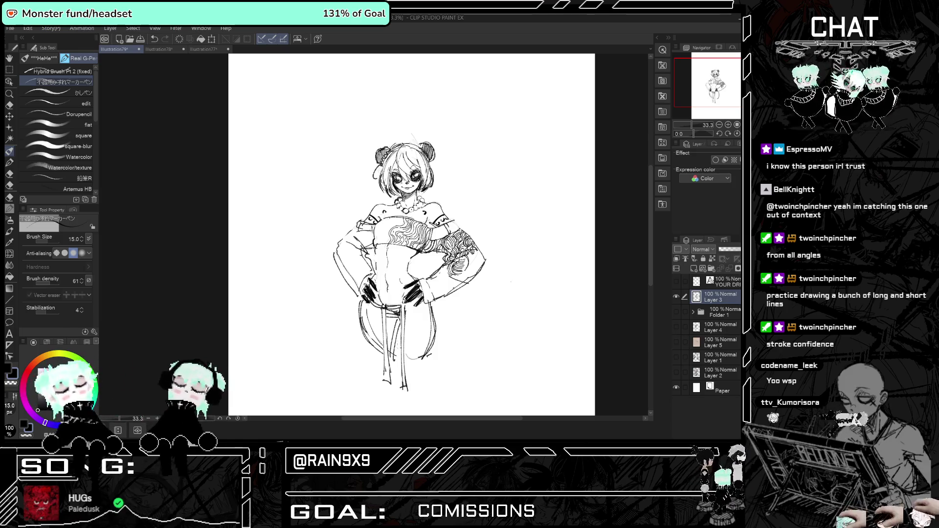
{"action": "mouse_move", "coordinate": [402, 330]}
{"action": "left_mouse_down"}
{"action": "mouse_move", "coordinate": [391, 349]}
{"action": "mouse_move", "coordinate": [386, 324]}
{"action": "left_mouse_up"}
{"action": "left_click_drag", "start_coordinate": [391, 320], "coordinate": [385, 348]}
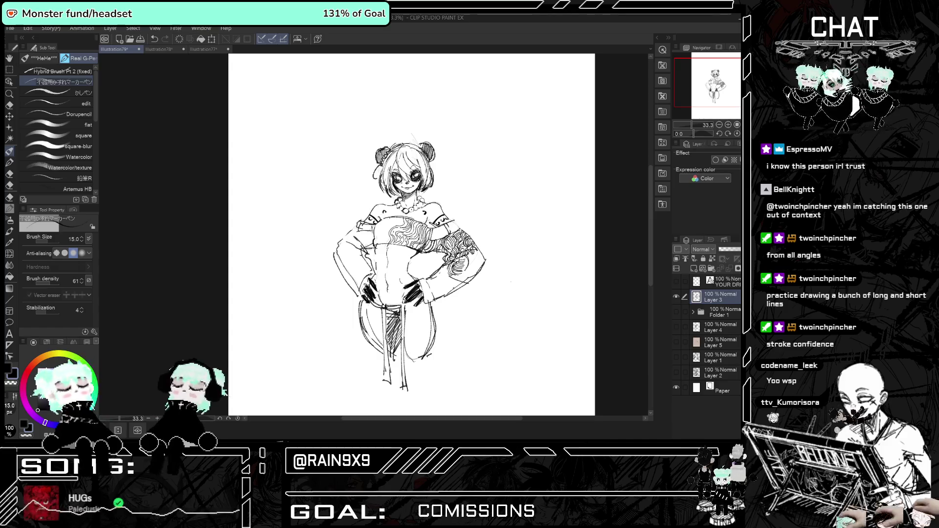
{"action": "left_click_drag", "start_coordinate": [365, 225], "coordinate": [354, 240]}
{"action": "key", "text": "h"}
{"action": "key", "text": "h"}
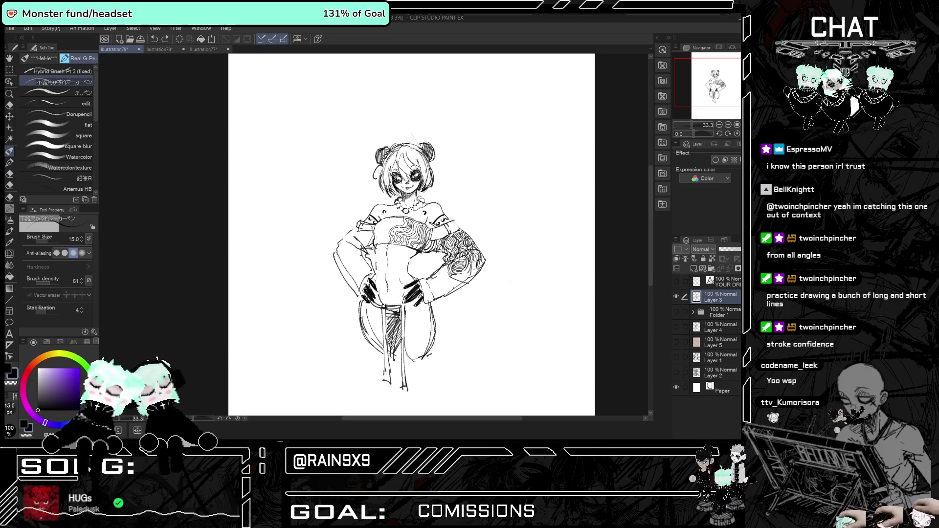
Add dark pattern strokes to the right sleeve and a line along the left hip.
{"action": "mouse_move", "coordinate": [468, 261]}
{"action": "left_mouse_down"}
{"action": "mouse_move", "coordinate": [474, 276]}
{"action": "mouse_move", "coordinate": [464, 279]}
{"action": "left_mouse_up"}
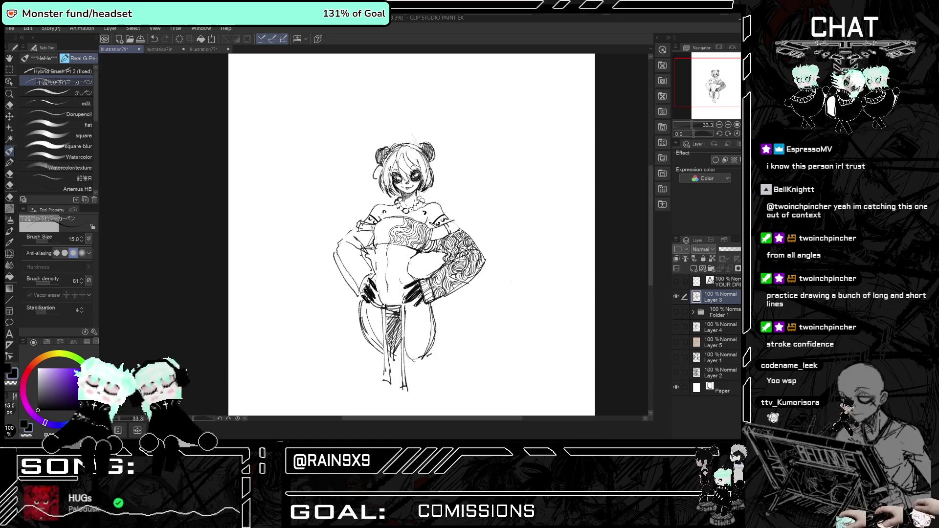
{"action": "left_click_drag", "start_coordinate": [373, 274], "coordinate": [357, 298]}
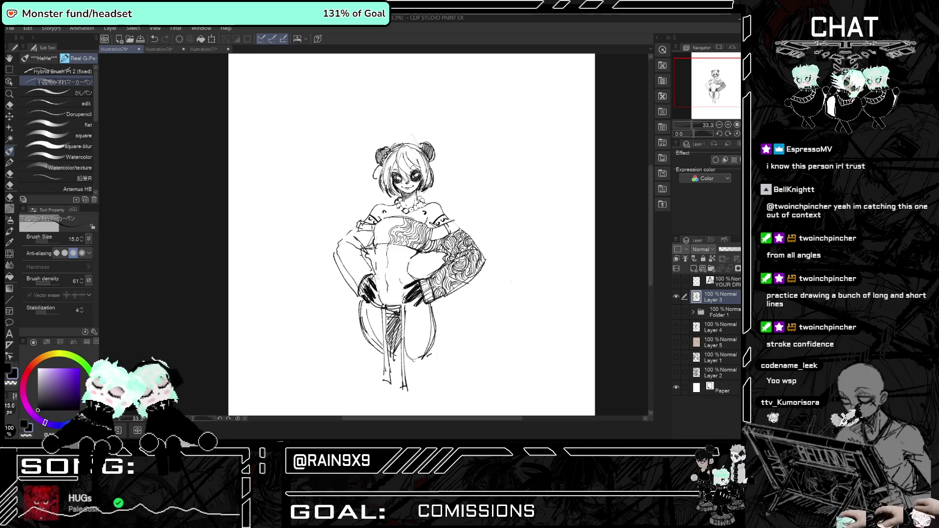
{"action": "scroll", "coordinate": [405, 235], "scroll_direction": "down", "scroll_amount": 3}
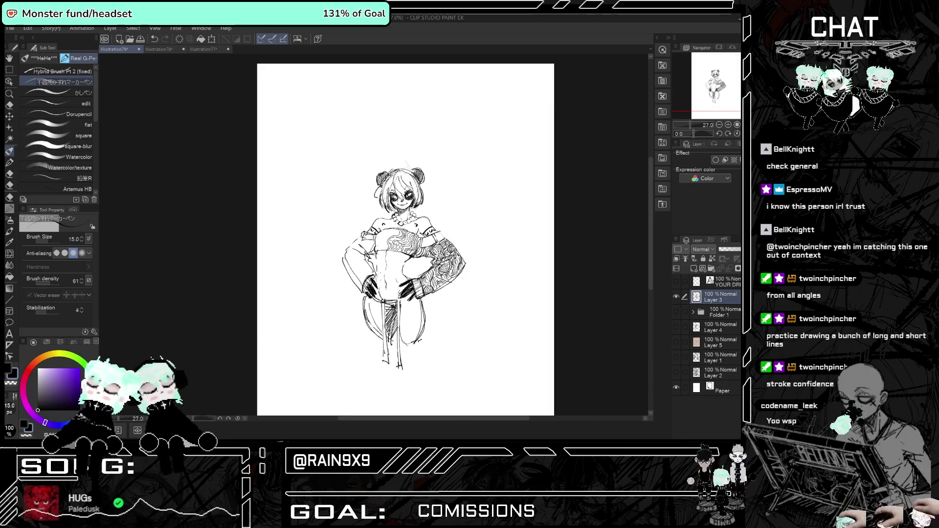
{"action": "key", "text": "h"}
{"action": "key", "text": "h"}
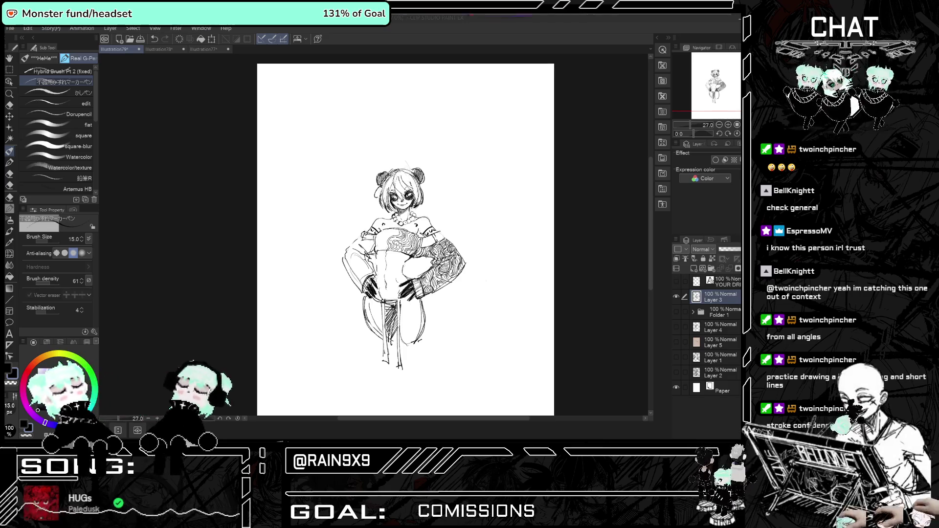
{"action": "key", "text": "alt+Tab"}
{"action": "left_click", "coordinate": [342, 182]}
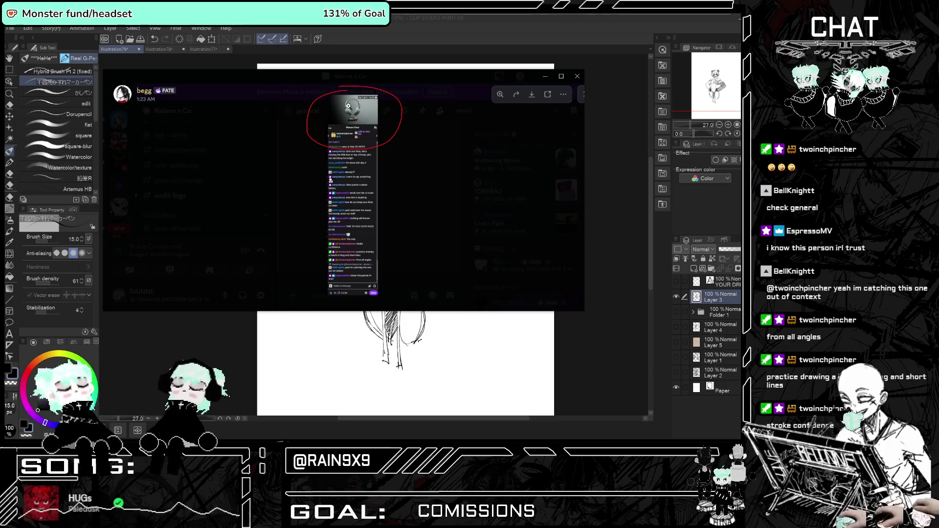
{"action": "left_click", "coordinate": [398, 144]}
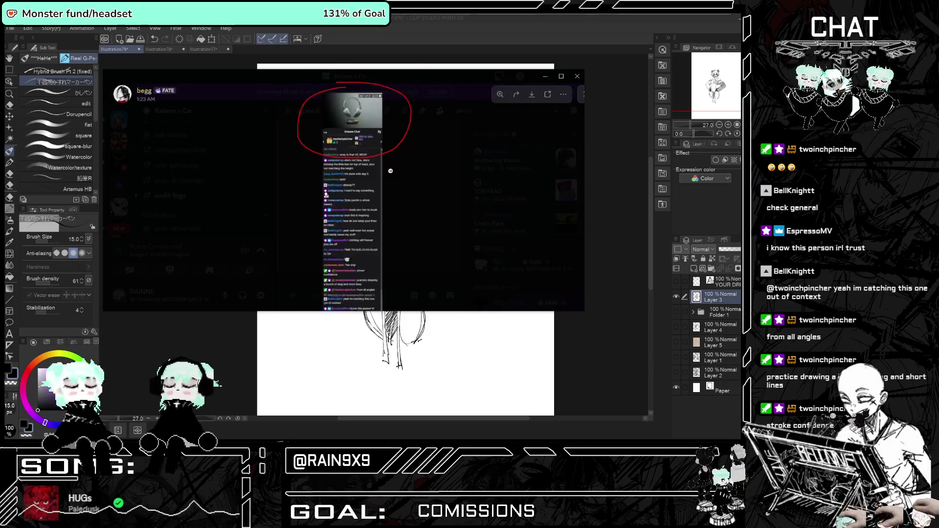
{"action": "key", "text": "alt+Tab"}
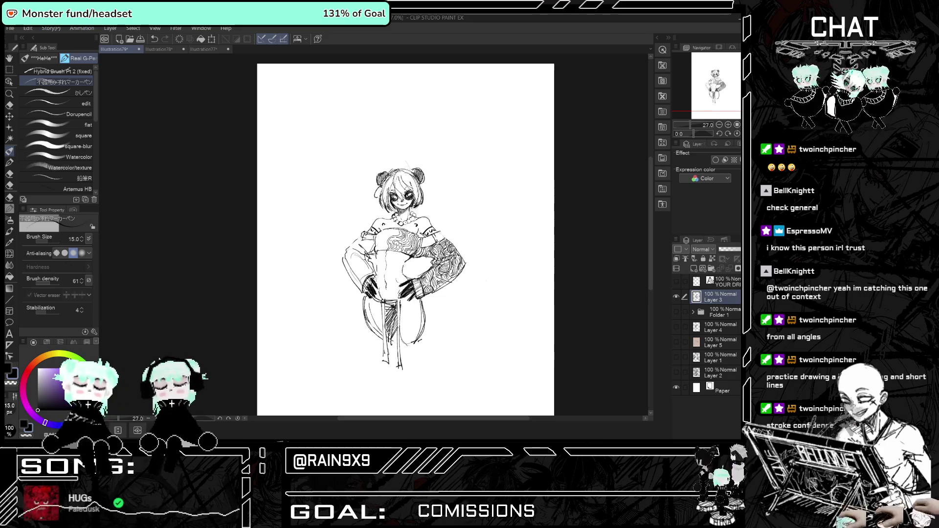
{"action": "key", "text": "alt+Tab"}
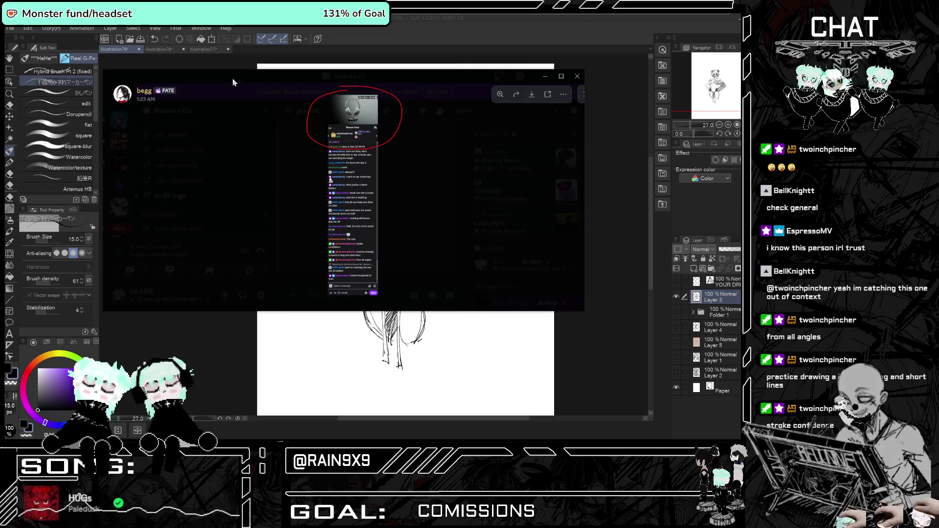
{"action": "key", "text": "alt+Tab"}
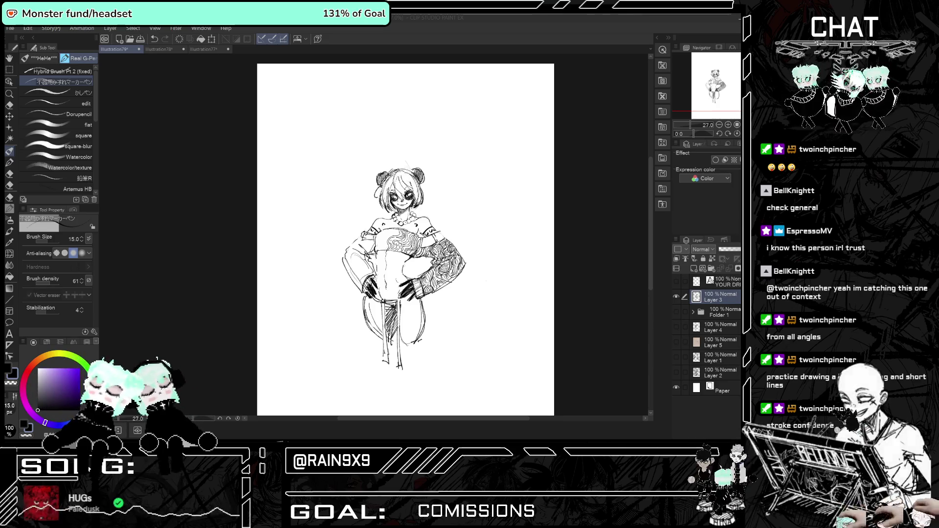
{"action": "key", "text": "ctrl+plus"}
{"action": "key", "text": "ctrl+plus"}
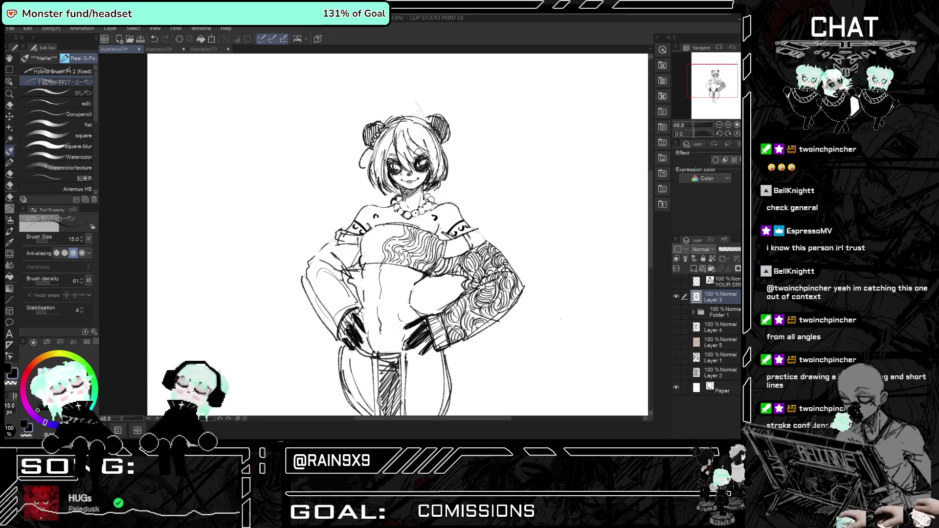
{"action": "key", "text": "h"}
{"action": "key", "text": "h"}
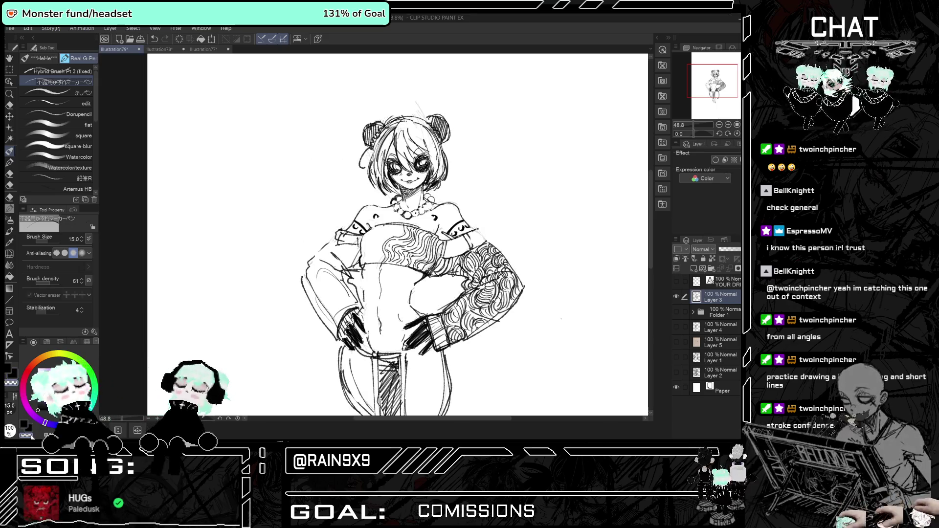
{"action": "scroll", "coordinate": [413, 259], "scroll_direction": "up", "scroll_amount": 1}
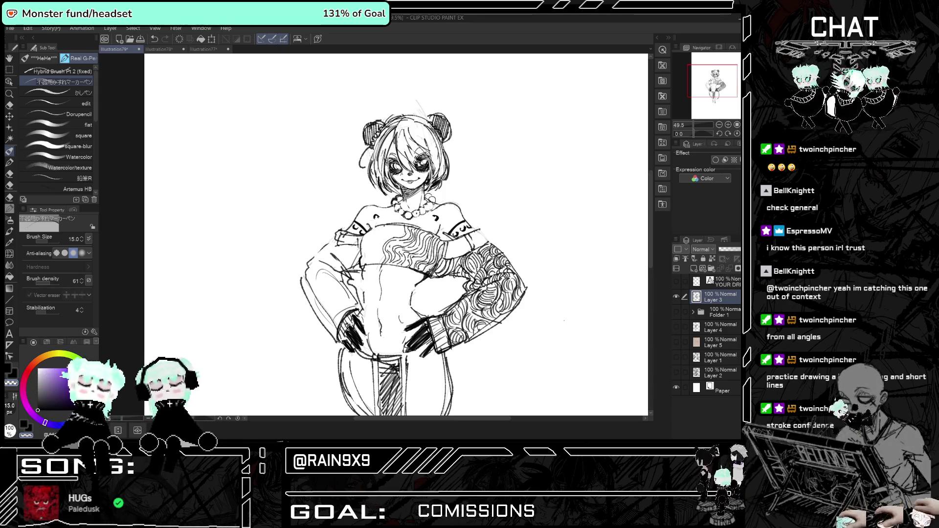
{"action": "scroll", "coordinate": [284, 132], "scroll_direction": "down", "scroll_amount": 1}
{"action": "key", "text": "h"}
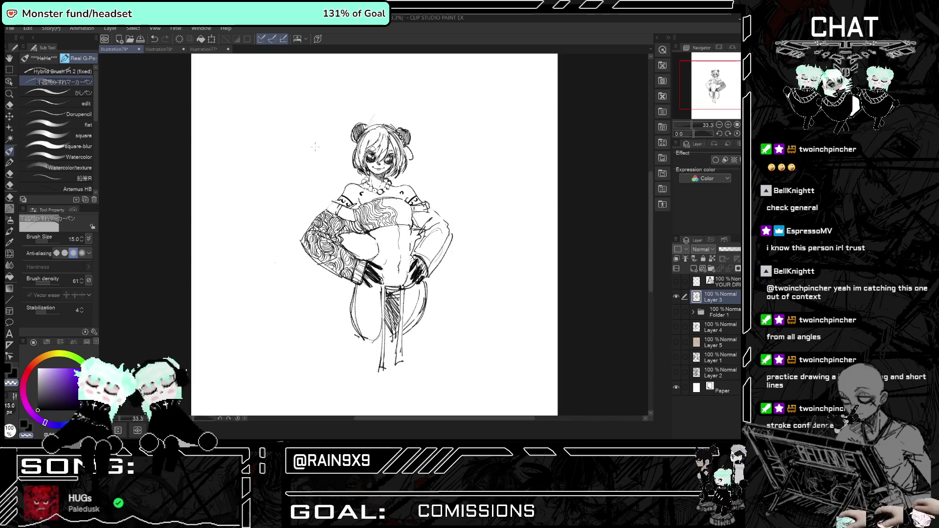
{"action": "key", "text": "h"}
{"action": "key", "text": "h"}
{"action": "key", "text": "h"}
{"action": "scroll", "coordinate": [313, 150], "scroll_direction": "up", "scroll_amount": 2}
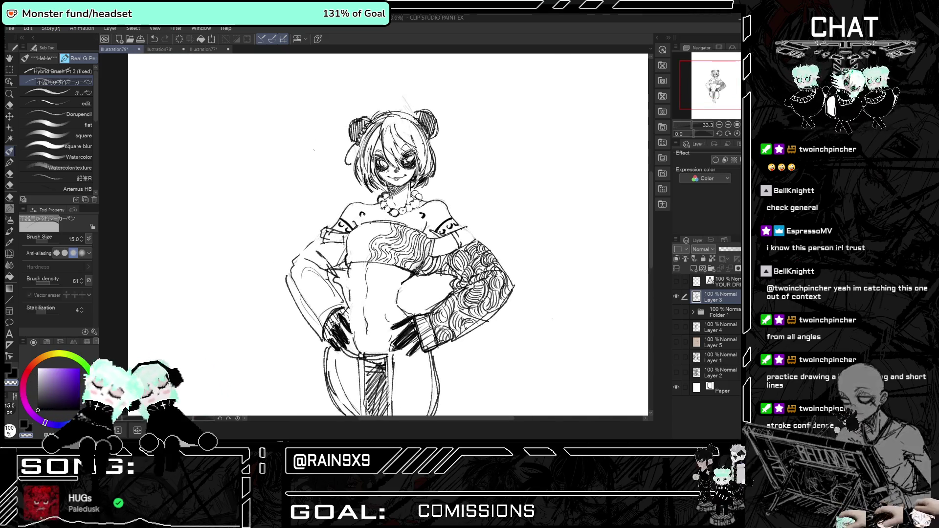
{"action": "scroll", "coordinate": [313, 150], "scroll_direction": "down", "scroll_amount": 1}
{"action": "scroll", "coordinate": [314, 150], "scroll_direction": "up", "scroll_amount": 1}
{"action": "scroll", "coordinate": [303, 188], "scroll_direction": "up", "scroll_amount": 1}
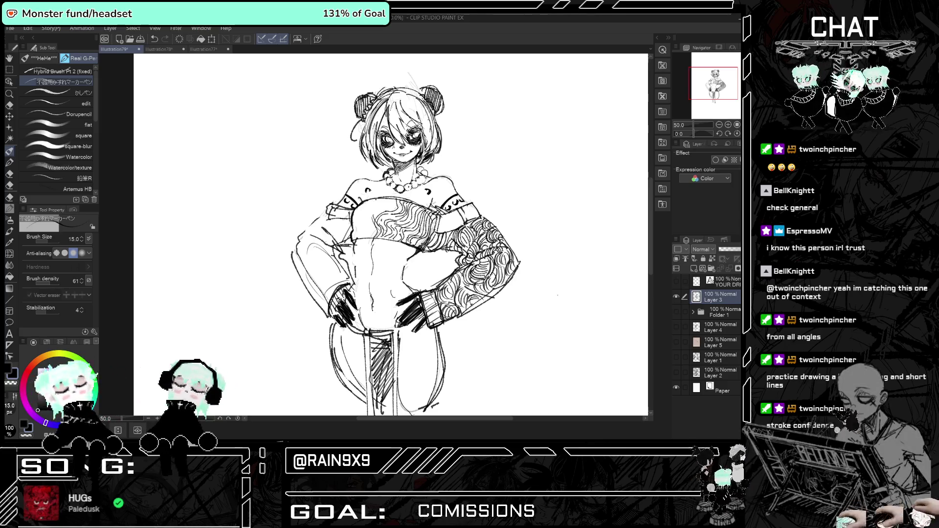
{"action": "key", "text": "ctrl+minus"}
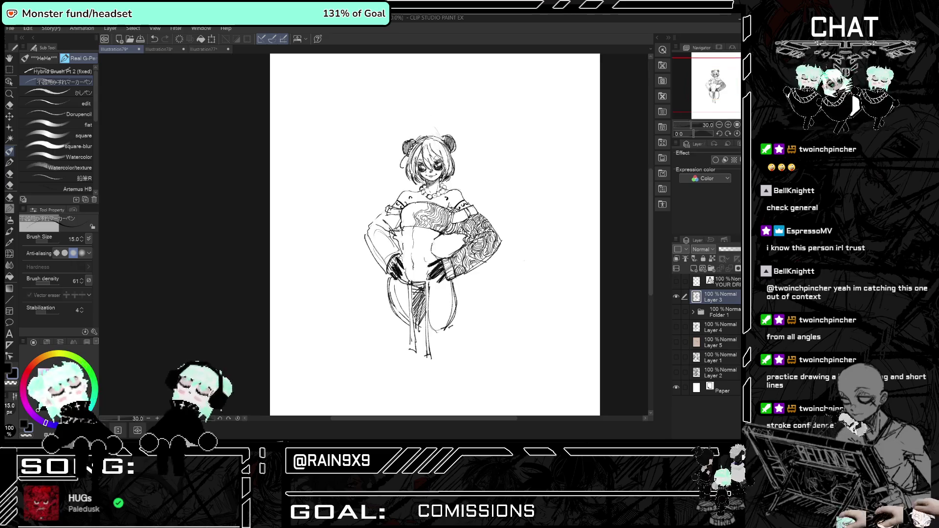
{"action": "key", "text": "h"}
{"action": "key", "text": "h"}
{"action": "scroll", "coordinate": [428, 270], "scroll_direction": "up", "scroll_amount": 2}
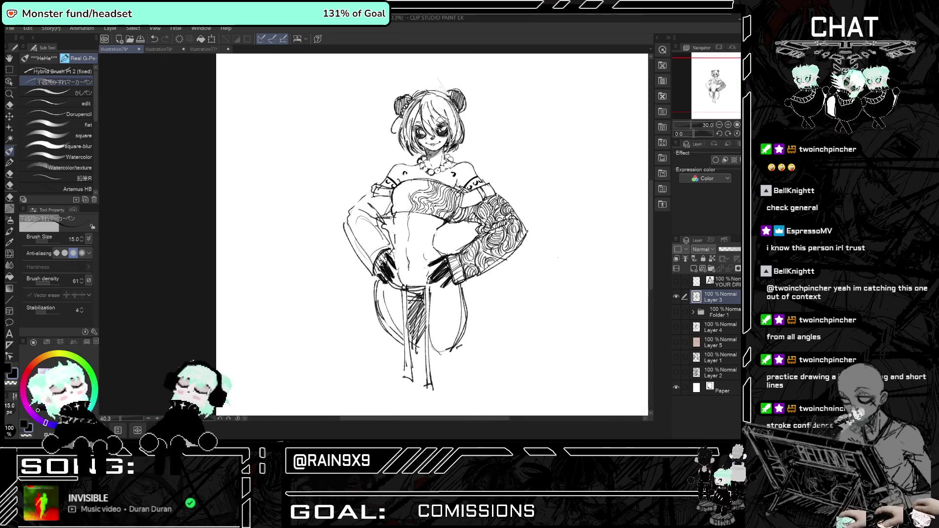
{"action": "left_click_drag", "start_coordinate": [393, 314], "coordinate": [400, 329]}
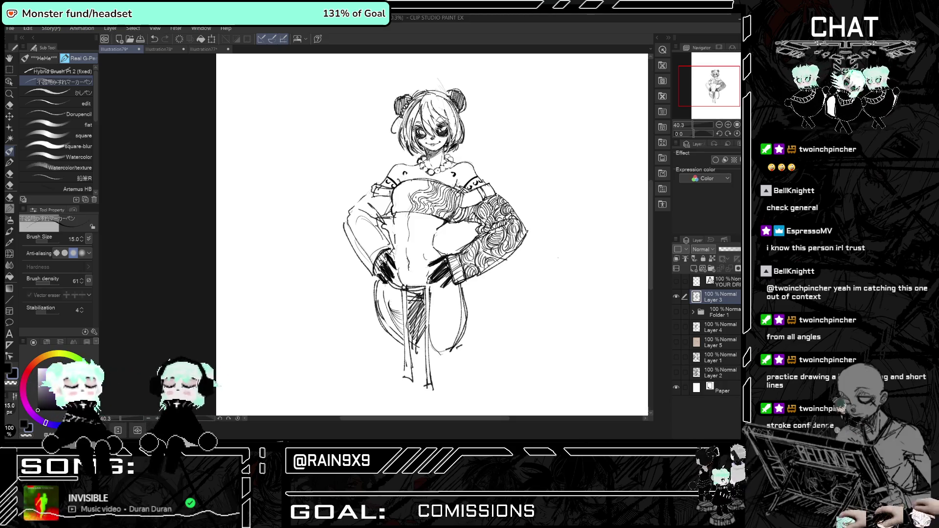
{"action": "left_click_drag", "start_coordinate": [398, 290], "coordinate": [393, 299]}
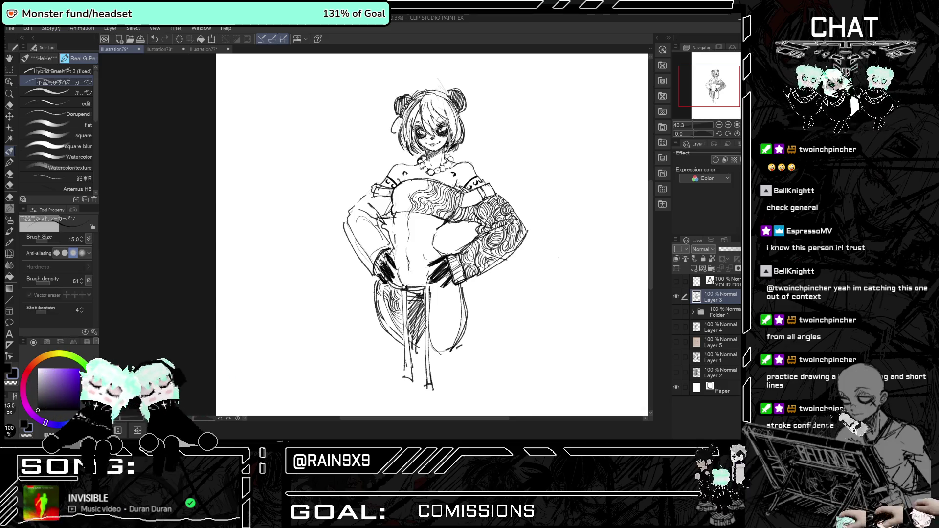
{"action": "left_click_drag", "start_coordinate": [387, 309], "coordinate": [384, 321]}
{"action": "left_click_drag", "start_coordinate": [390, 312], "coordinate": [386, 323]}
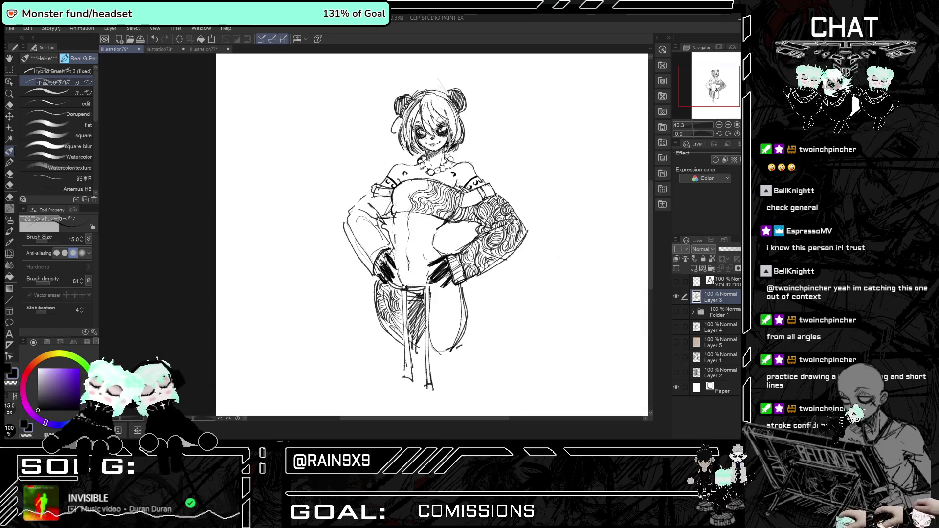
{"action": "left_click_drag", "start_coordinate": [392, 324], "coordinate": [386, 336]}
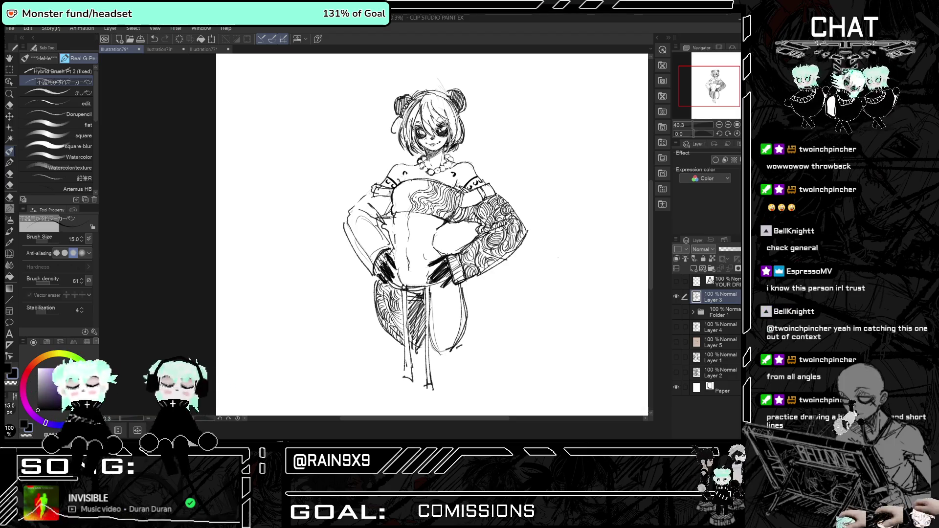
{"action": "key", "text": "h"}
{"action": "key", "text": "h"}
{"action": "key", "text": "ctrl+minus"}
{"action": "key", "text": "ctrl+0"}
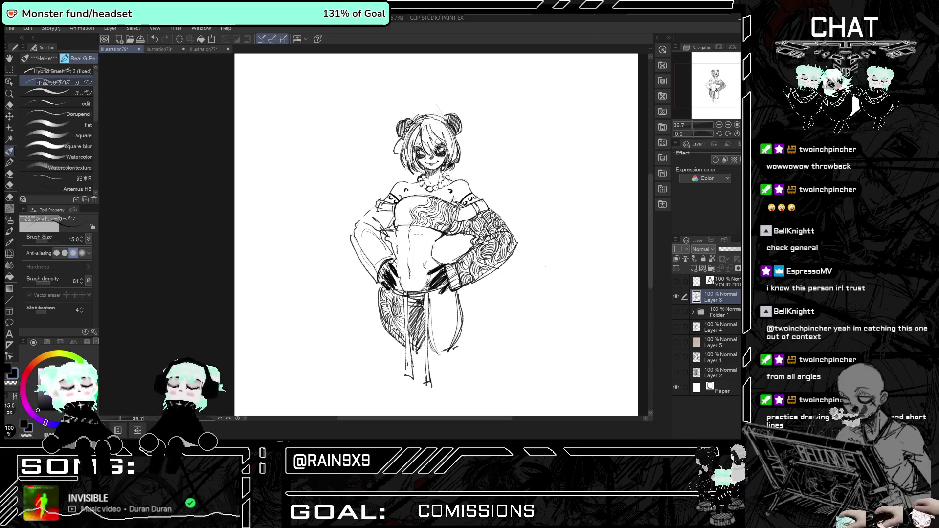
{"action": "key", "text": "h"}
{"action": "key", "text": "h"}
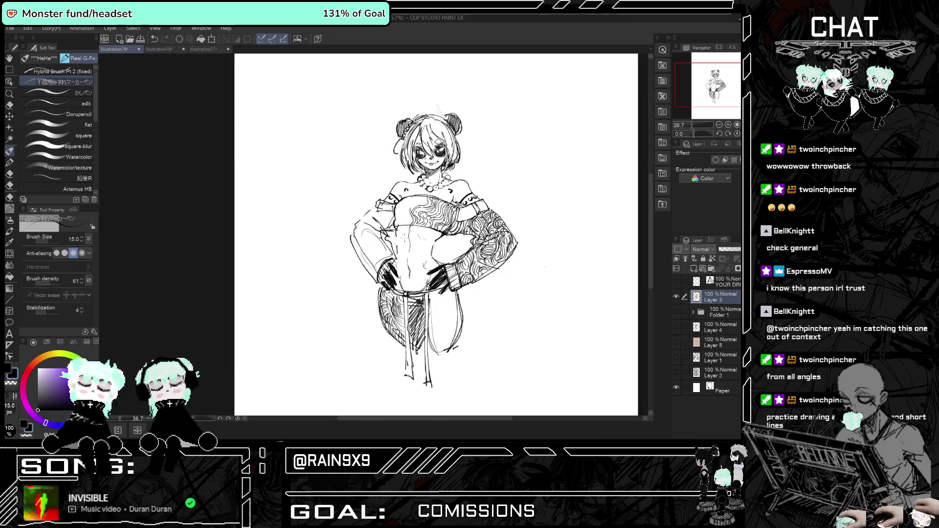
Discard a stray mark by the necklace and add a short stroke beside the face.
{"action": "key", "text": "h"}
{"action": "key", "text": "h"}
{"action": "scroll", "coordinate": [404, 195], "scroll_direction": "up", "scroll_amount": 3}
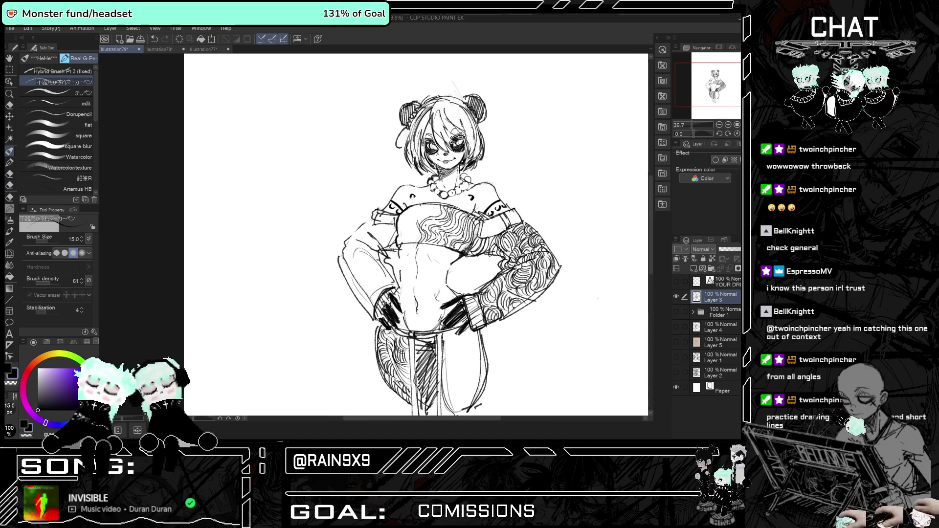
{"action": "left_click_drag", "start_coordinate": [409, 185], "coordinate": [419, 184]}
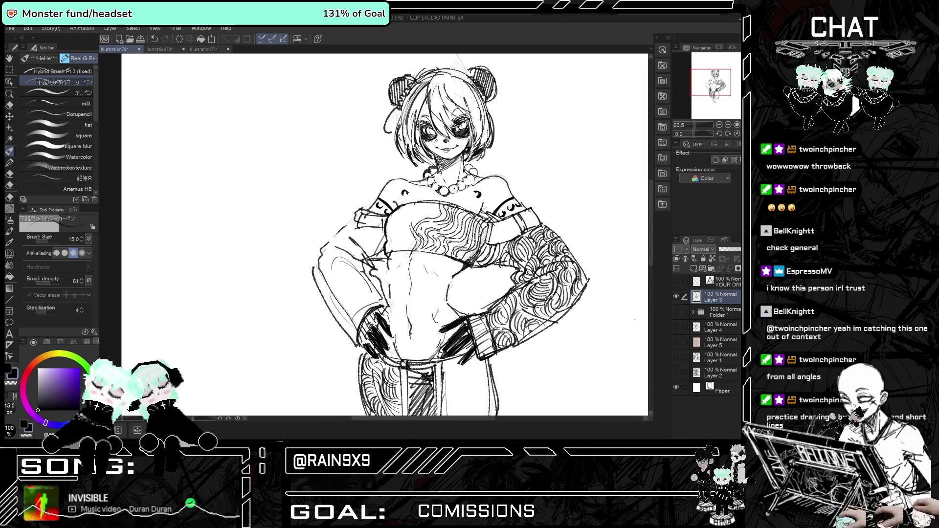
{"action": "key", "text": "ctrl+z"}
{"action": "key", "text": "h"}
{"action": "key", "text": "h"}
{"action": "left_click_drag", "start_coordinate": [460, 157], "coordinate": [457, 187]}
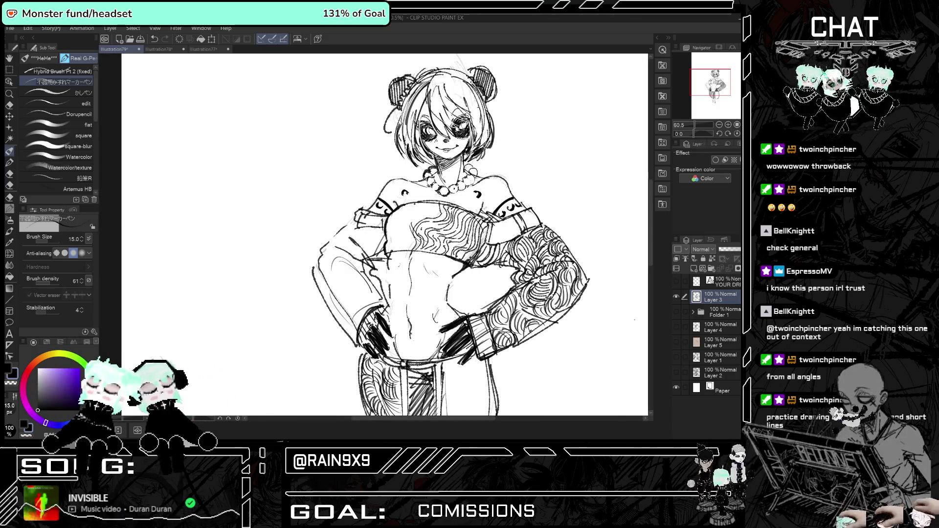
Zoom out and flip the canvas to review the whole sketch.
{"action": "scroll", "coordinate": [384, 235], "scroll_direction": "down", "scroll_amount": 5}
{"action": "scroll", "coordinate": [384, 235], "scroll_direction": "up", "scroll_amount": 3}
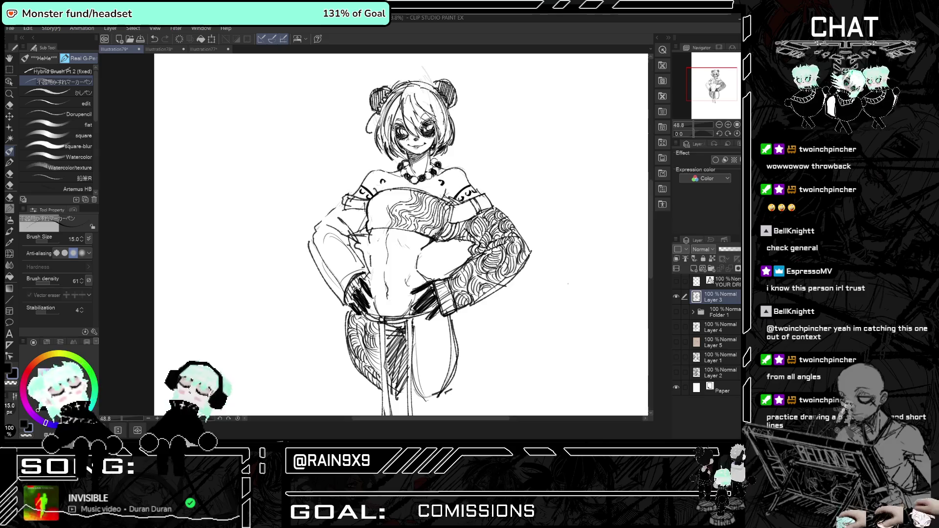
{"action": "key", "text": "ctrl+minus"}
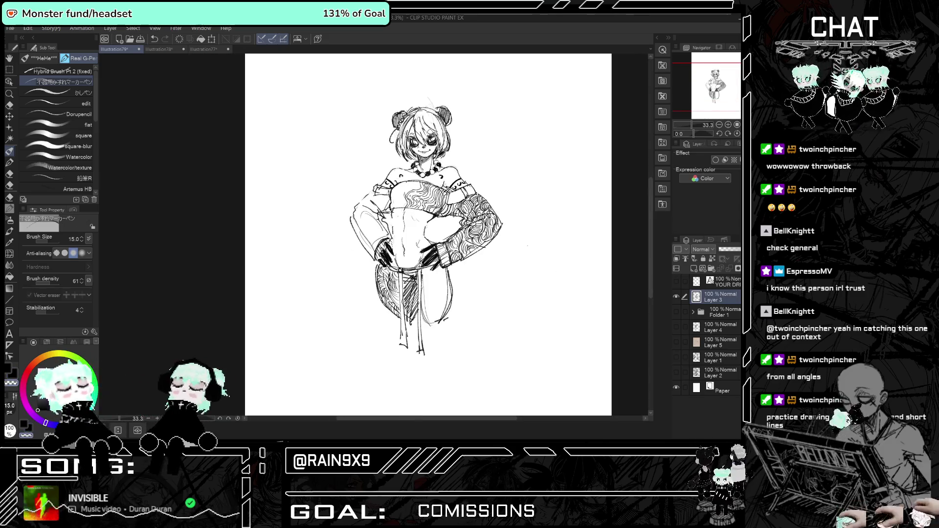
{"action": "scroll", "coordinate": [409, 110], "scroll_direction": "up", "scroll_amount": 1}
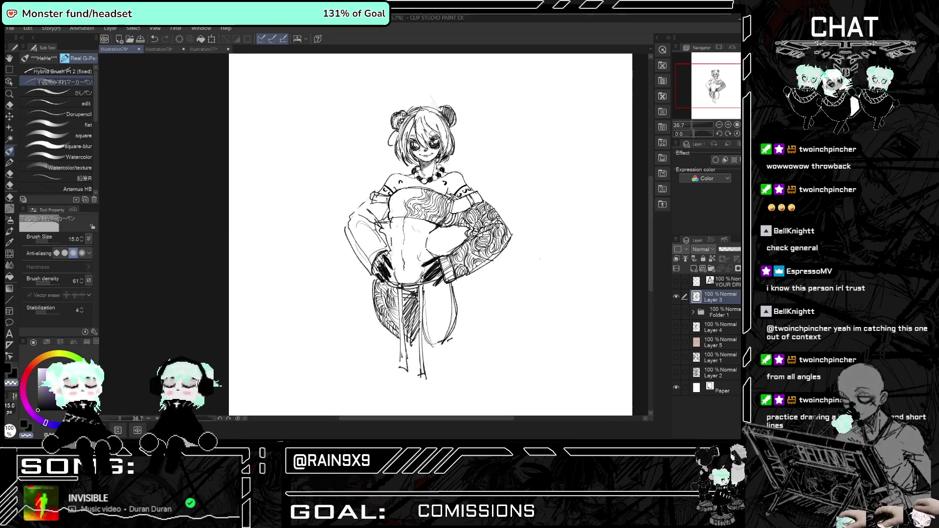
{"action": "key", "text": "h"}
{"action": "key", "text": "h"}
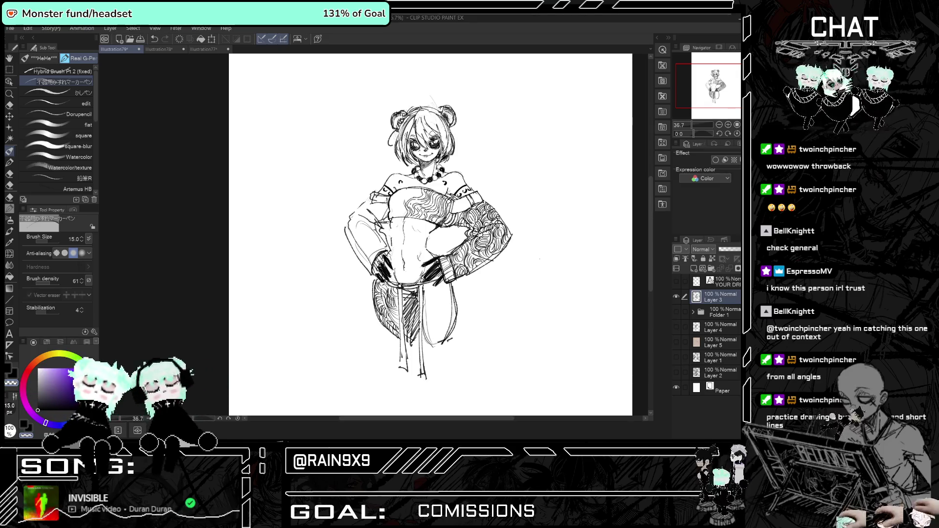
{"action": "key", "text": "ctrl+minus"}
{"action": "key", "text": "ctrl+plus"}
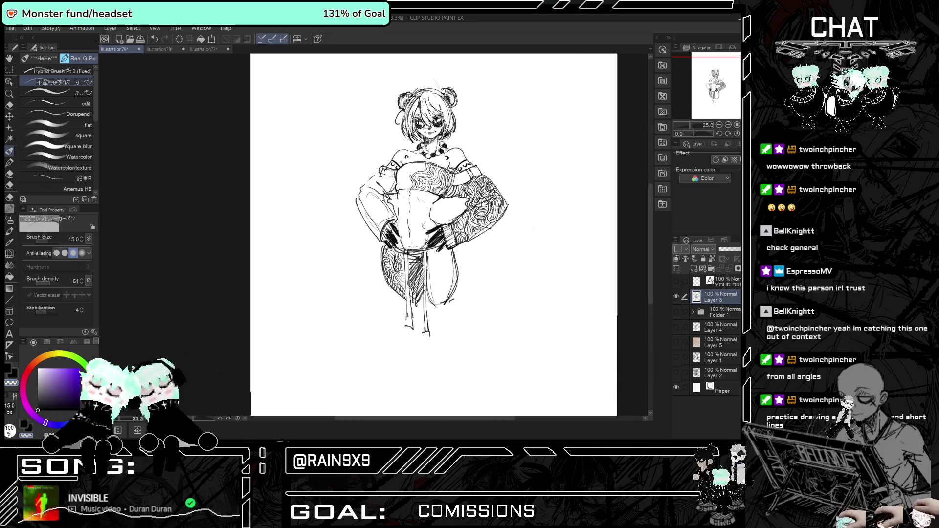
Draw a long stroke along the left arm's sleeve, then flip and zoom to review the figure.
{"action": "key", "text": "ctrl+plus"}
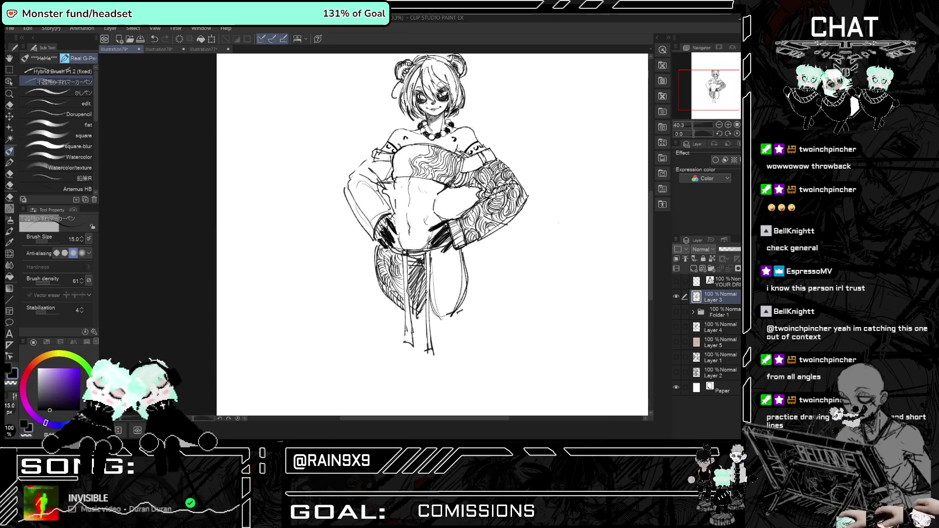
{"action": "mouse_move", "coordinate": [374, 179]}
{"action": "left_mouse_down"}
{"action": "mouse_move", "coordinate": [349, 184]}
{"action": "mouse_move", "coordinate": [366, 240]}
{"action": "left_mouse_up"}
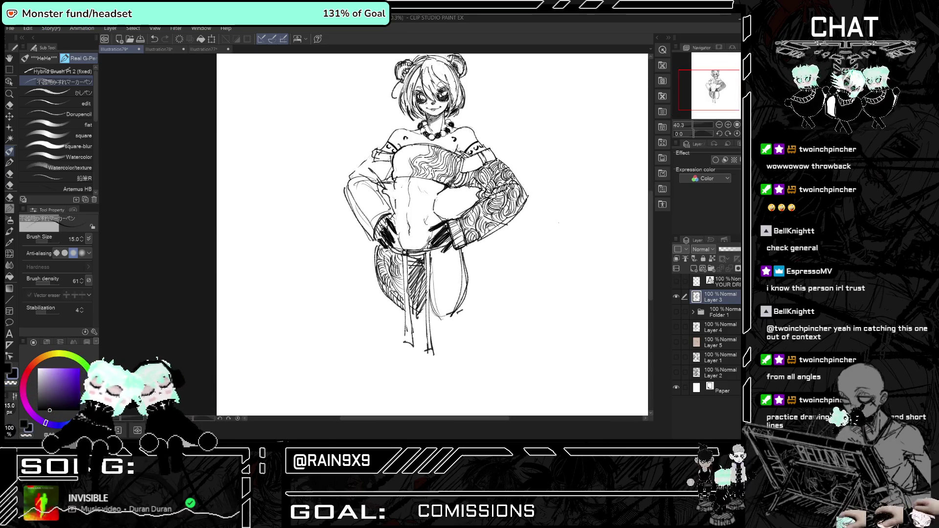
{"action": "key", "text": "h"}
{"action": "key", "text": "h"}
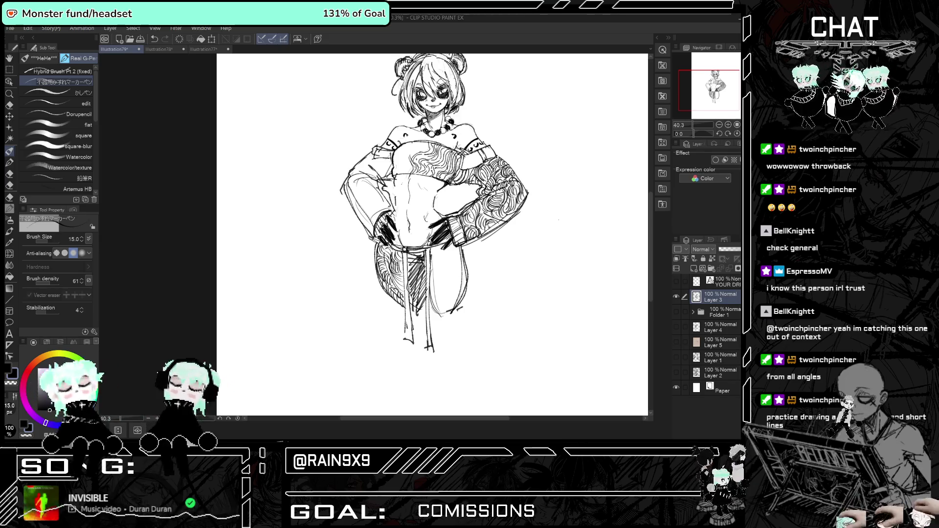
{"action": "key", "text": "h"}
{"action": "key", "text": "ctrl+minus"}
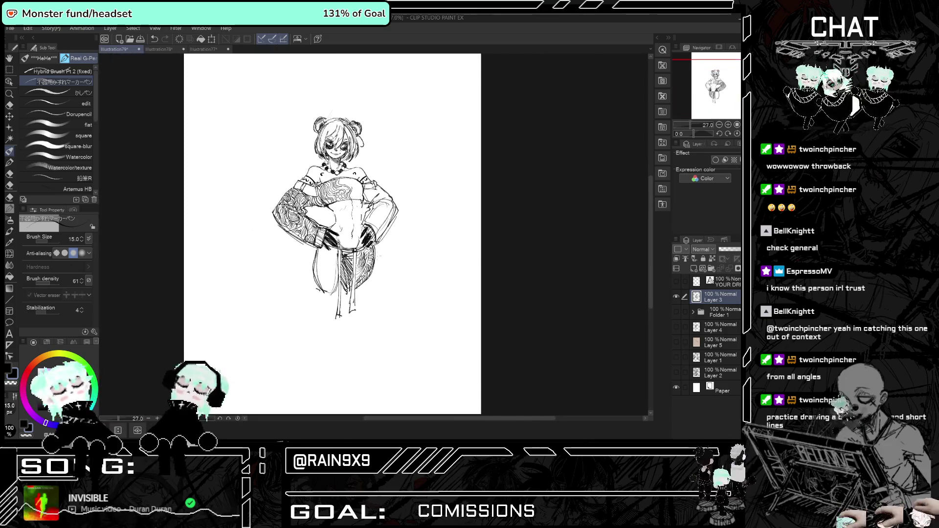
{"action": "key", "text": "h"}
{"action": "key", "text": "ctrl+plus"}
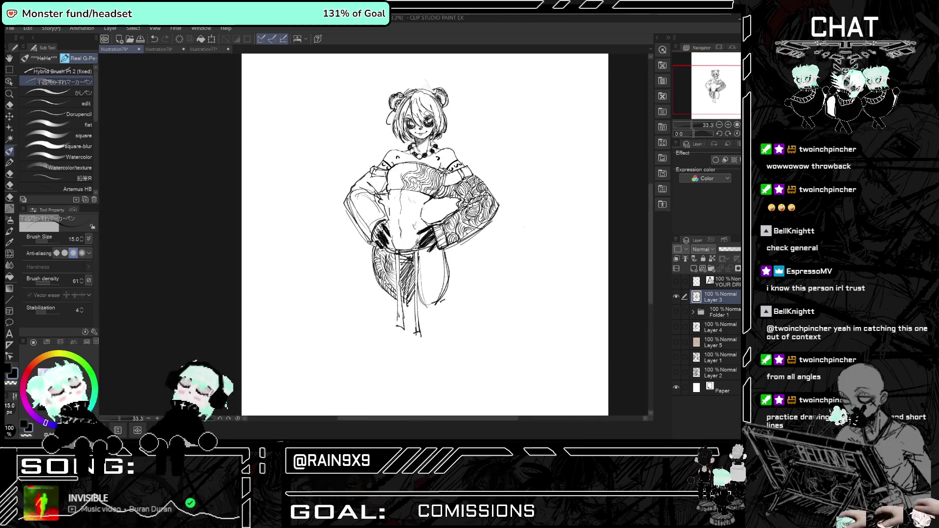
{"action": "key", "text": "ctrl+plus"}
{"action": "key", "text": "ctrl+plus"}
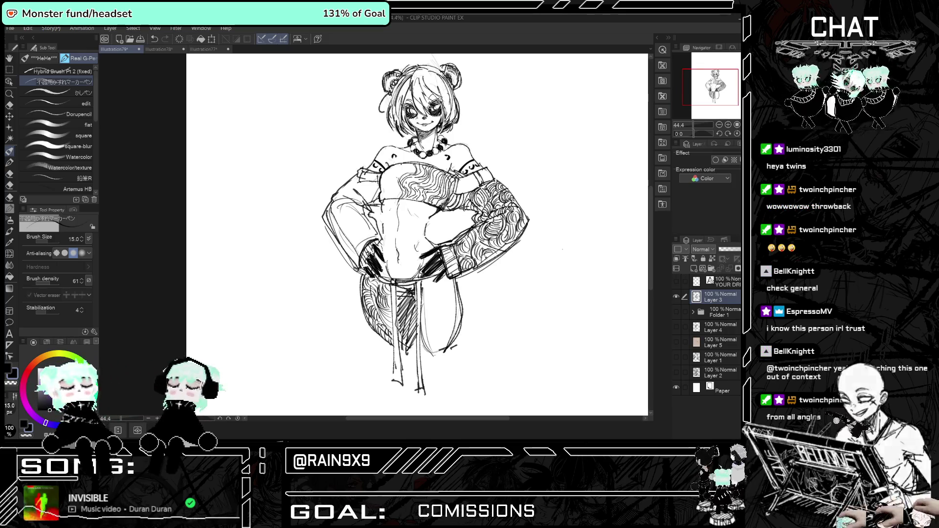
{"action": "scroll", "coordinate": [416, 235], "scroll_direction": "down", "scroll_amount": 3}
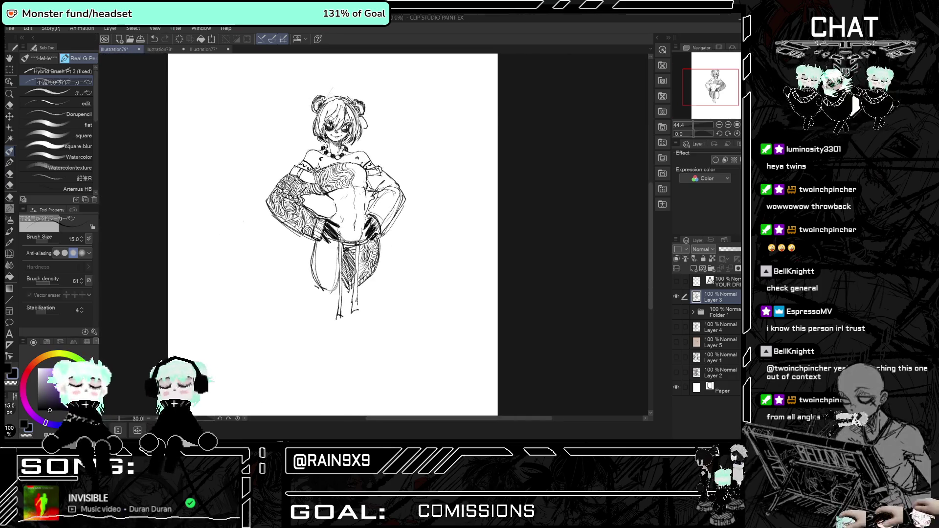
{"action": "scroll", "coordinate": [416, 235], "scroll_direction": "up", "scroll_amount": 1}
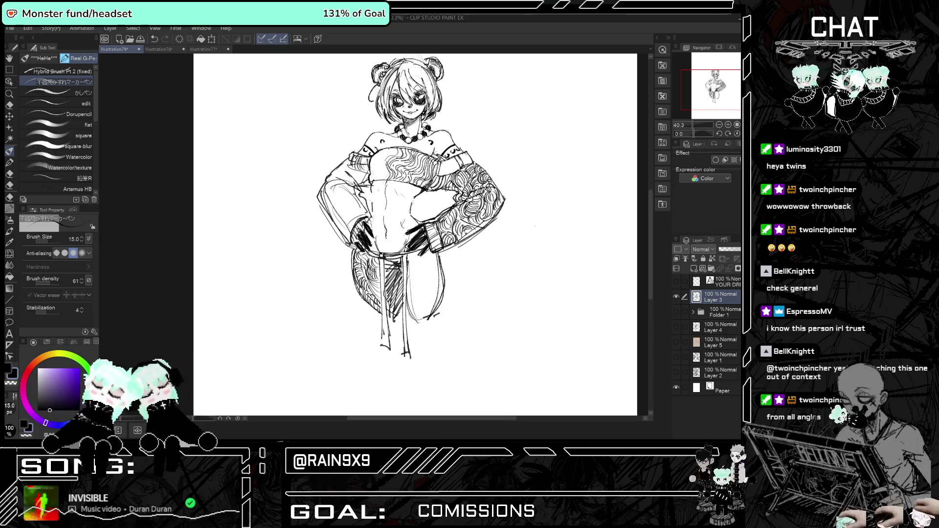
{"action": "scroll", "coordinate": [415, 235], "scroll_direction": "down", "scroll_amount": 5}
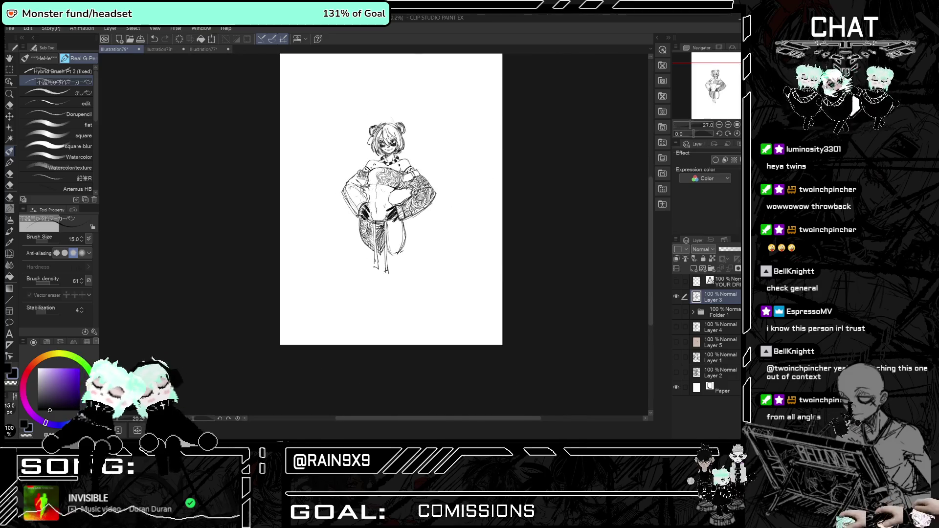
{"action": "scroll", "coordinate": [358, 171], "scroll_direction": "up", "scroll_amount": 4}
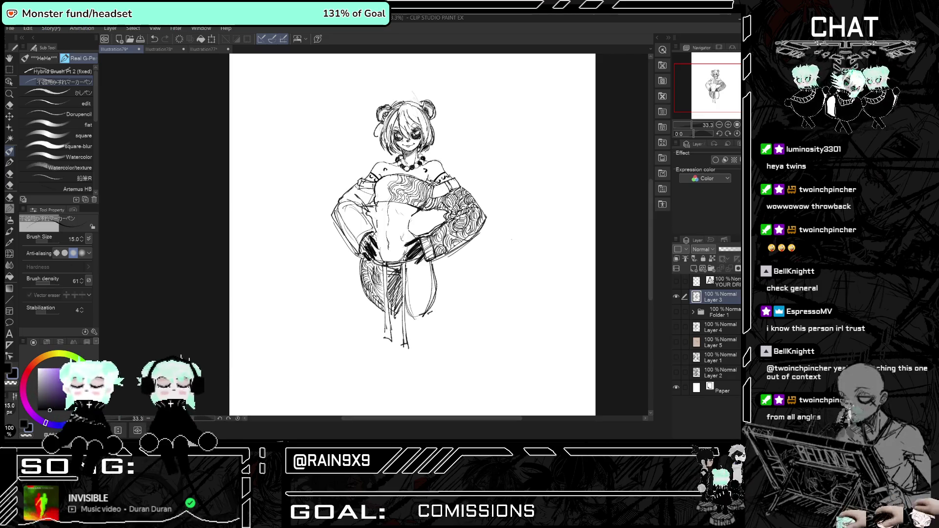
{"action": "mouse_move", "coordinate": [434, 186]}
{"action": "left_mouse_down"}
{"action": "mouse_move", "coordinate": [446, 199]}
{"action": "mouse_move", "coordinate": [457, 189]}
{"action": "left_mouse_up"}
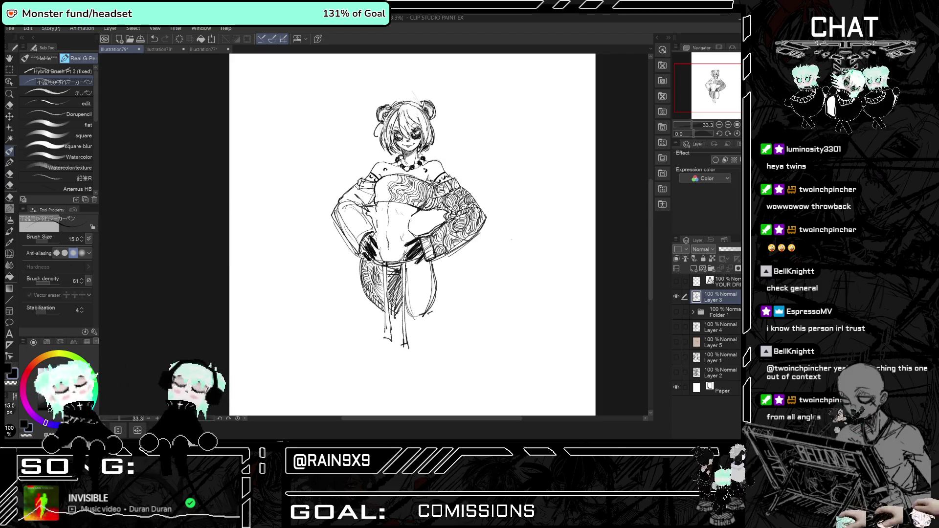
{"action": "scroll", "coordinate": [412, 235], "scroll_direction": "right", "scroll_amount": 3}
{"action": "key", "text": "ctrl+minus"}
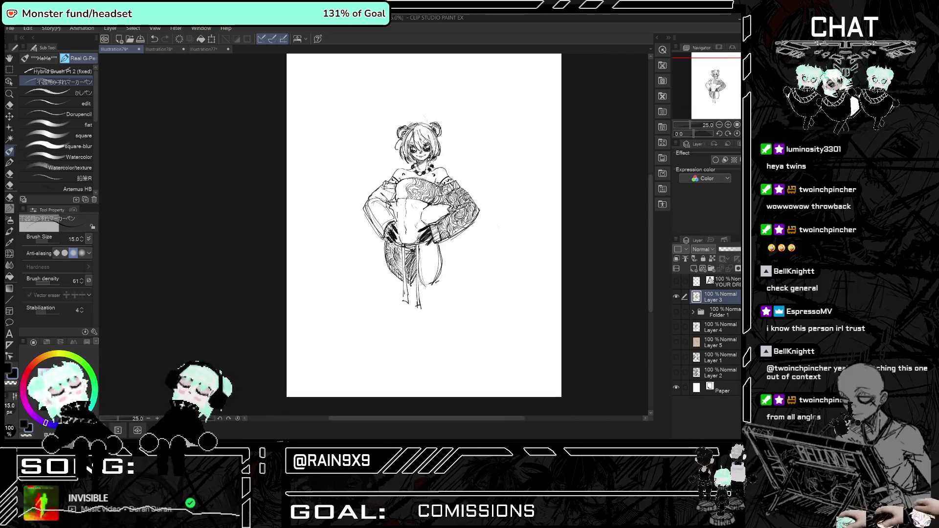
{"action": "key", "text": "ctrl+plus"}
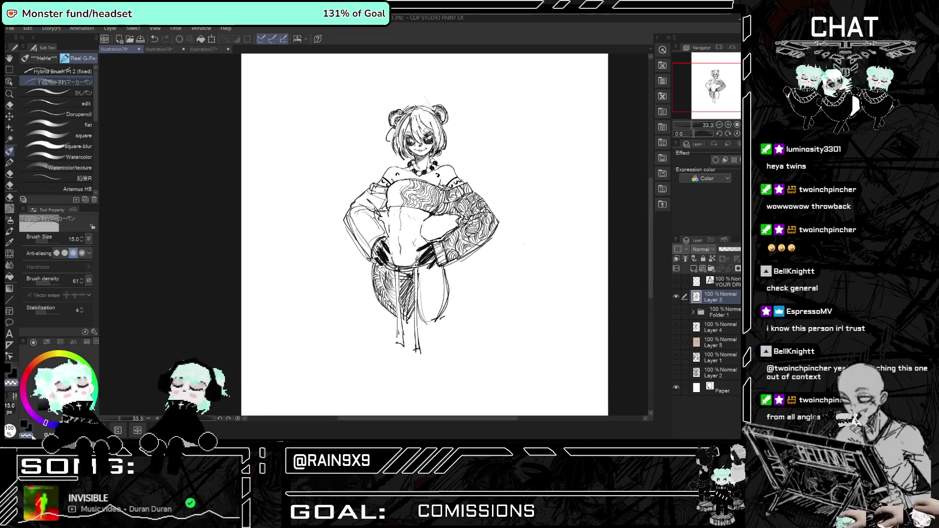
{"action": "scroll", "coordinate": [425, 235], "scroll_direction": "up", "scroll_amount": 1}
{"action": "scroll", "coordinate": [429, 235], "scroll_direction": "up", "scroll_amount": 1}
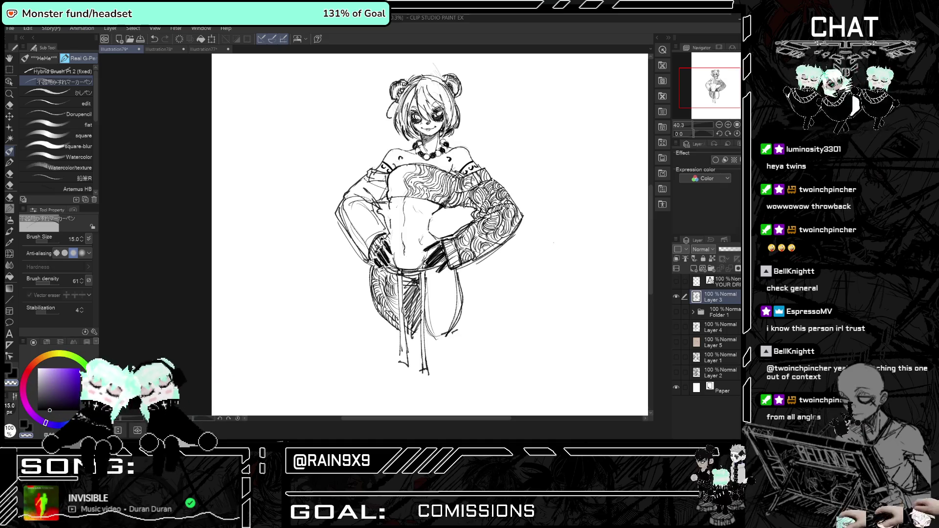
{"action": "key", "text": "ctrl+z"}
{"action": "mouse_move", "coordinate": [429, 267]}
{"action": "left_mouse_down"}
{"action": "mouse_move", "coordinate": [446, 252]}
{"action": "mouse_move", "coordinate": [448, 262]}
{"action": "left_mouse_up"}
{"action": "key", "text": "h"}
{"action": "key", "text": "h"}
{"action": "key", "text": "ctrl+minus"}
{"action": "key", "text": "ctrl+plus"}
{"action": "key", "text": "ctrl+plus"}
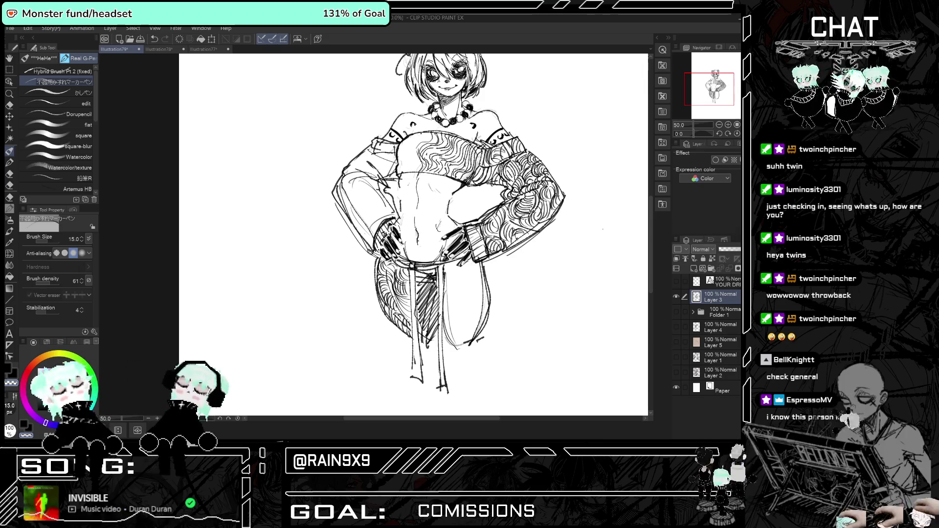
{"action": "key", "text": "ctrl+minus"}
{"action": "key", "text": "ctrl+minus"}
{"action": "scroll", "coordinate": [421, 205], "scroll_direction": "up", "scroll_amount": 3}
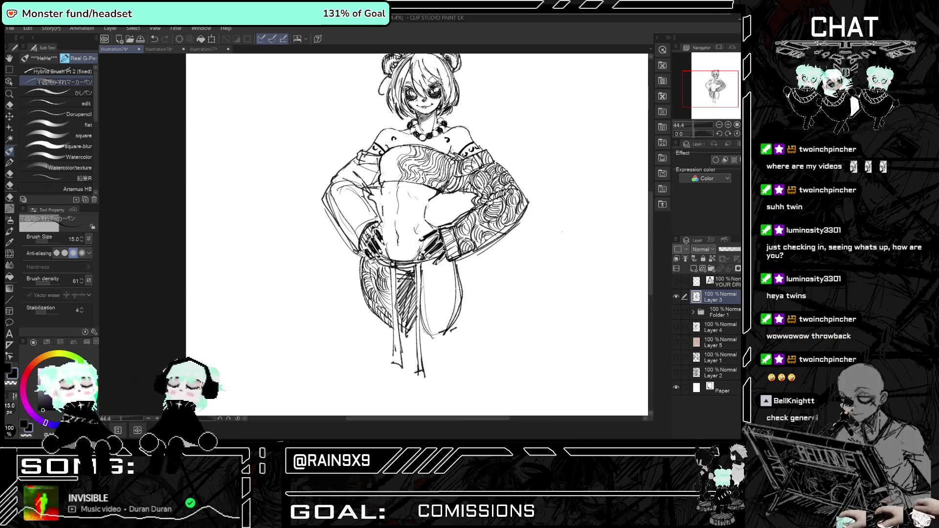
{"action": "left_click_drag", "start_coordinate": [421, 232], "coordinate": [423, 214]}
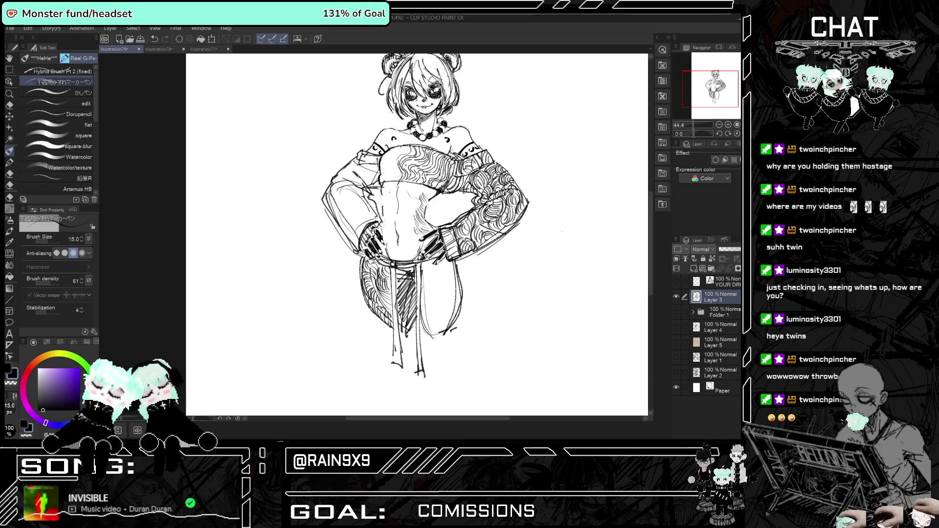
{"action": "left_click_drag", "start_coordinate": [414, 196], "coordinate": [420, 188]}
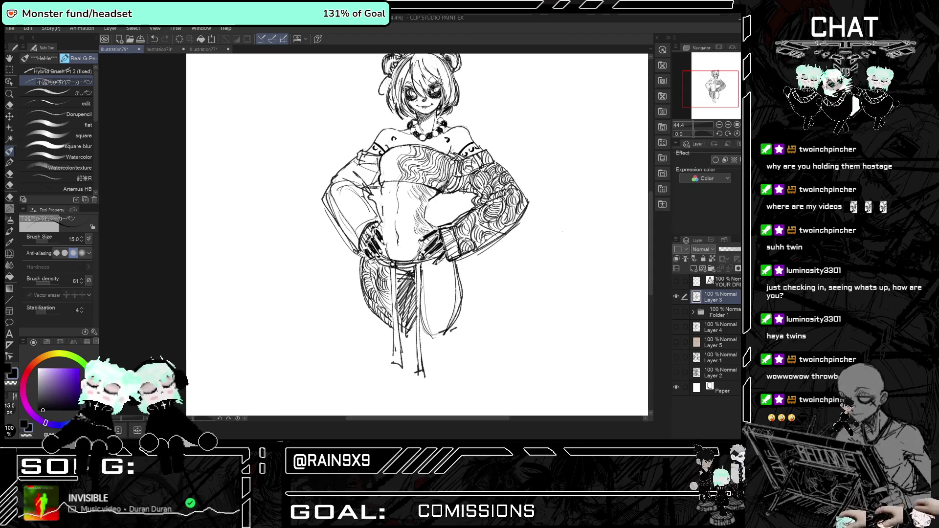
{"action": "key", "text": "h"}
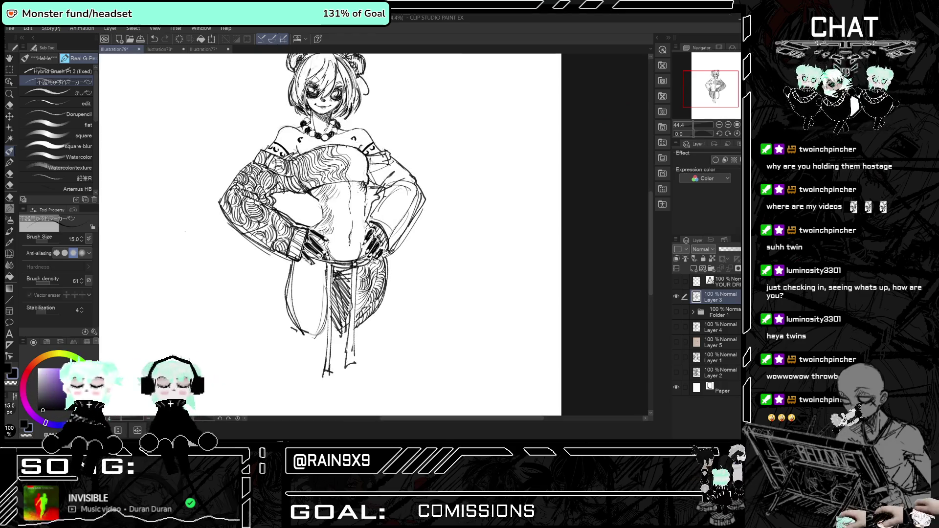
{"action": "key", "text": "h"}
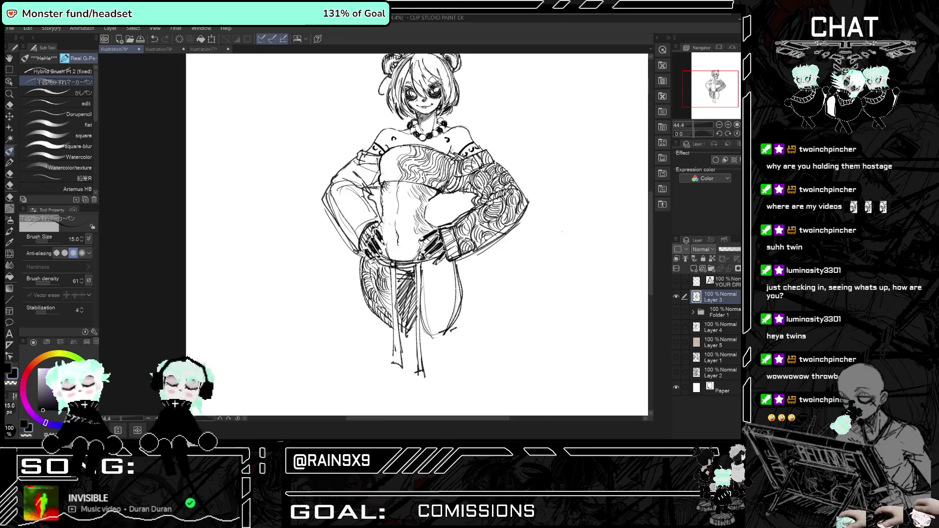
{"action": "scroll", "coordinate": [382, 234], "scroll_direction": "down", "scroll_amount": 4}
{"action": "scroll", "coordinate": [381, 235], "scroll_direction": "up", "scroll_amount": 2}
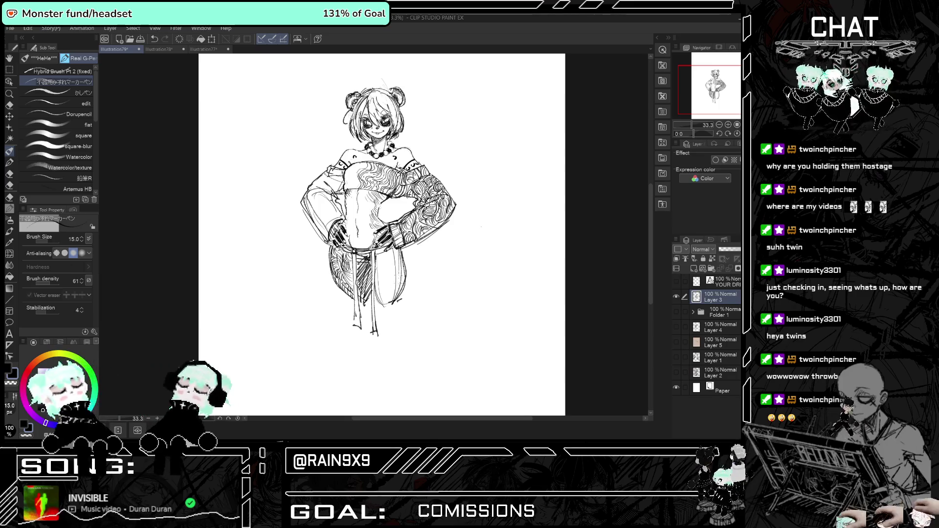
{"action": "key", "text": "h"}
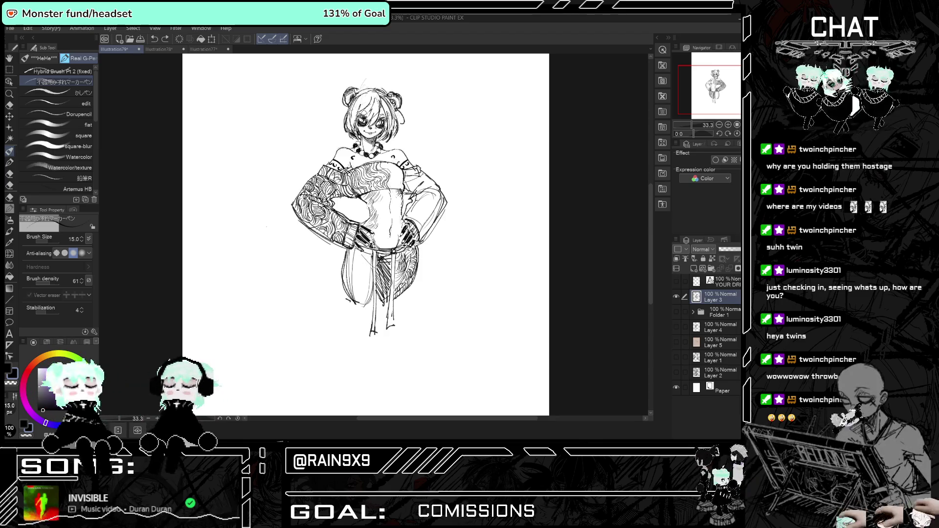
{"action": "key", "text": "h"}
{"action": "key", "text": "h"}
{"action": "key", "text": "h"}
{"action": "scroll", "coordinate": [381, 235], "scroll_direction": "up", "scroll_amount": 3}
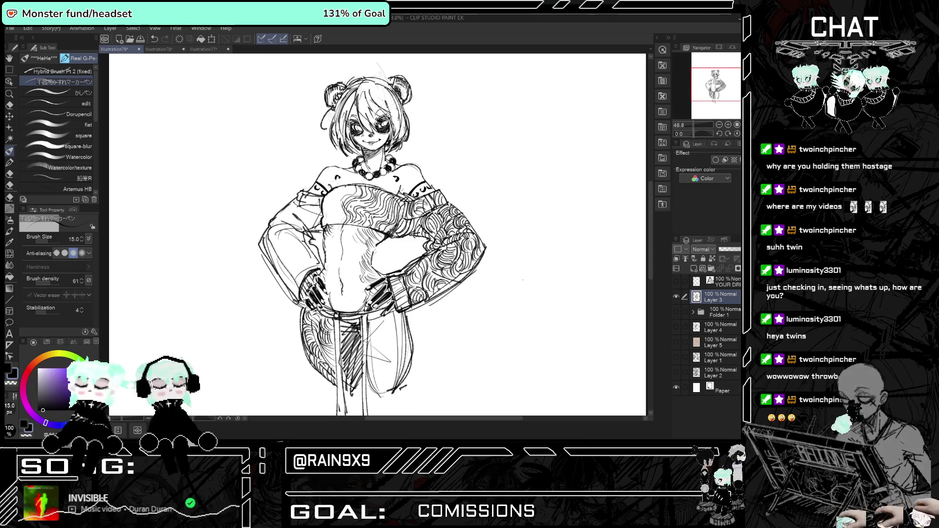
{"action": "key", "text": "h"}
{"action": "key", "text": "h"}
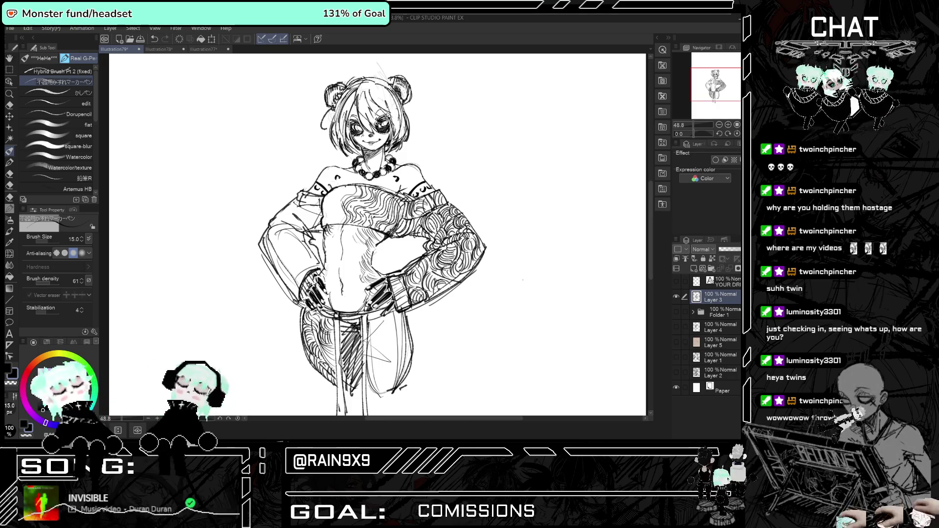
{"action": "key", "text": "ctrl+minus"}
{"action": "key", "text": "h"}
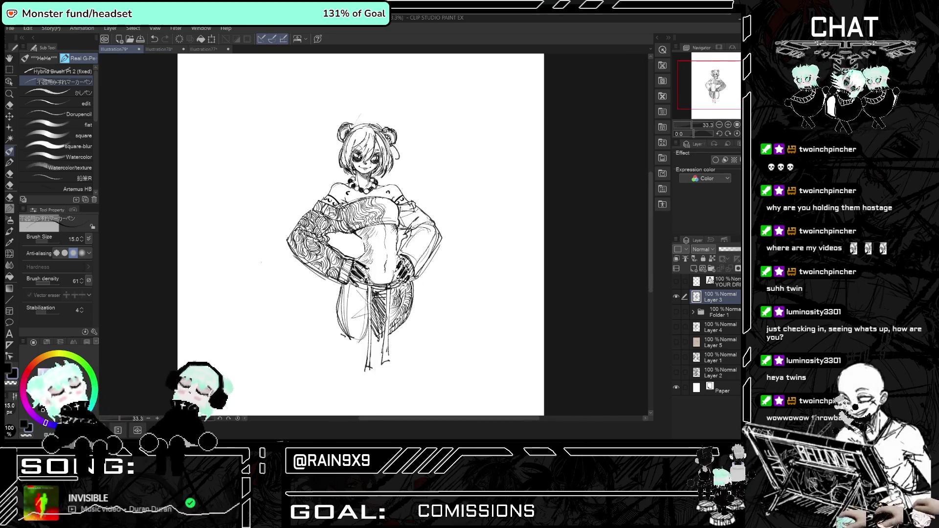
{"action": "key", "text": "h"}
{"action": "key", "text": "h"}
{"action": "key", "text": "h"}
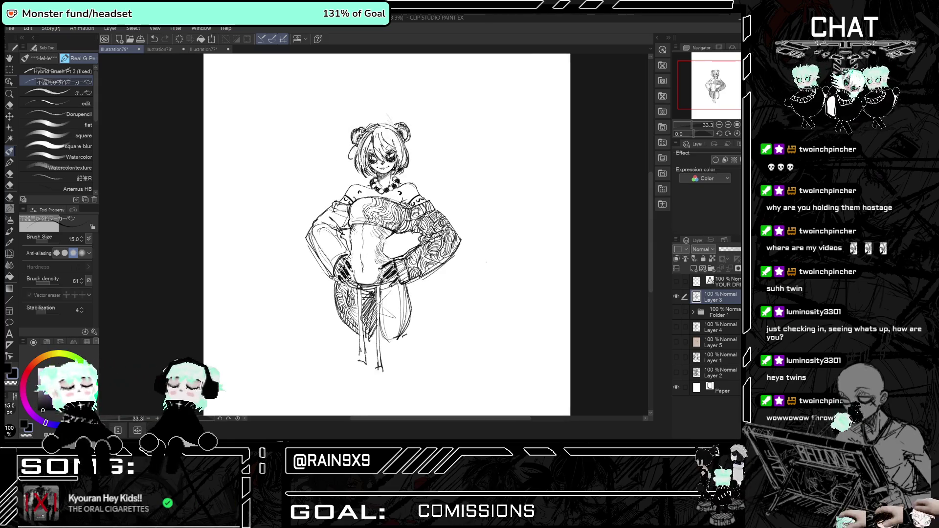
{"action": "key", "text": "h"}
{"action": "key", "text": "h"}
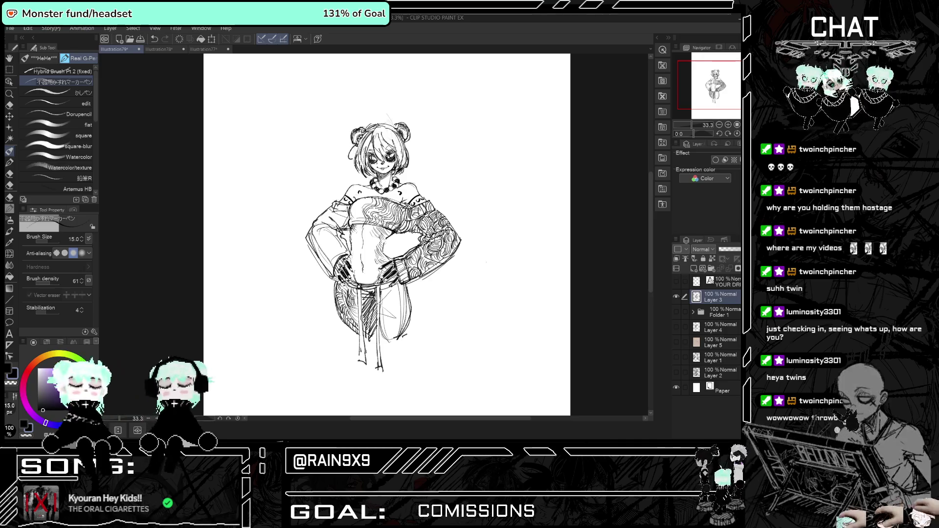
{"action": "key", "text": "h"}
{"action": "key", "text": "h"}
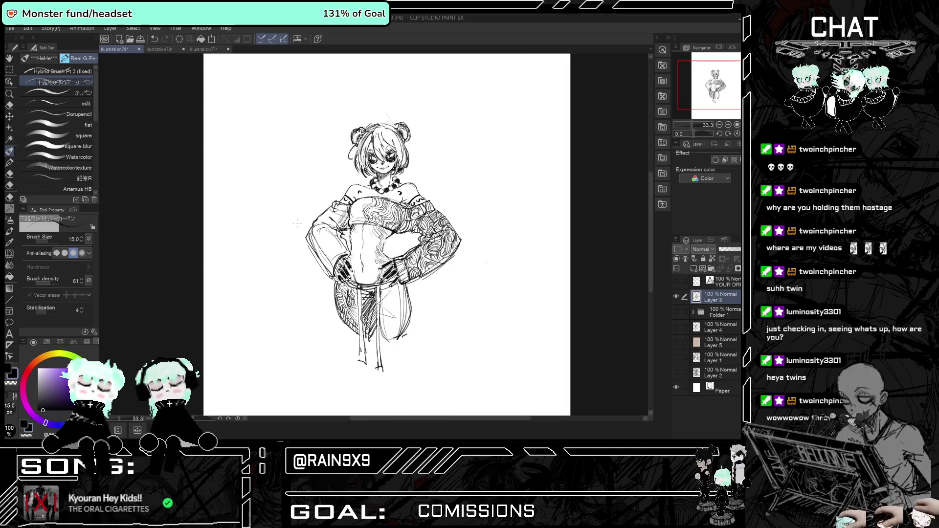
{"action": "key", "text": "ctrl+minus"}
{"action": "key", "text": "ctrl+minus"}
{"action": "scroll", "coordinate": [326, 205], "scroll_direction": "up", "scroll_amount": 5}
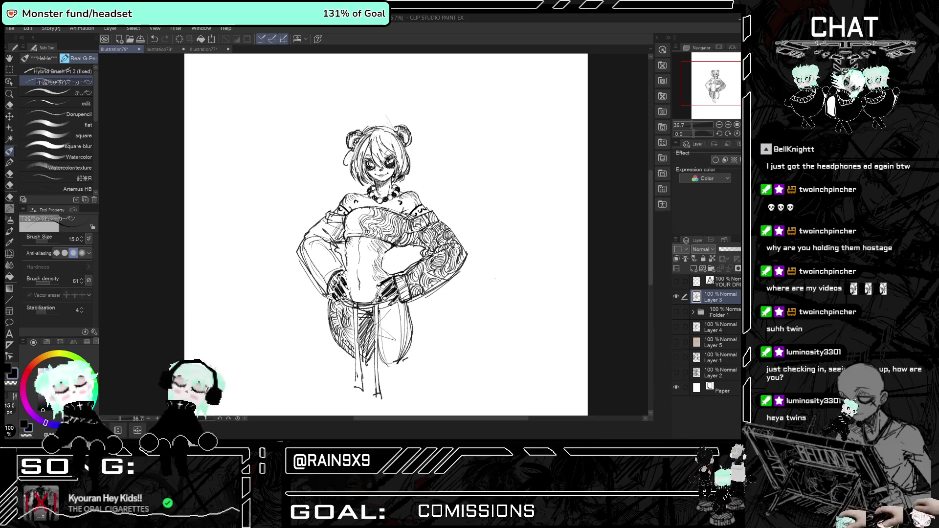
{"action": "key", "text": "h"}
{"action": "key", "text": "h"}
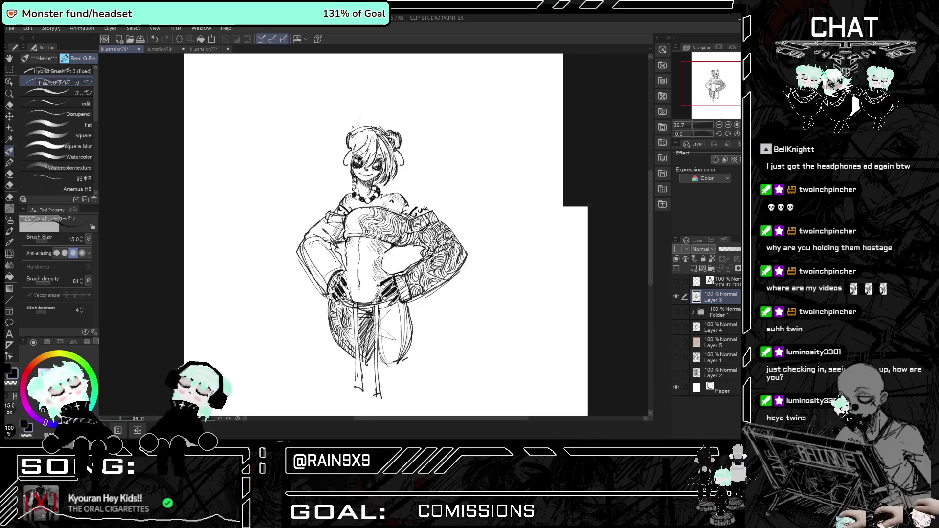
{"action": "scroll", "coordinate": [364, 146], "scroll_direction": "up", "scroll_amount": 3}
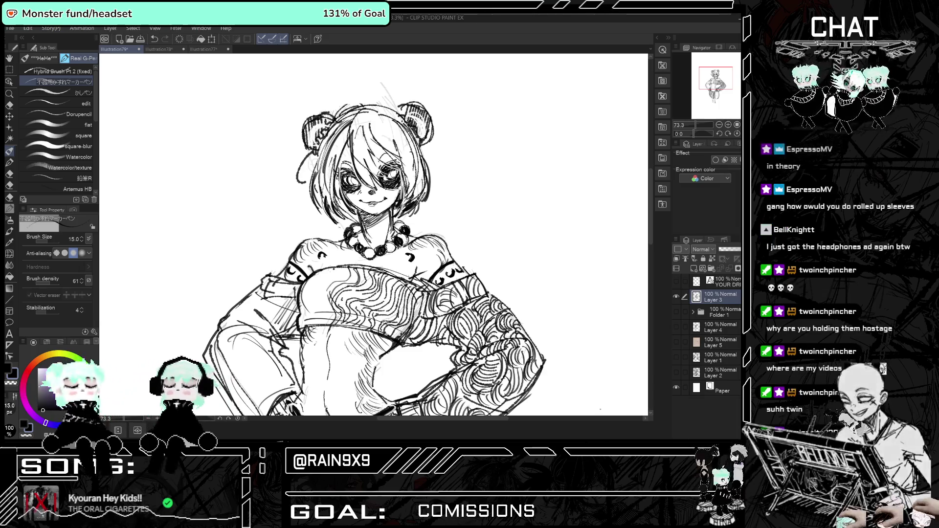
{"action": "scroll", "coordinate": [343, 235], "scroll_direction": "down", "scroll_amount": 4}
{"action": "scroll", "coordinate": [342, 235], "scroll_direction": "up", "scroll_amount": 2}
{"action": "scroll", "coordinate": [454, 215], "scroll_direction": "up", "scroll_amount": 1}
{"action": "mouse_move", "coordinate": [431, 161]}
{"action": "left_mouse_down"}
{"action": "mouse_move", "coordinate": [432, 176]}
{"action": "mouse_move", "coordinate": [474, 205]}
{"action": "left_mouse_up"}
{"action": "mouse_move", "coordinate": [433, 179]}
{"action": "left_mouse_down"}
{"action": "mouse_move", "coordinate": [462, 211]}
{"action": "mouse_move", "coordinate": [450, 261]}
{"action": "left_mouse_up"}
{"action": "mouse_move", "coordinate": [478, 210]}
{"action": "left_mouse_down"}
{"action": "mouse_move", "coordinate": [454, 288]}
{"action": "mouse_move", "coordinate": [463, 266]}
{"action": "left_mouse_up"}
{"action": "left_click_drag", "start_coordinate": [463, 268], "coordinate": [465, 280]}
{"action": "left_click_drag", "start_coordinate": [423, 162], "coordinate": [459, 210]}
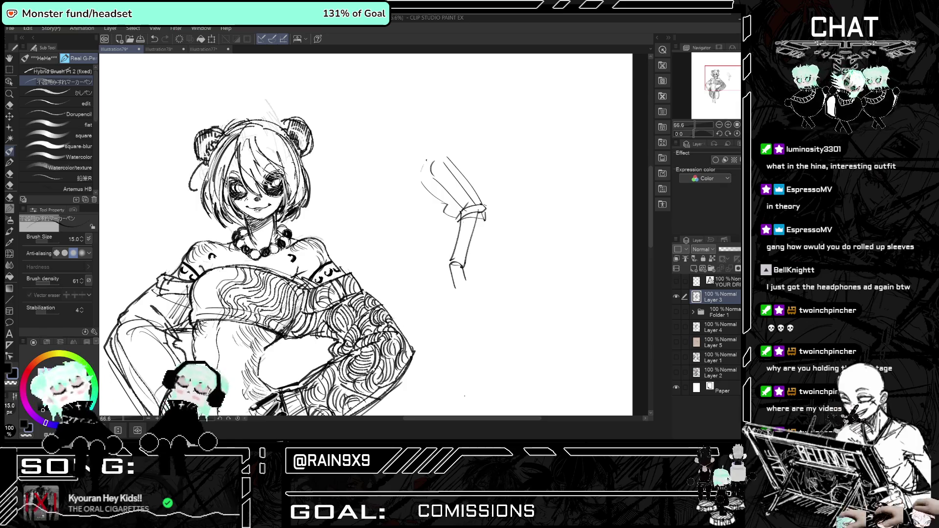
{"action": "key", "text": "ctrl+z"}
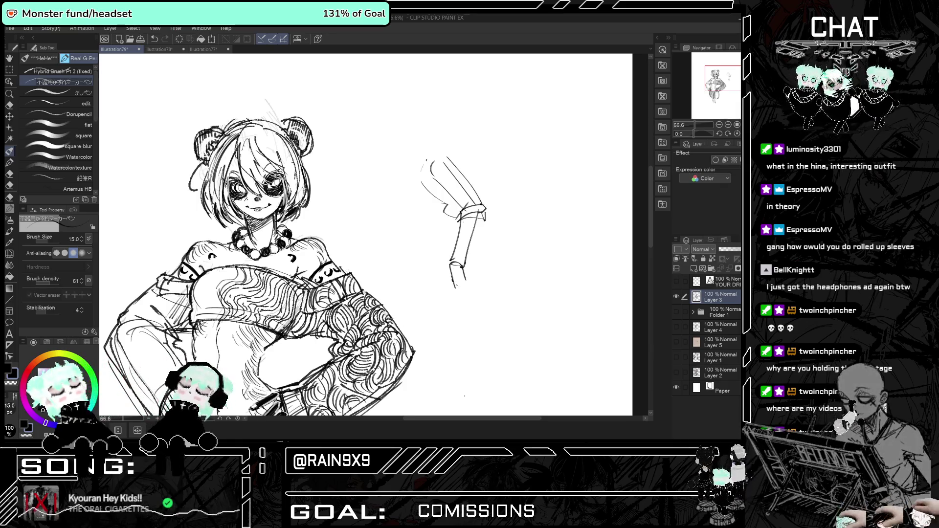
{"action": "scroll", "coordinate": [461, 259], "scroll_direction": "down", "scroll_amount": 2}
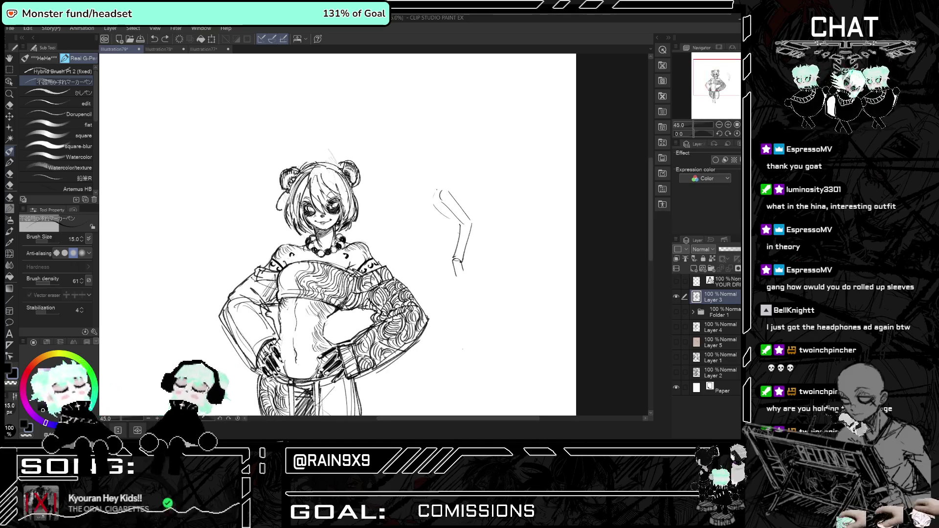
{"action": "key", "text": "ctrl+z"}
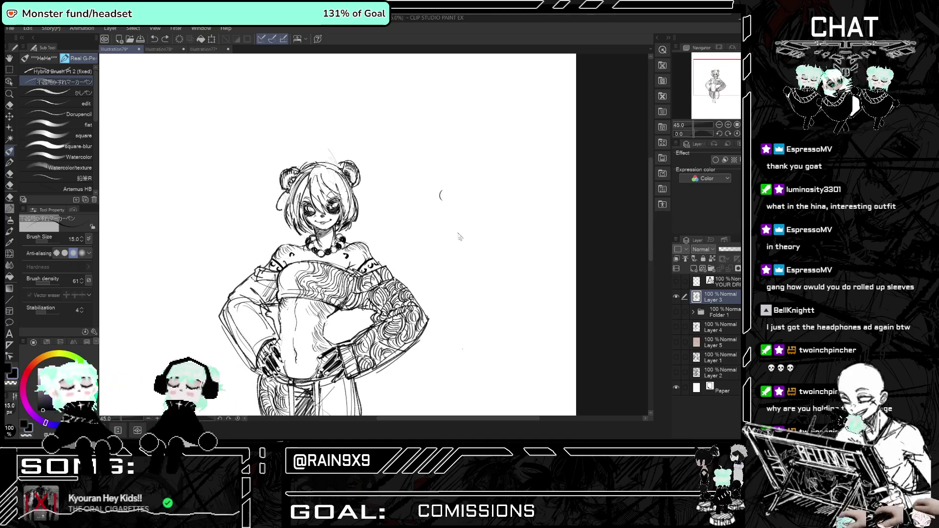
{"action": "key", "text": "ctrl+z"}
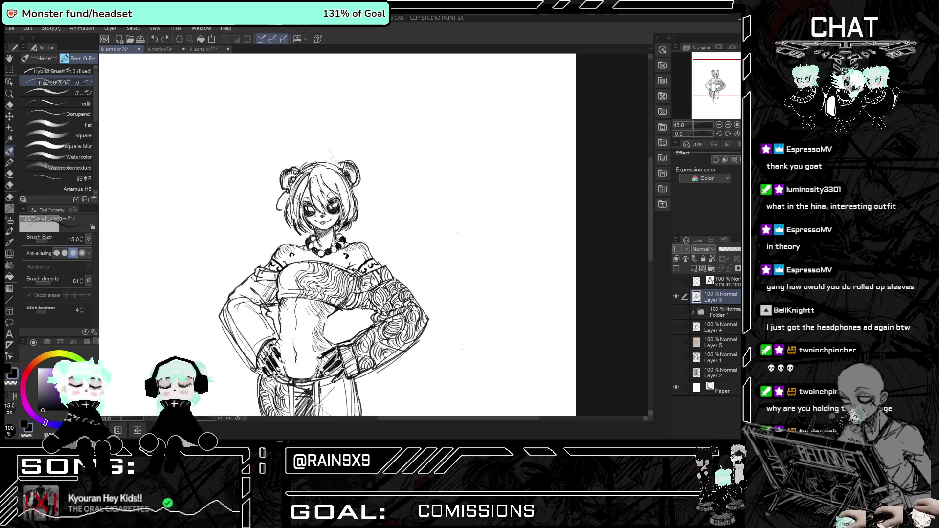
{"action": "scroll", "coordinate": [331, 286], "scroll_direction": "down", "scroll_amount": 2}
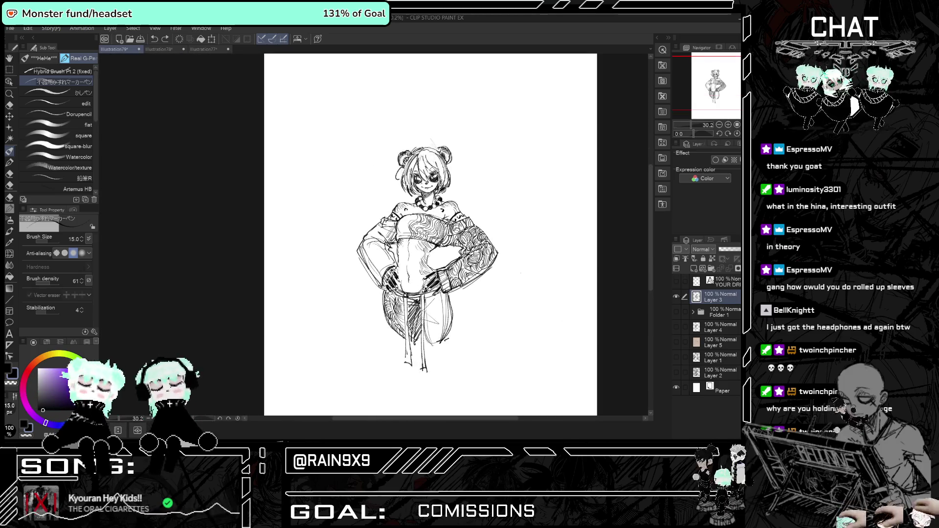
Ink an oval, tailed speech bubble reading 'Meow?' with a small 'uwu' beside the girl's head.
{"action": "scroll", "coordinate": [438, 267], "scroll_direction": "up", "scroll_amount": 3}
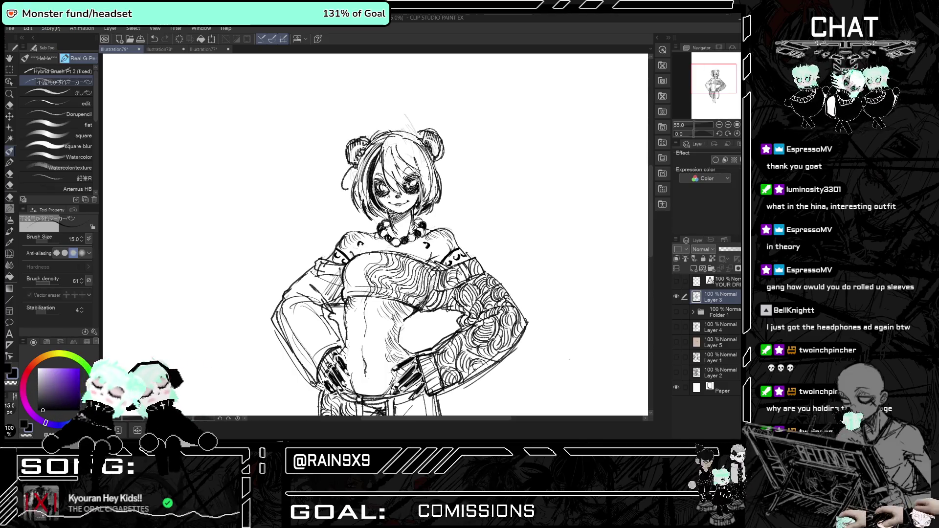
{"action": "scroll", "coordinate": [406, 264], "scroll_direction": "down", "scroll_amount": 2}
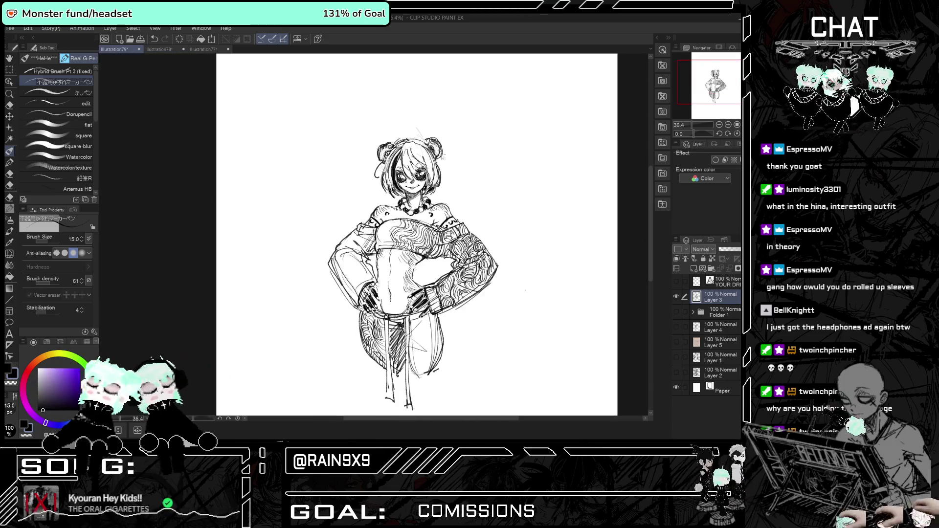
{"action": "scroll", "coordinate": [331, 167], "scroll_direction": "down", "scroll_amount": 2}
{"action": "scroll", "coordinate": [331, 166], "scroll_direction": "up", "scroll_amount": 2}
{"action": "mouse_move", "coordinate": [450, 181]}
{"action": "left_mouse_down"}
{"action": "mouse_move", "coordinate": [460, 201]}
{"action": "mouse_move", "coordinate": [459, 178]}
{"action": "mouse_move", "coordinate": [480, 186]}
{"action": "mouse_move", "coordinate": [466, 191]}
{"action": "mouse_move", "coordinate": [482, 182]}
{"action": "mouse_move", "coordinate": [461, 190]}
{"action": "mouse_move", "coordinate": [471, 191]}
{"action": "left_mouse_up"}
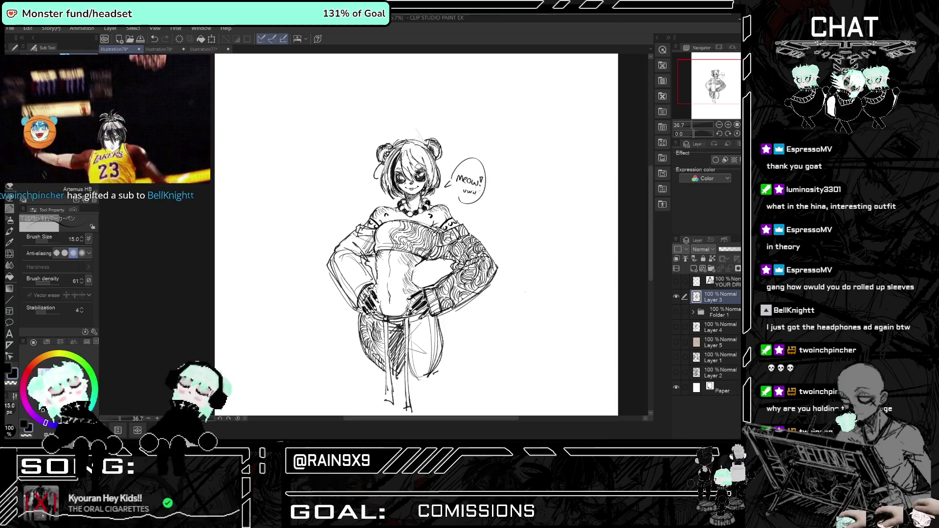
{"action": "key", "text": "ctrl+minus"}
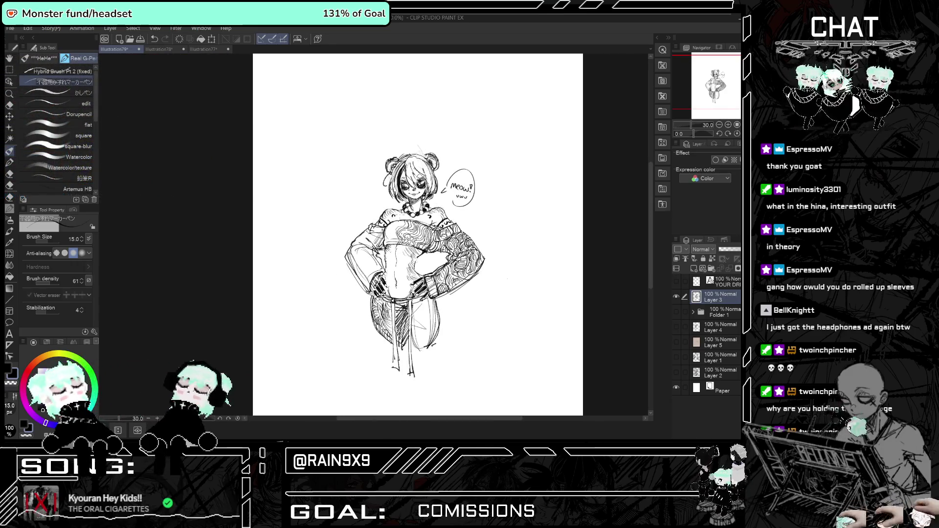
{"action": "scroll", "coordinate": [363, 264], "scroll_direction": "up", "scroll_amount": 1}
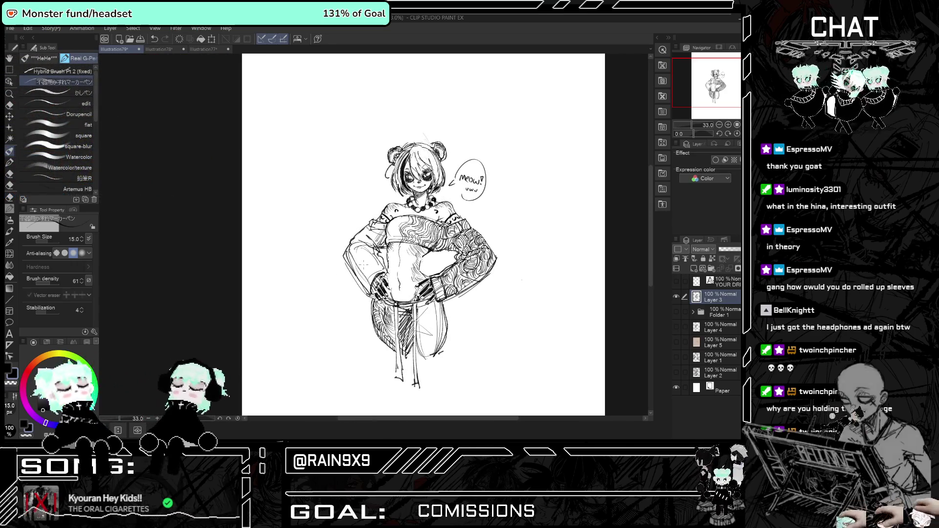
{"action": "scroll", "coordinate": [424, 235], "scroll_direction": "down", "scroll_amount": 3}
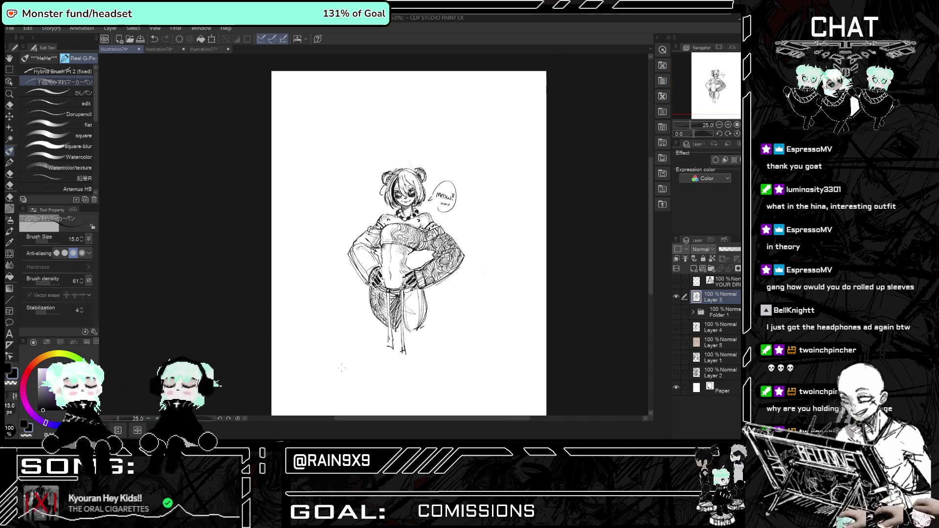
Darken and bolden the girl's small feet, then mirror the canvas twice to check the sketch.
{"action": "left_click_drag", "start_coordinate": [405, 336], "coordinate": [423, 346]}
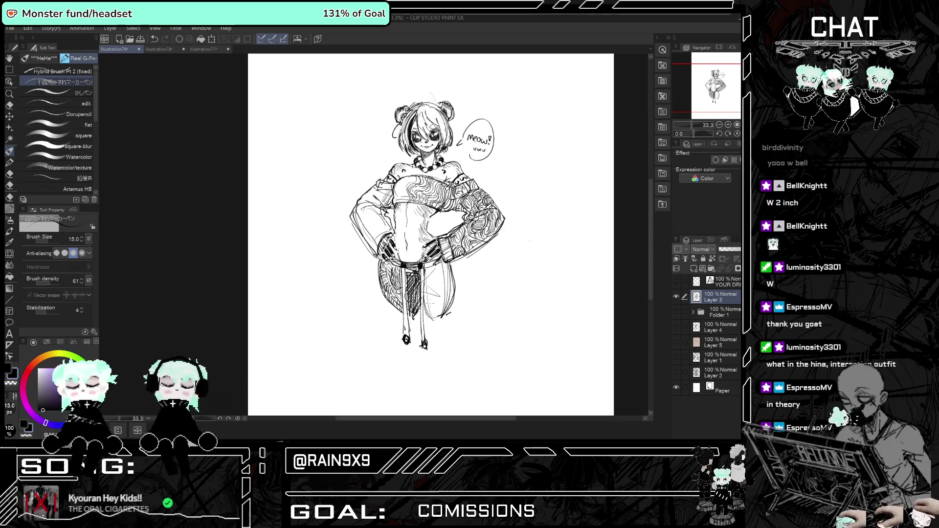
{"action": "key", "text": "h"}
{"action": "key", "text": "h"}
{"action": "key", "text": "h"}
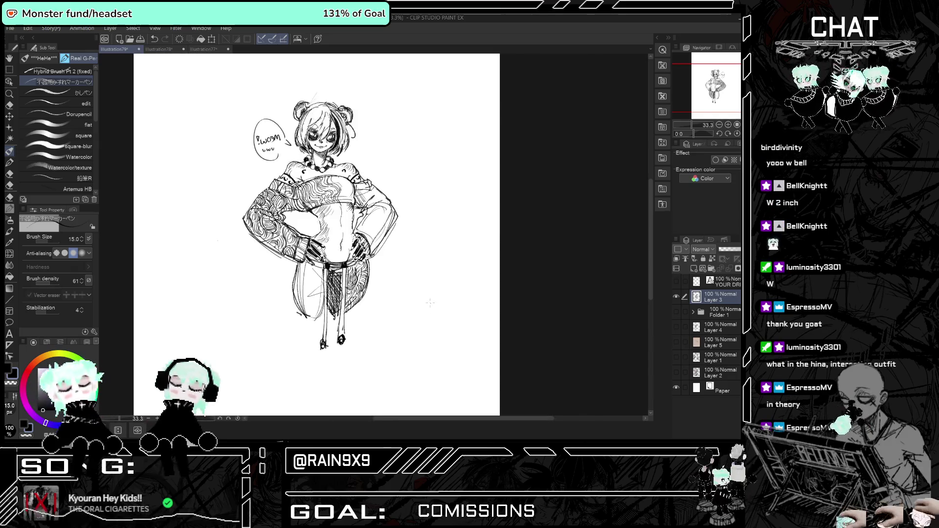
{"action": "key", "text": "h"}
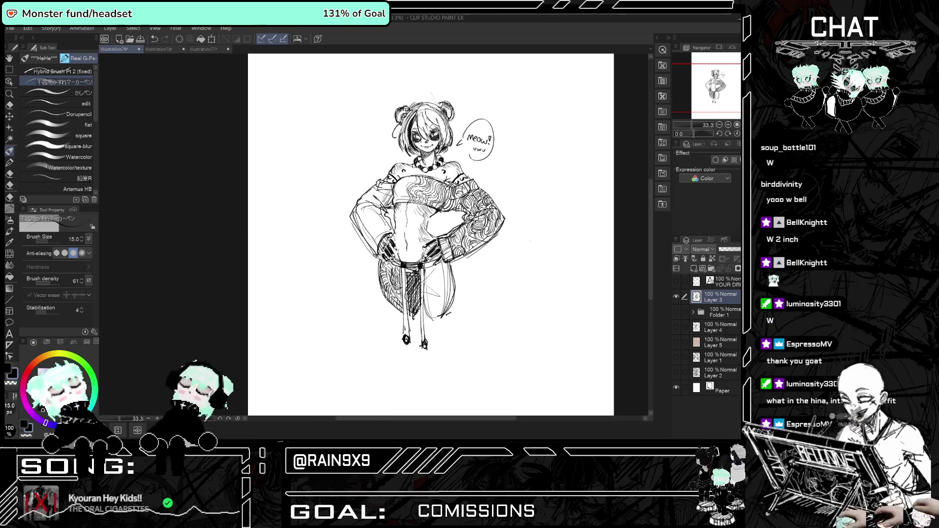
{"action": "key", "text": "h"}
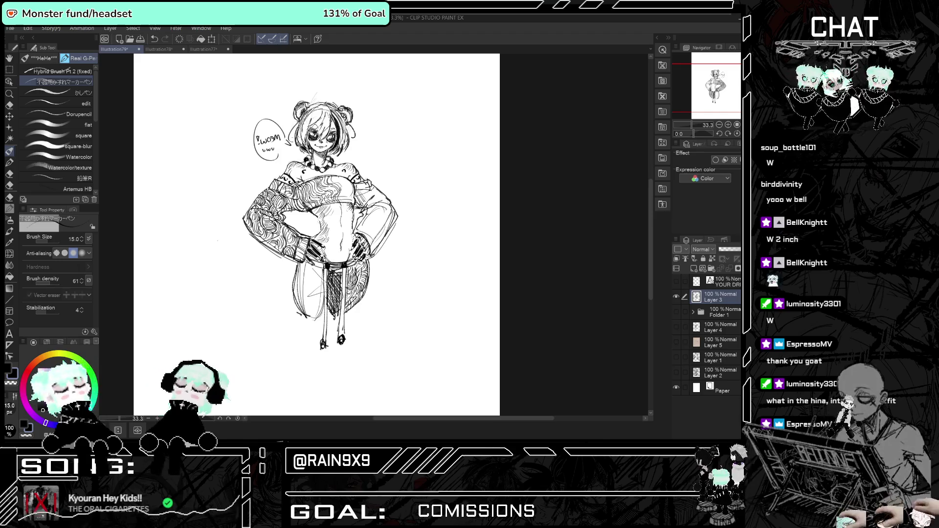
{"action": "key", "text": "h"}
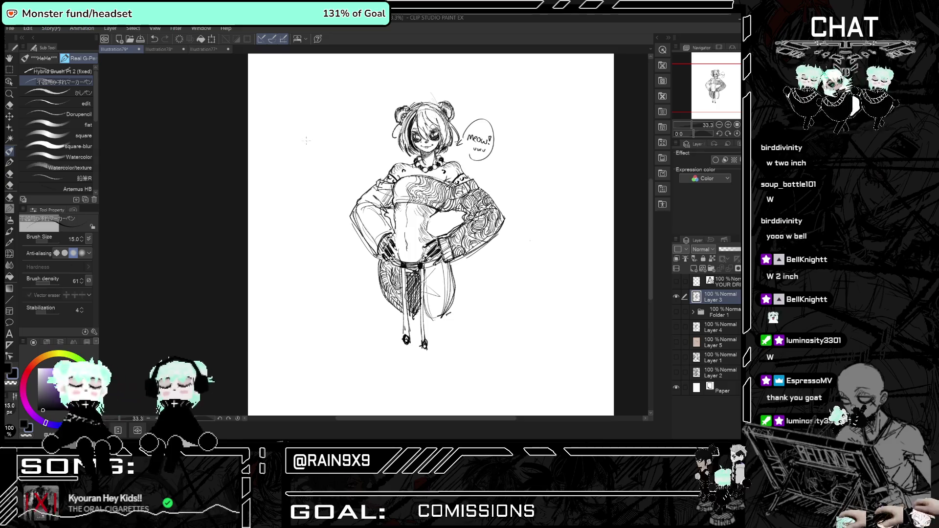
Capture the drawing area of the finished sketch with the Windows snipping tool.
{"action": "key", "text": "super+shift+s"}
{"action": "mouse_move", "coordinate": [321, 94]}
{"action": "left_mouse_down"}
{"action": "mouse_move", "coordinate": [513, 300]}
{"action": "mouse_move", "coordinate": [519, 360]}
{"action": "left_mouse_up"}
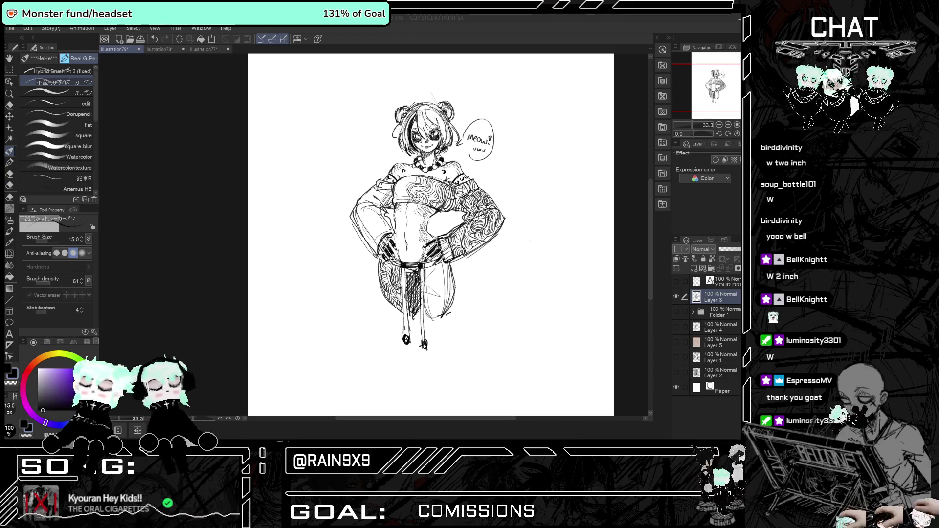
{"action": "scroll", "coordinate": [332, 197], "scroll_direction": "down", "scroll_amount": 5}
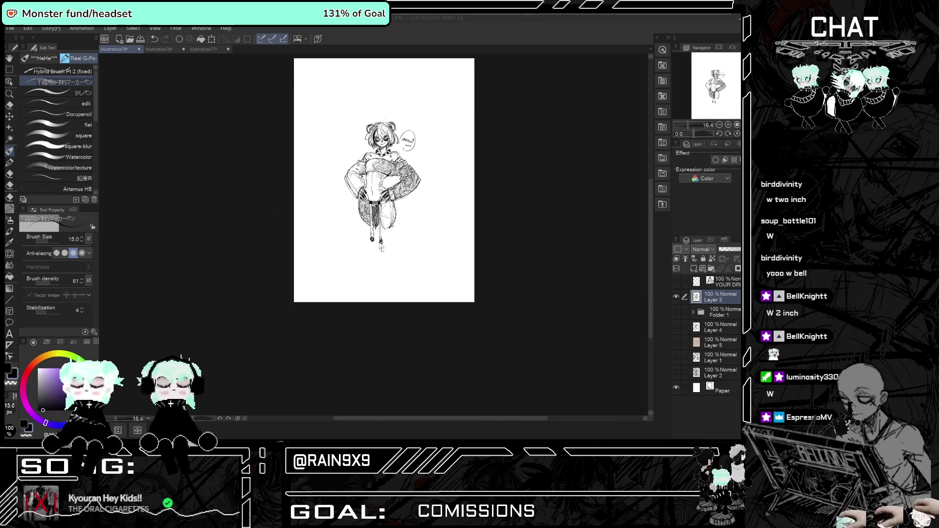
{"action": "scroll", "coordinate": [333, 197], "scroll_direction": "up", "scroll_amount": 2}
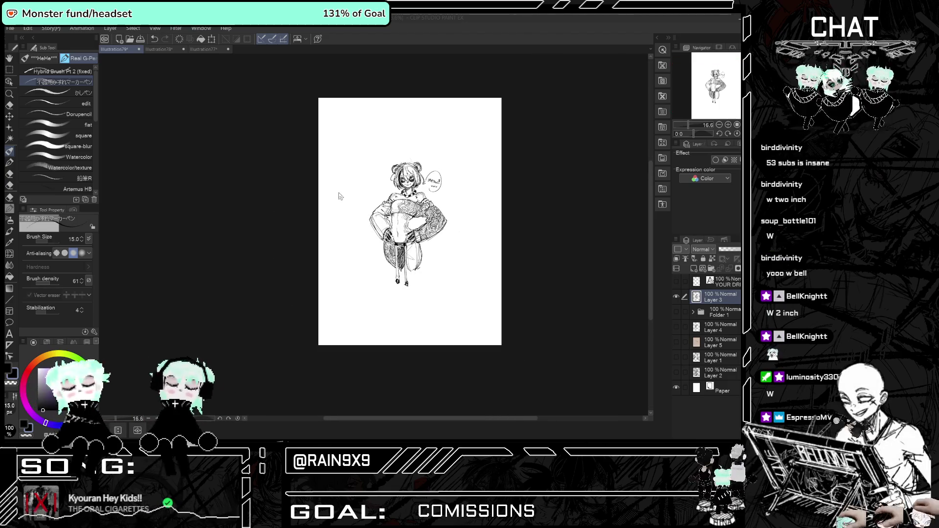
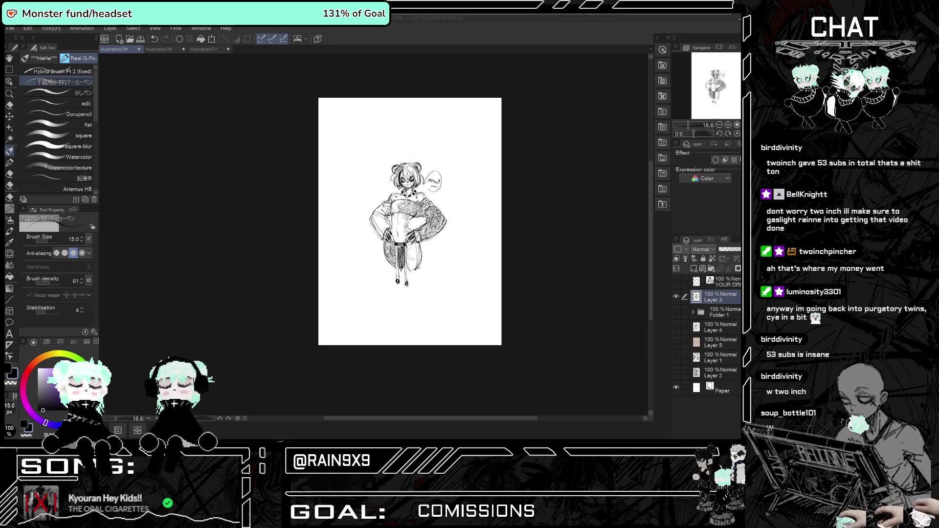
Free-transform Layer 3's girl drawing and move it into the page's upper-left corner.
{"action": "scroll", "coordinate": [412, 240], "scroll_direction": "up", "scroll_amount": 2}
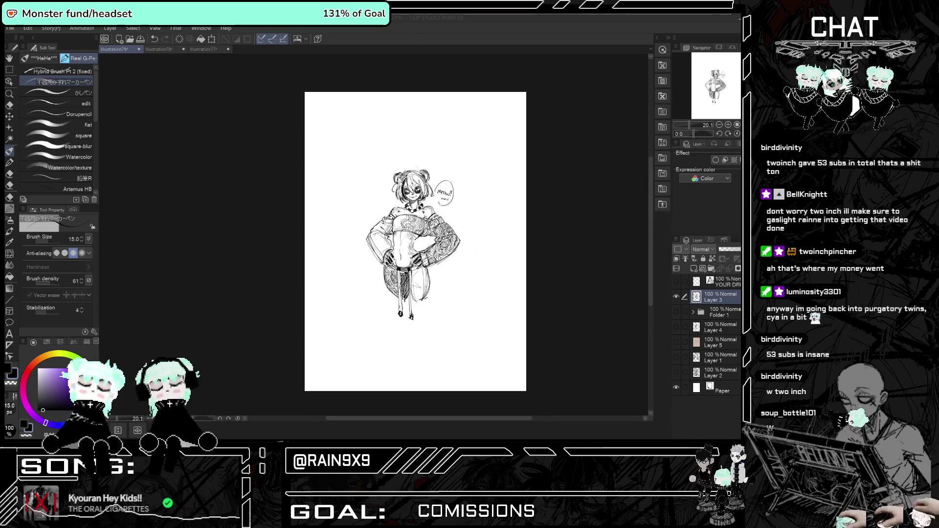
{"action": "scroll", "coordinate": [412, 240], "scroll_direction": "up", "scroll_amount": 1}
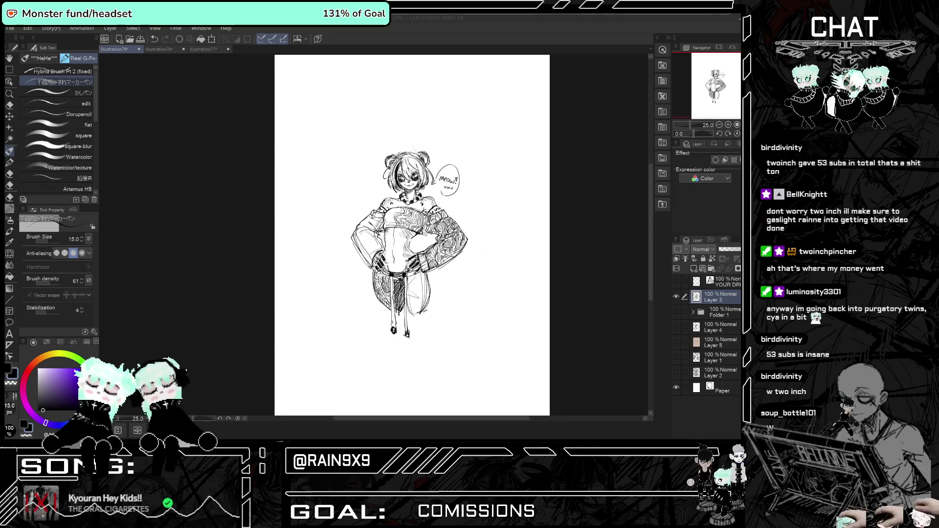
{"action": "left_click", "coordinate": [212, 40]}
{"action": "left_click_drag", "start_coordinate": [414, 341], "coordinate": [346, 244]}
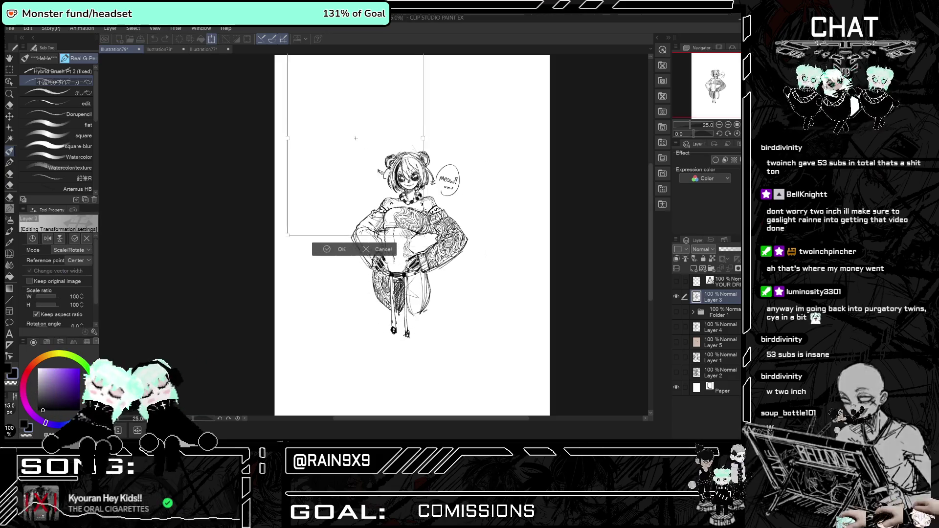
{"action": "key", "text": "Return"}
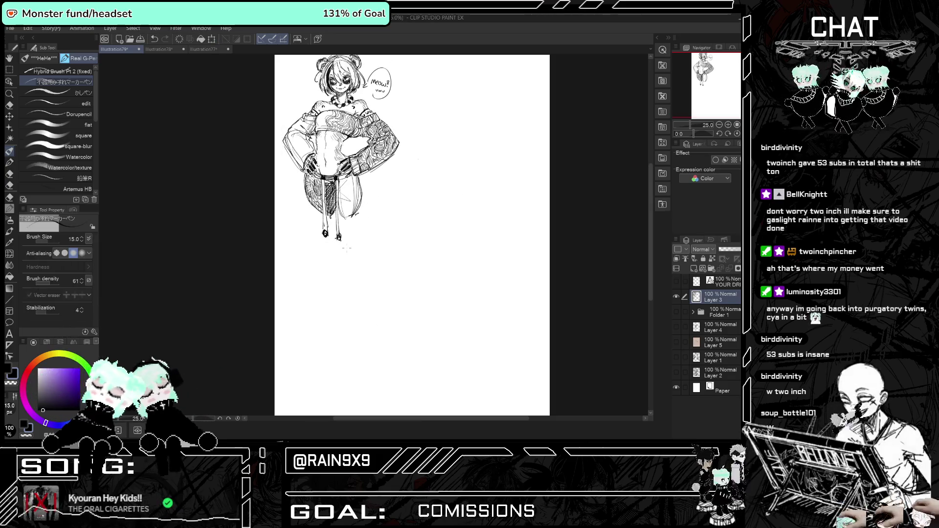
Briefly show Folder 1's dark painting, then hide it again.
{"action": "left_click", "coordinate": [675, 311]}
{"action": "left_click", "coordinate": [675, 312]}
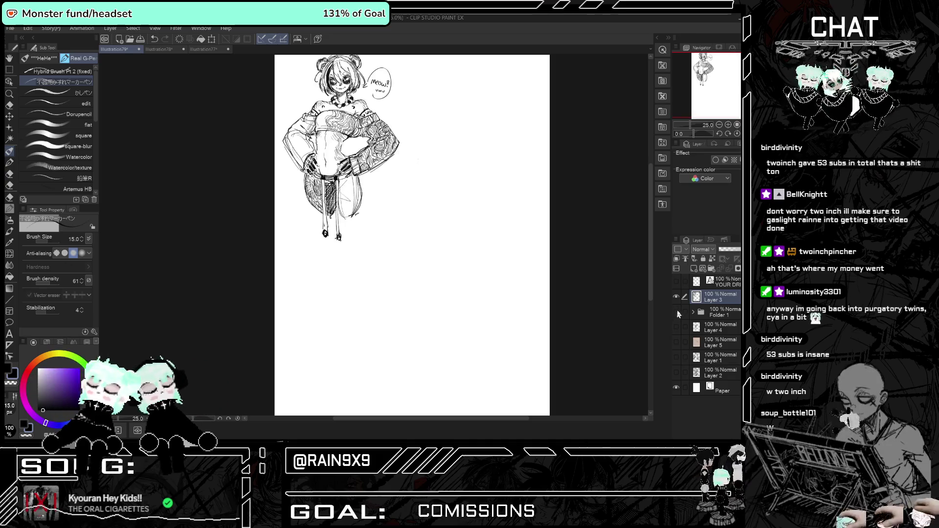
{"action": "scroll", "coordinate": [384, 244], "scroll_direction": "up", "scroll_amount": 5}
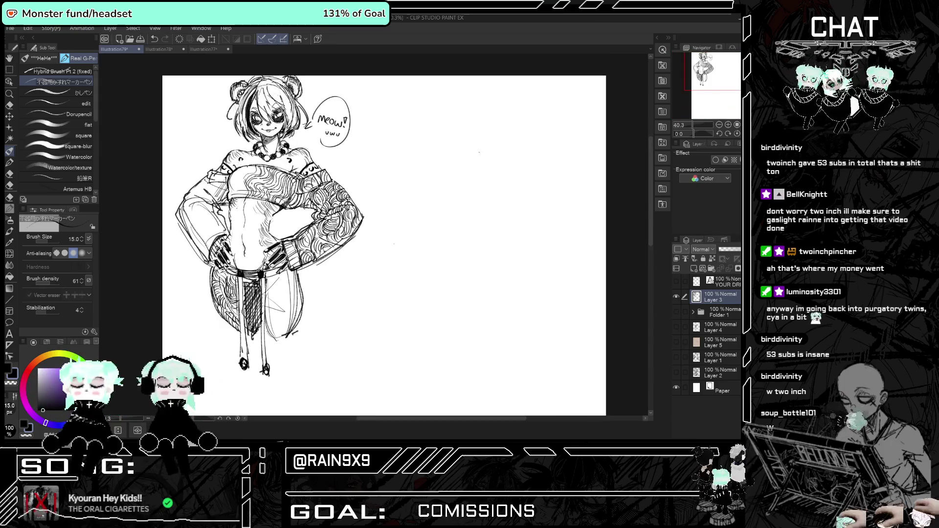
Select the Hybrid Brush Pt 2 (fixed) sub tool and lower its opacity to 70.
{"action": "left_click", "coordinate": [59, 72]}
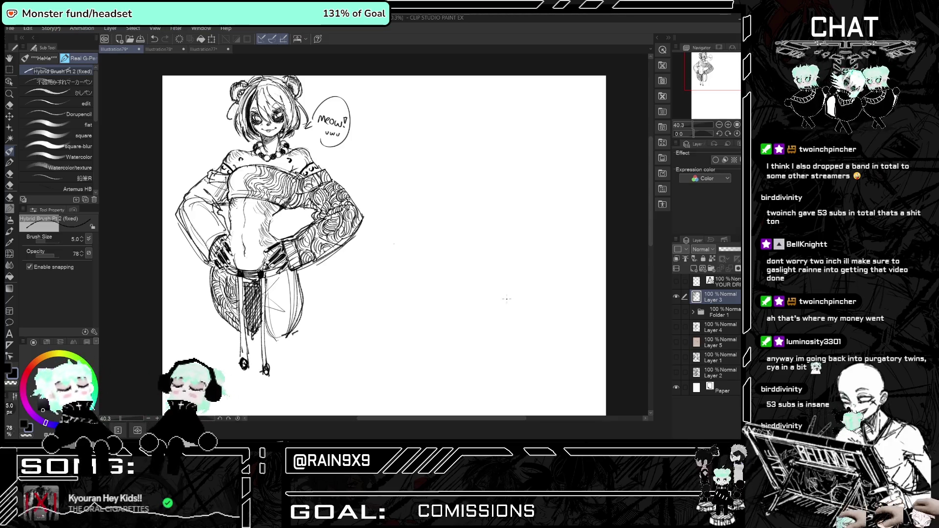
{"action": "left_click", "coordinate": [82, 255]}
{"action": "left_click", "coordinate": [83, 255]}
{"action": "left_click", "coordinate": [82, 256]}
{"action": "left_click", "coordinate": [82, 255]}
{"action": "left_click", "coordinate": [82, 255]}
Undo a trial oval, zoom to 50%, and draw the first curve in the blank area.
{"action": "left_click_drag", "start_coordinate": [440, 169], "coordinate": [448, 223]}
{"action": "key", "text": "ctrl+z"}
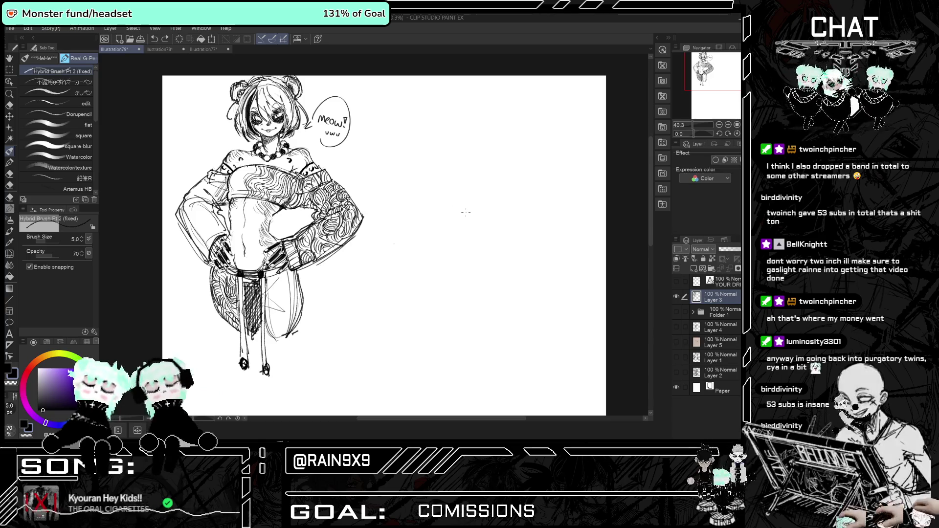
{"action": "scroll", "coordinate": [467, 206], "scroll_direction": "down", "scroll_amount": 3}
{"action": "scroll", "coordinate": [472, 180], "scroll_direction": "up", "scroll_amount": 2}
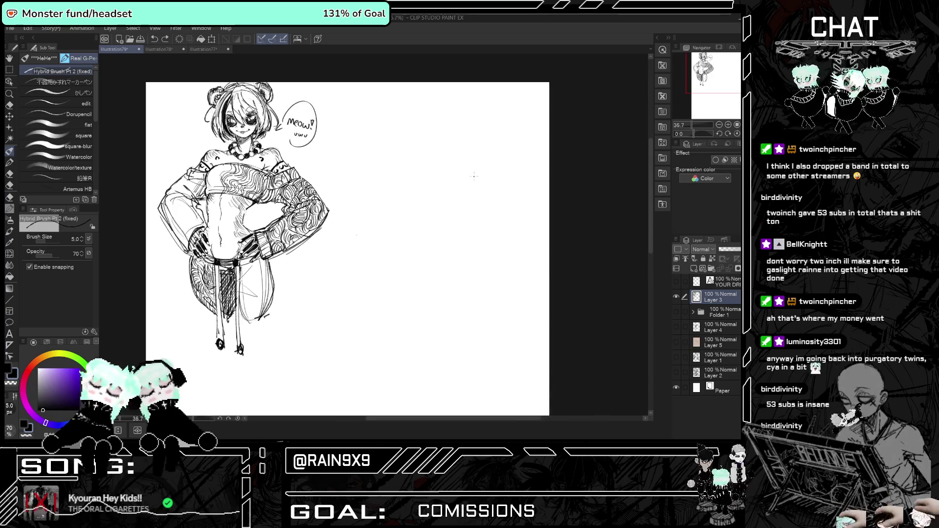
{"action": "scroll", "coordinate": [474, 176], "scroll_direction": "up", "scroll_amount": 3}
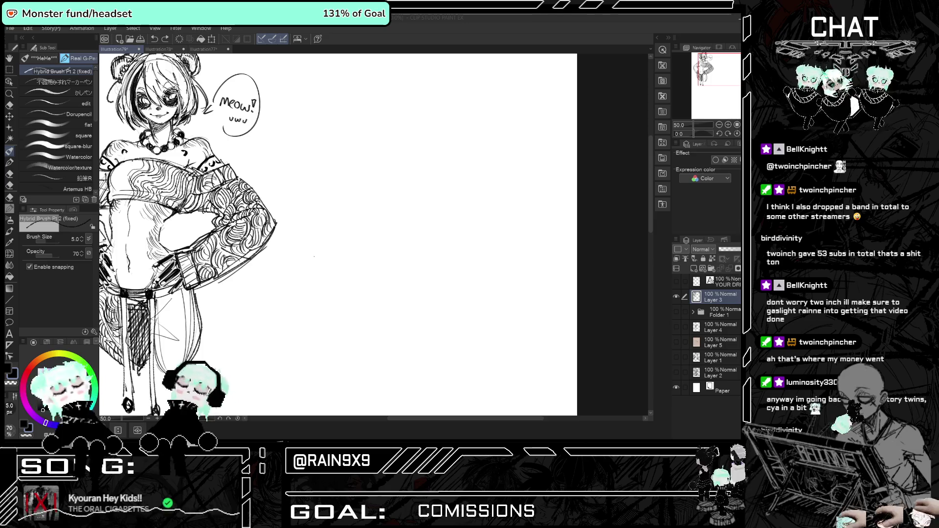
{"action": "left_click_drag", "start_coordinate": [403, 232], "coordinate": [413, 191]}
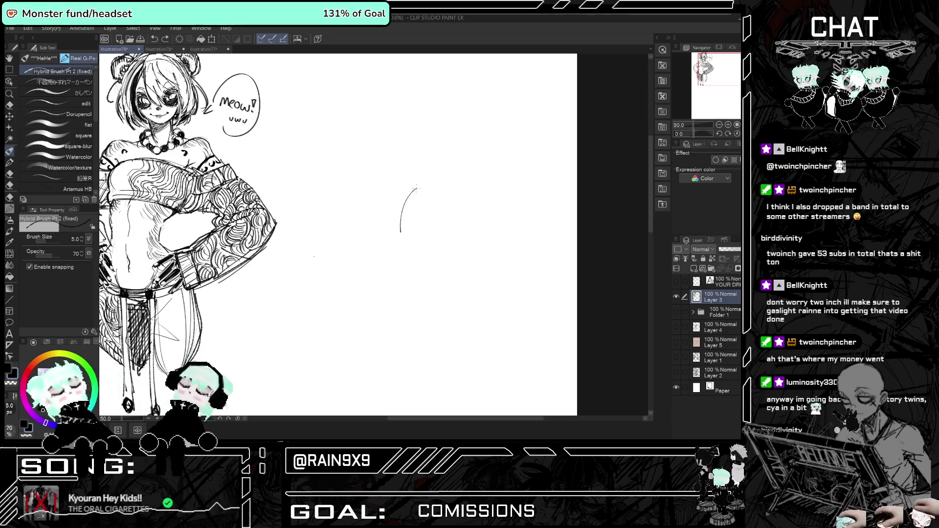
Draw an arch-shaped oval grip with a U-shaped curve beneath it, undoing trial strokes.
{"action": "mouse_move", "coordinate": [414, 231]}
{"action": "left_mouse_down"}
{"action": "mouse_move", "coordinate": [411, 266]}
{"action": "mouse_move", "coordinate": [422, 239]}
{"action": "left_mouse_up"}
{"action": "key", "text": "ctrl+z"}
{"action": "key", "text": "ctrl+z"}
{"action": "key", "text": "ctrl+z"}
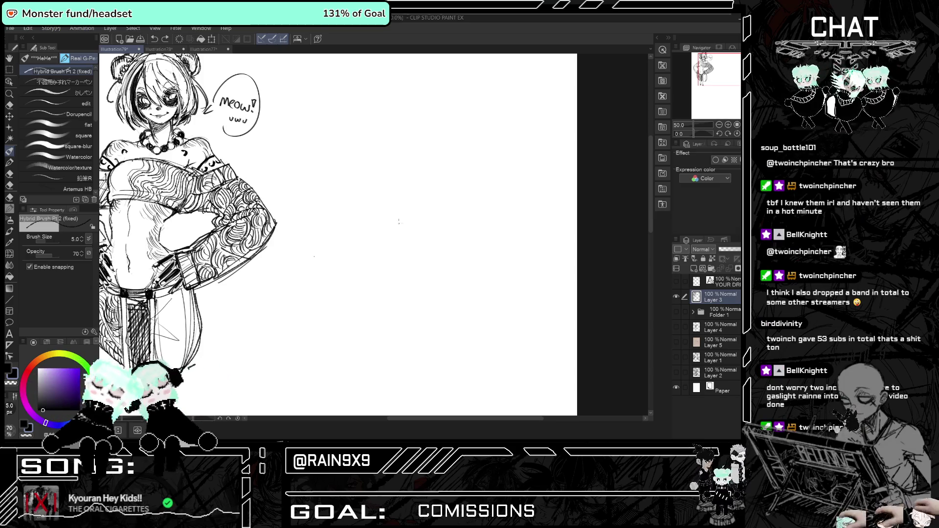
{"action": "mouse_move", "coordinate": [400, 259]}
{"action": "left_mouse_down"}
{"action": "mouse_move", "coordinate": [419, 254]}
{"action": "mouse_move", "coordinate": [401, 267]}
{"action": "mouse_move", "coordinate": [406, 245]}
{"action": "mouse_move", "coordinate": [429, 243]}
{"action": "mouse_move", "coordinate": [375, 248]}
{"action": "mouse_move", "coordinate": [441, 239]}
{"action": "left_mouse_up"}
{"action": "key", "text": "ctrl+z"}
{"action": "key", "text": "ctrl+z"}
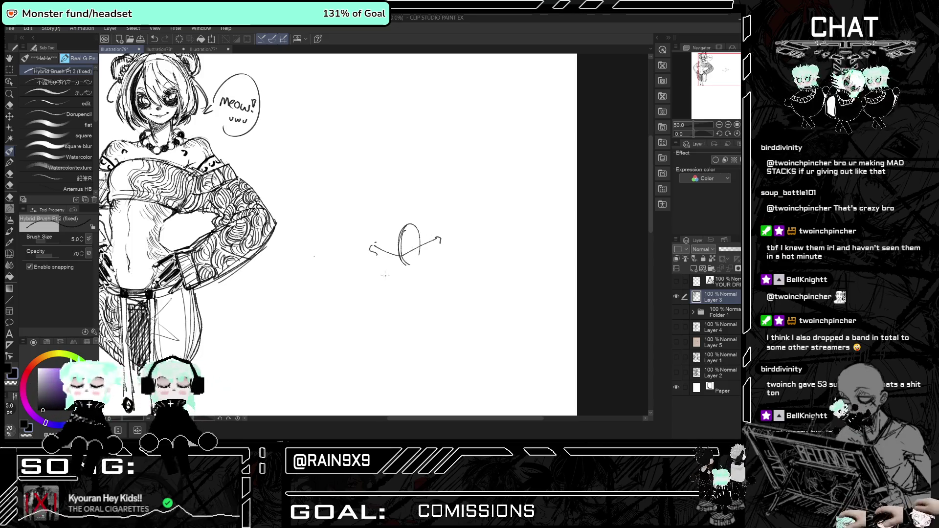
{"action": "key", "text": "ctrl+z"}
{"action": "key", "text": "ctrl+z"}
{"action": "key", "text": "ctrl+z"}
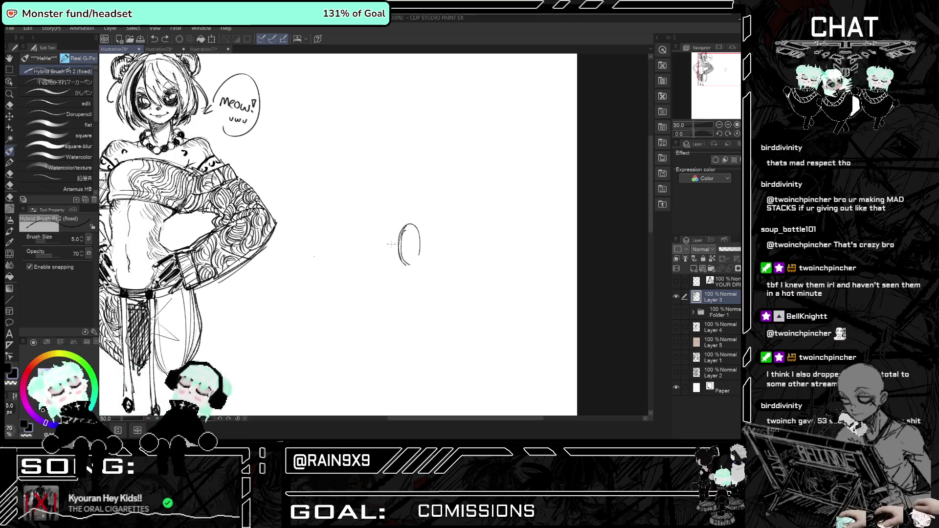
{"action": "left_click_drag", "start_coordinate": [392, 250], "coordinate": [449, 244]}
{"action": "key", "text": "ctrl+z"}
{"action": "left_click_drag", "start_coordinate": [377, 247], "coordinate": [433, 255]}
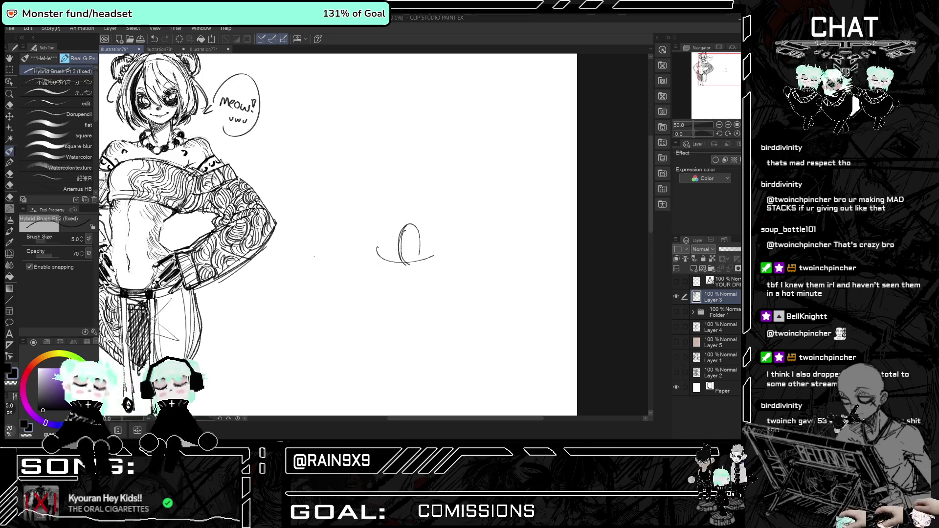
Try a small circle and sweeping curves, check in a mirrored view, then undo them.
{"action": "left_click_drag", "start_coordinate": [376, 248], "coordinate": [371, 241]}
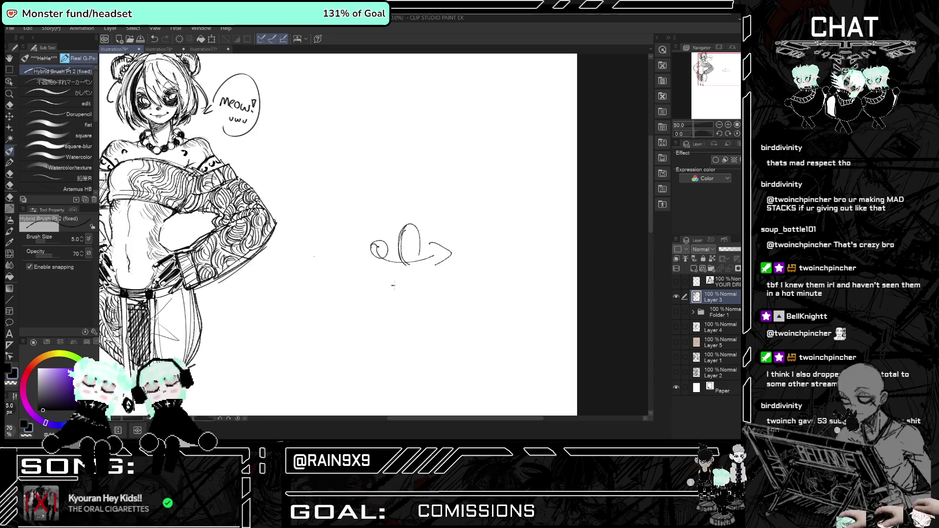
{"action": "left_click_drag", "start_coordinate": [436, 263], "coordinate": [391, 286]}
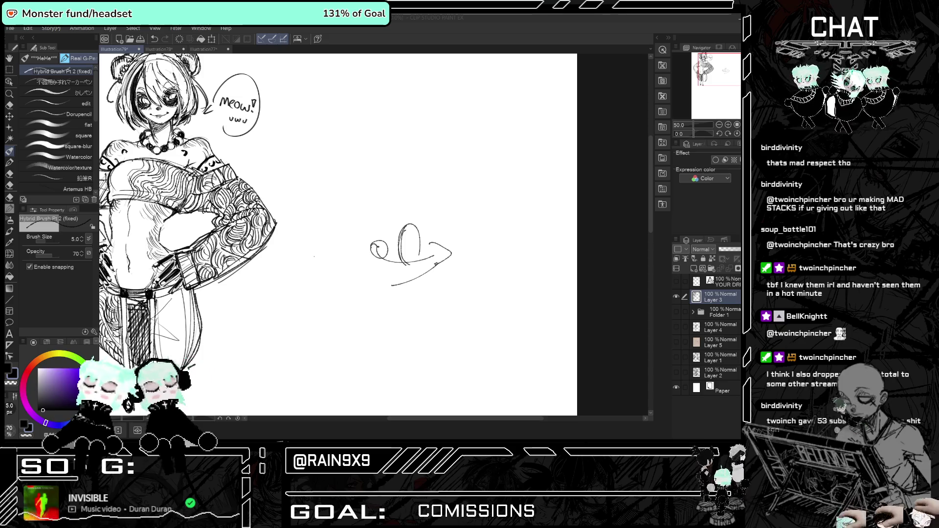
{"action": "left_click_drag", "start_coordinate": [652, 222], "coordinate": [651, 234]}
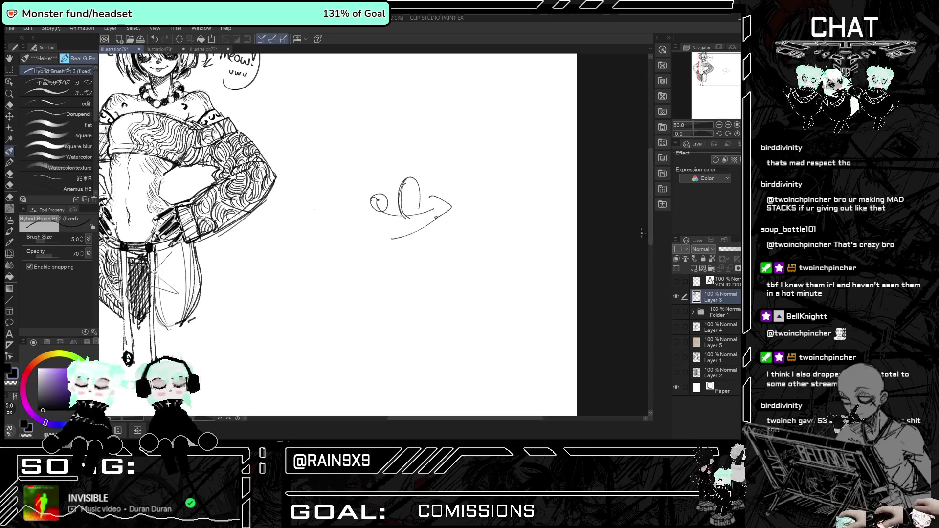
{"action": "mouse_move", "coordinate": [423, 221]}
{"action": "left_mouse_down"}
{"action": "mouse_move", "coordinate": [429, 229]}
{"action": "mouse_move", "coordinate": [387, 247]}
{"action": "left_mouse_up"}
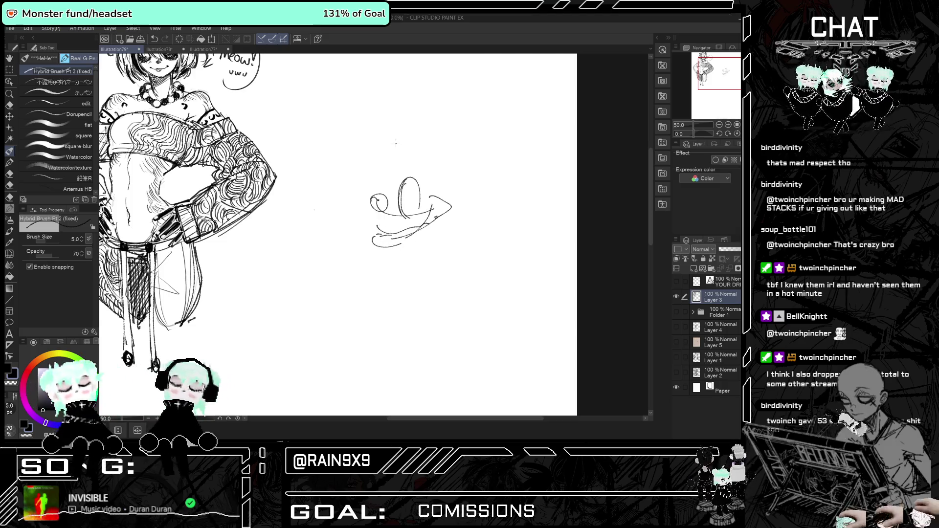
{"action": "key", "text": "h"}
{"action": "key", "text": "ctrl+z"}
{"action": "key", "text": "ctrl+z"}
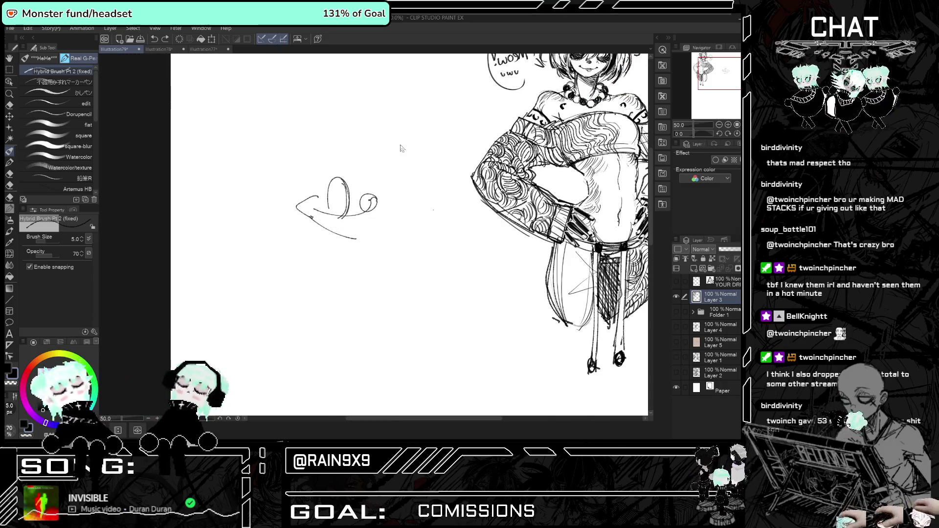
{"action": "key", "text": "h"}
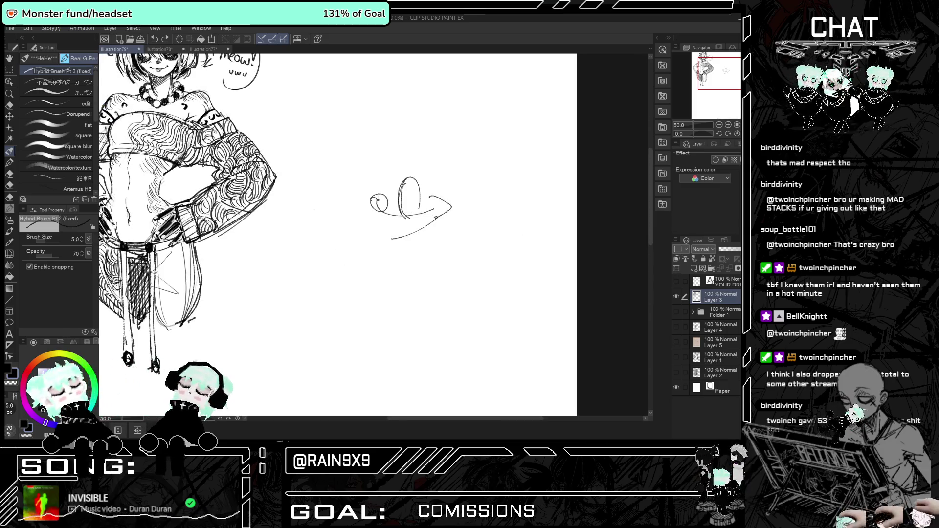
{"action": "key", "text": "ctrl+z"}
{"action": "key", "text": "ctrl+z"}
{"action": "key", "text": "ctrl+z"}
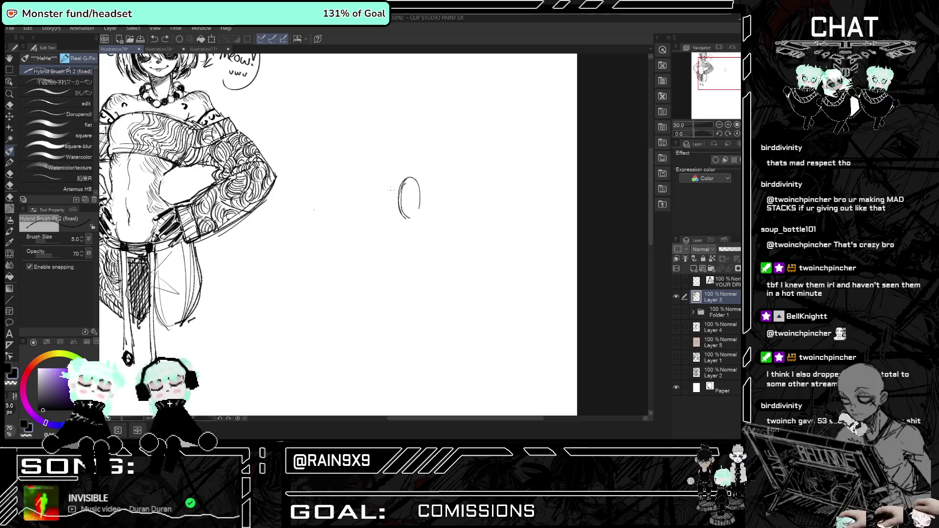
Add bracket strokes on both sides of the oval and a long hooked diagonal stroke.
{"action": "left_click_drag", "start_coordinate": [370, 199], "coordinate": [389, 213]}
{"action": "left_click_drag", "start_coordinate": [428, 187], "coordinate": [425, 208]}
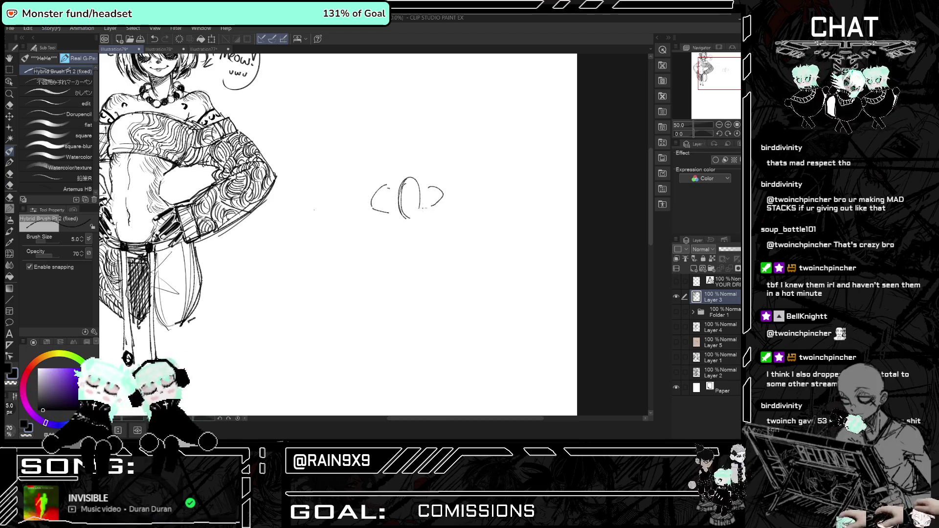
{"action": "mouse_move", "coordinate": [372, 231]}
{"action": "left_mouse_down"}
{"action": "mouse_move", "coordinate": [389, 236]}
{"action": "mouse_move", "coordinate": [383, 252]}
{"action": "mouse_move", "coordinate": [324, 294]}
{"action": "mouse_move", "coordinate": [389, 246]}
{"action": "left_mouse_up"}
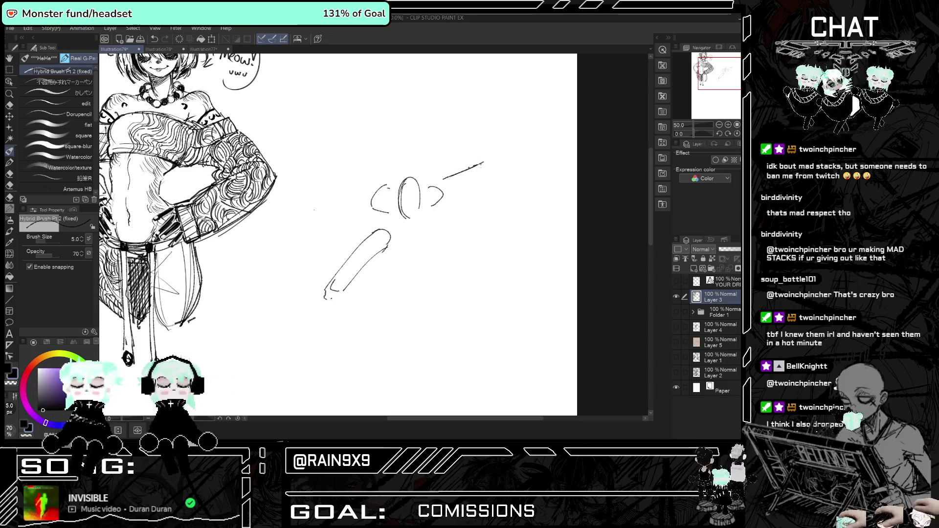
{"action": "left_click_drag", "start_coordinate": [485, 163], "coordinate": [442, 185]}
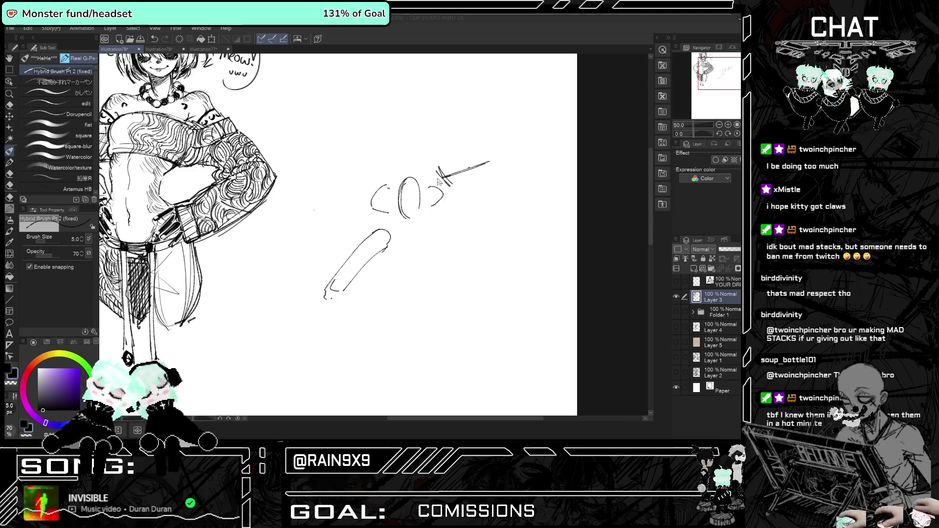
Draw the blade's parallel edges through the grip and two strokes down to it, undoing discarded curves.
{"action": "left_click_drag", "start_coordinate": [371, 198], "coordinate": [281, 233]}
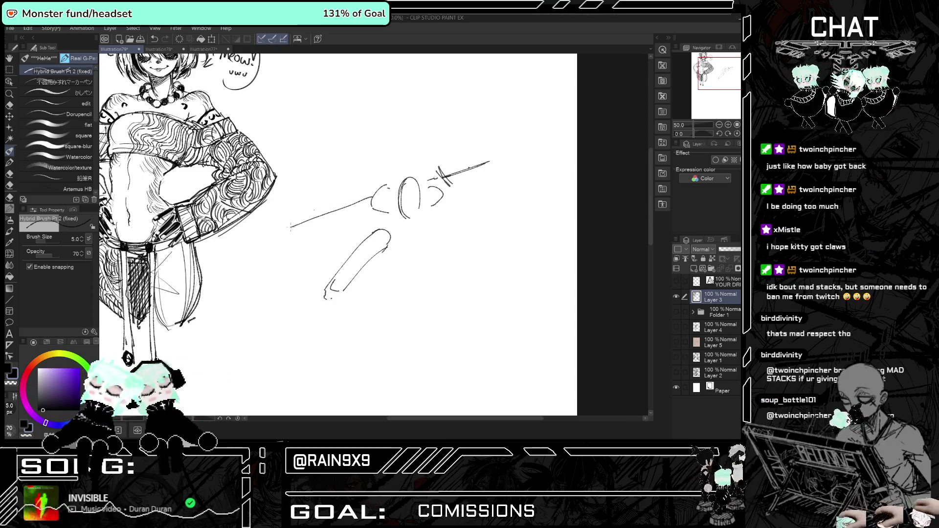
{"action": "mouse_move", "coordinate": [349, 211]}
{"action": "left_mouse_down"}
{"action": "mouse_move", "coordinate": [287, 234]}
{"action": "mouse_move", "coordinate": [309, 228]}
{"action": "left_mouse_up"}
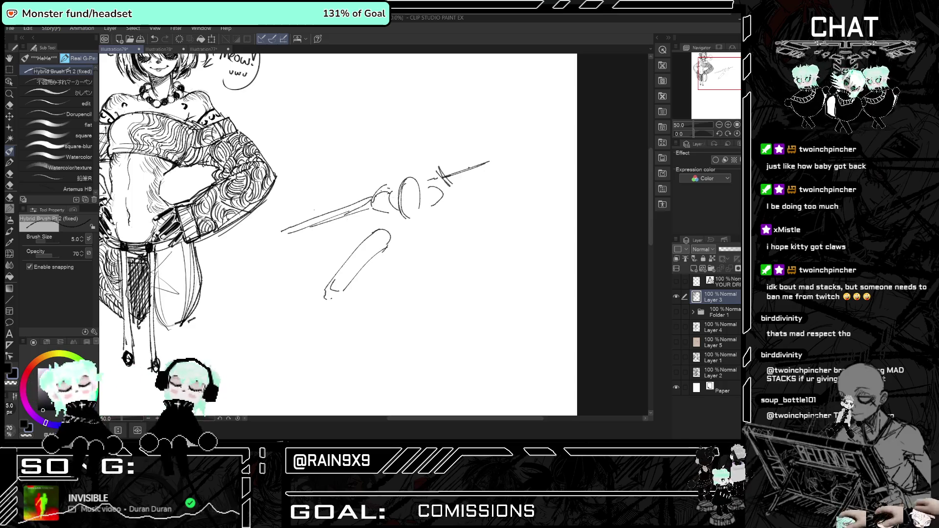
{"action": "mouse_move", "coordinate": [357, 225]}
{"action": "left_mouse_down"}
{"action": "mouse_move", "coordinate": [309, 239]}
{"action": "mouse_move", "coordinate": [334, 231]}
{"action": "left_mouse_up"}
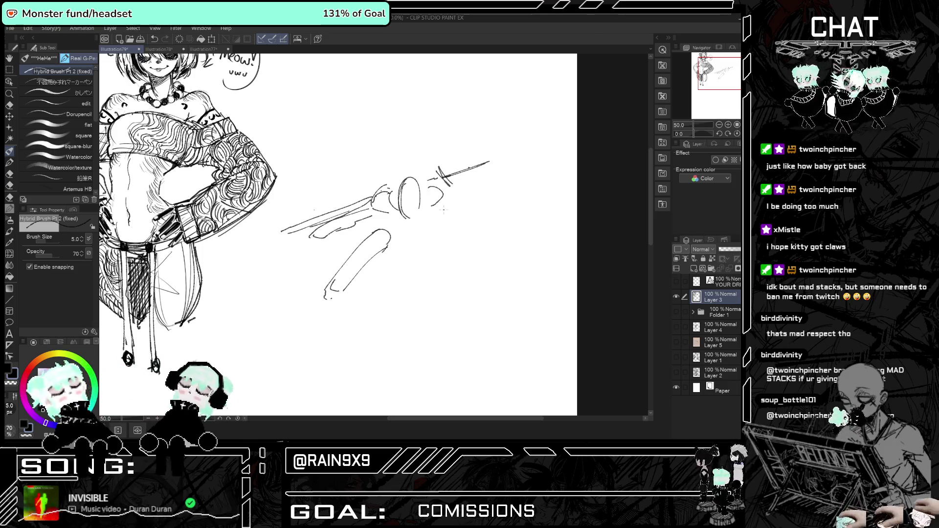
{"action": "left_click_drag", "start_coordinate": [328, 74], "coordinate": [355, 192]}
{"action": "key", "text": "ctrl+z"}
{"action": "key", "text": "ctrl+z"}
{"action": "left_click_drag", "start_coordinate": [329, 110], "coordinate": [359, 192]}
{"action": "key", "text": "ctrl+z"}
{"action": "key", "text": "ctrl+z"}
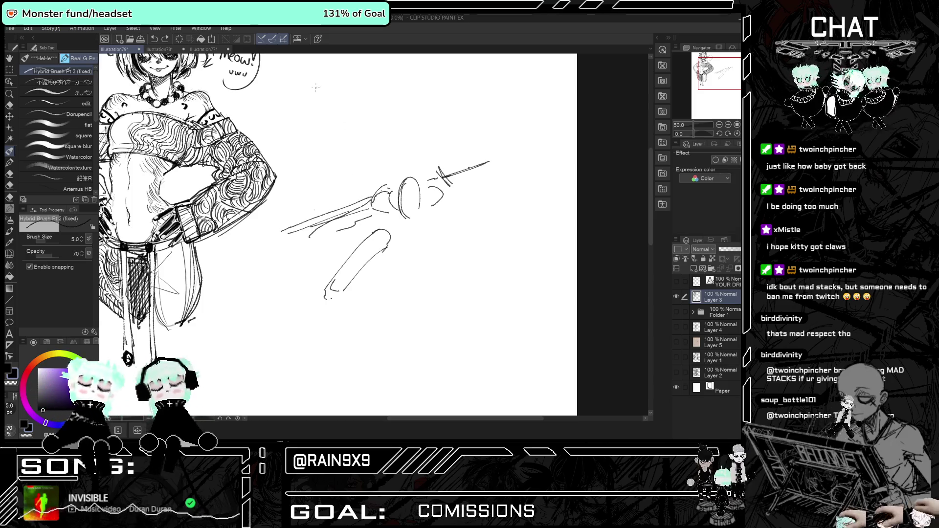
{"action": "left_click_drag", "start_coordinate": [313, 117], "coordinate": [350, 205]}
Fan several speed lines into the sword hilt, then undo the last few after a mirrored check.
{"action": "left_click_drag", "start_coordinate": [318, 112], "coordinate": [355, 206]}
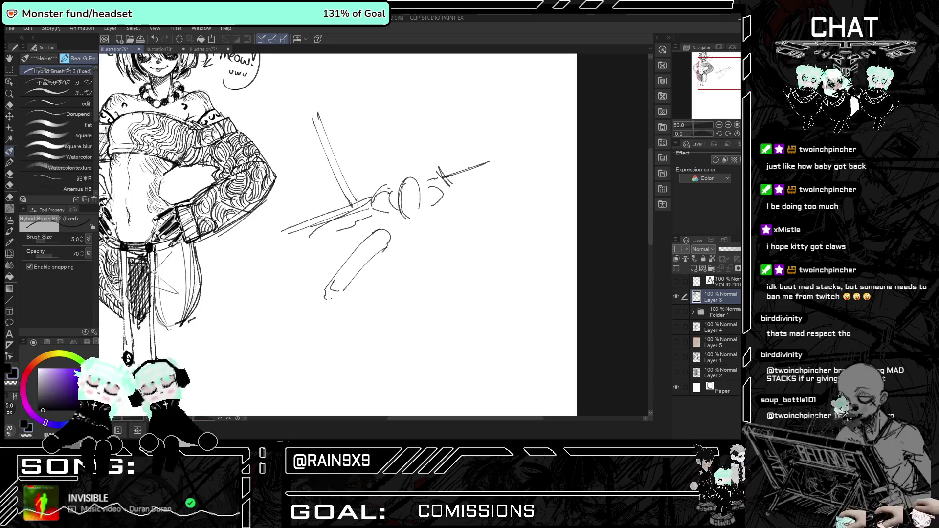
{"action": "left_click_drag", "start_coordinate": [345, 155], "coordinate": [350, 164]}
{"action": "left_click_drag", "start_coordinate": [287, 87], "coordinate": [351, 205]}
{"action": "left_click_drag", "start_coordinate": [243, 94], "coordinate": [345, 202]}
{"action": "left_click_drag", "start_coordinate": [400, 94], "coordinate": [348, 211]}
{"action": "key", "text": "h"}
{"action": "key", "text": "h"}
{"action": "key", "text": "ctrl+z"}
{"action": "key", "text": "ctrl+z"}
{"action": "key", "text": "ctrl+z"}
Redraw straight speed lines converging on the hilt, plus a short mark below the sword.
{"action": "key", "text": "ctrl+z"}
{"action": "left_click_drag", "start_coordinate": [322, 93], "coordinate": [389, 185]}
{"action": "key", "text": "ctrl+z"}
{"action": "left_click_drag", "start_coordinate": [322, 93], "coordinate": [383, 187]}
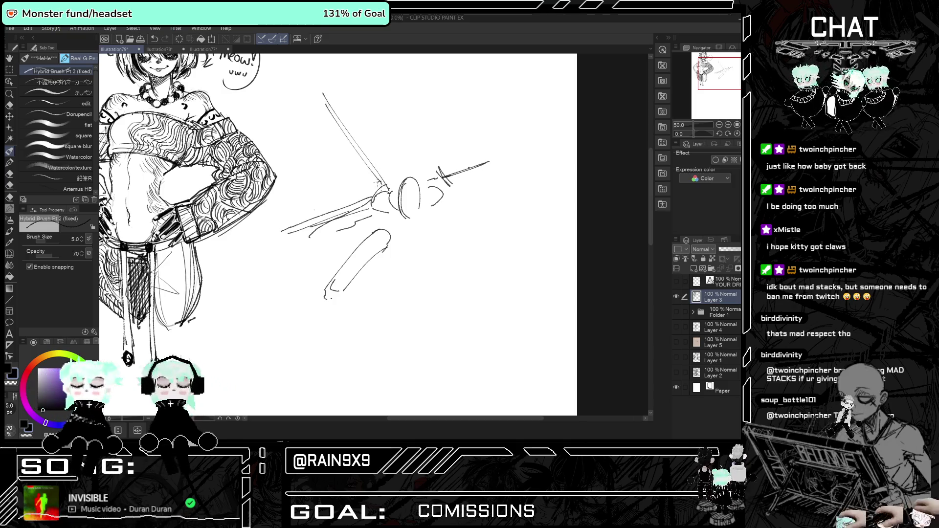
{"action": "left_click_drag", "start_coordinate": [308, 129], "coordinate": [382, 186]}
{"action": "left_click_drag", "start_coordinate": [282, 117], "coordinate": [378, 184]}
{"action": "left_click_drag", "start_coordinate": [394, 106], "coordinate": [390, 188]}
{"action": "mouse_move", "coordinate": [330, 232]}
{"action": "left_mouse_down"}
{"action": "mouse_move", "coordinate": [304, 252]}
{"action": "mouse_move", "coordinate": [316, 251]}
{"action": "left_mouse_up"}
Sketch the sword arm beside the head circle and a hand loop ending the lower limb.
{"action": "key", "text": "h"}
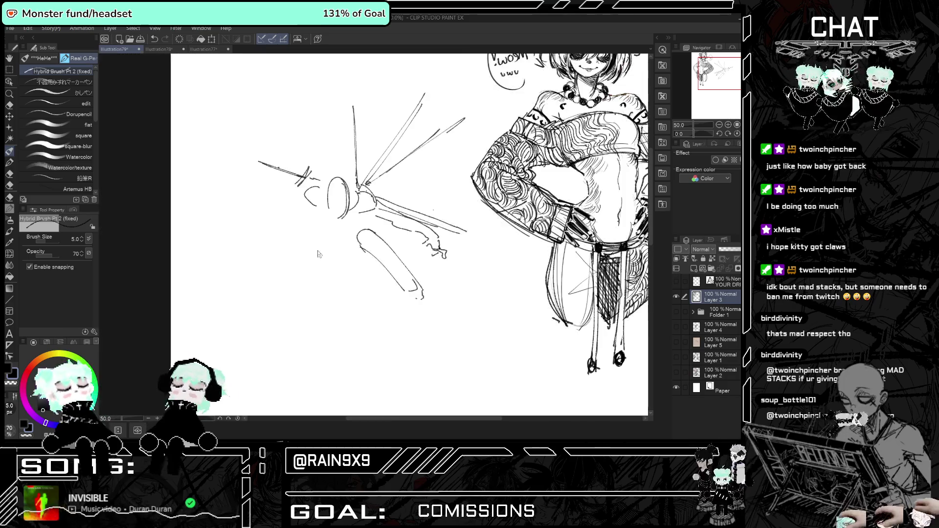
{"action": "key", "text": "h"}
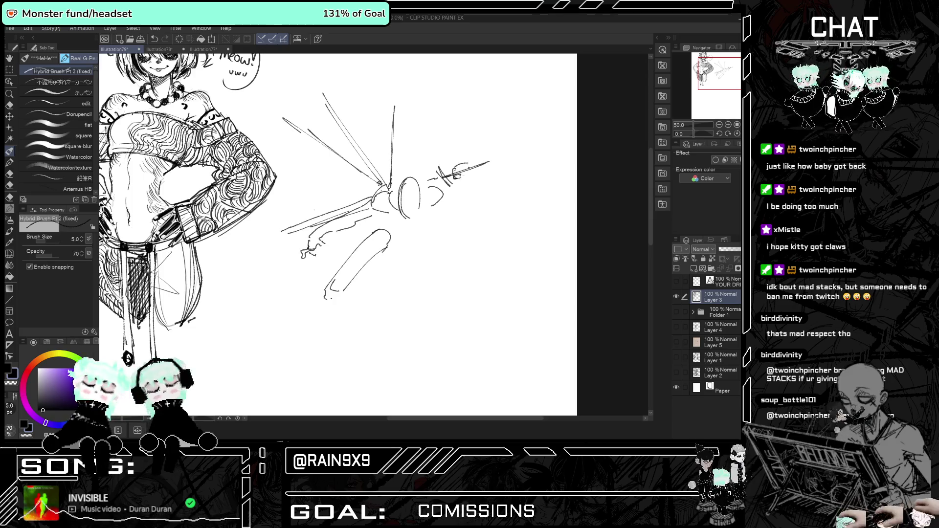
{"action": "mouse_move", "coordinate": [456, 195]}
{"action": "left_mouse_down"}
{"action": "mouse_move", "coordinate": [482, 202]}
{"action": "mouse_move", "coordinate": [465, 217]}
{"action": "mouse_move", "coordinate": [458, 212]}
{"action": "mouse_move", "coordinate": [472, 215]}
{"action": "left_mouse_up"}
{"action": "left_click_drag", "start_coordinate": [476, 182], "coordinate": [484, 223]}
{"action": "key", "text": "h"}
{"action": "key", "text": "h"}
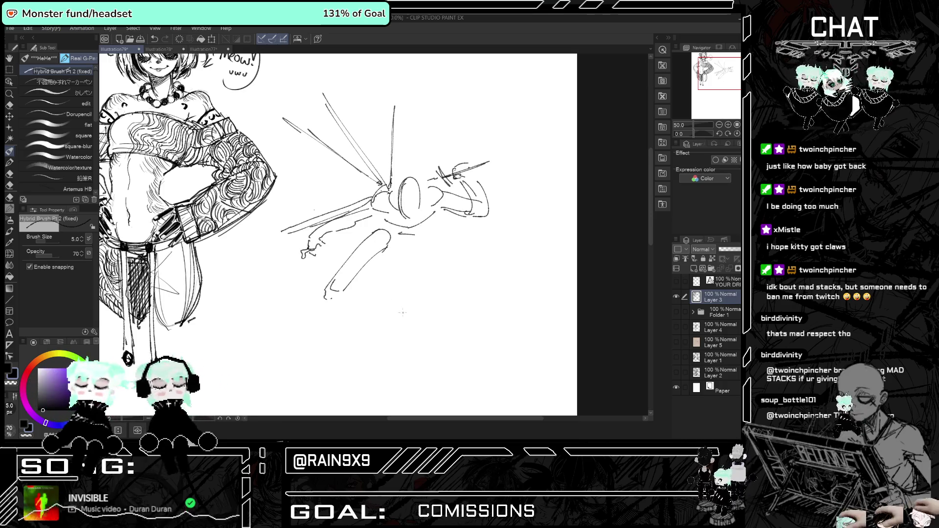
{"action": "left_click_drag", "start_coordinate": [340, 284], "coordinate": [338, 303]}
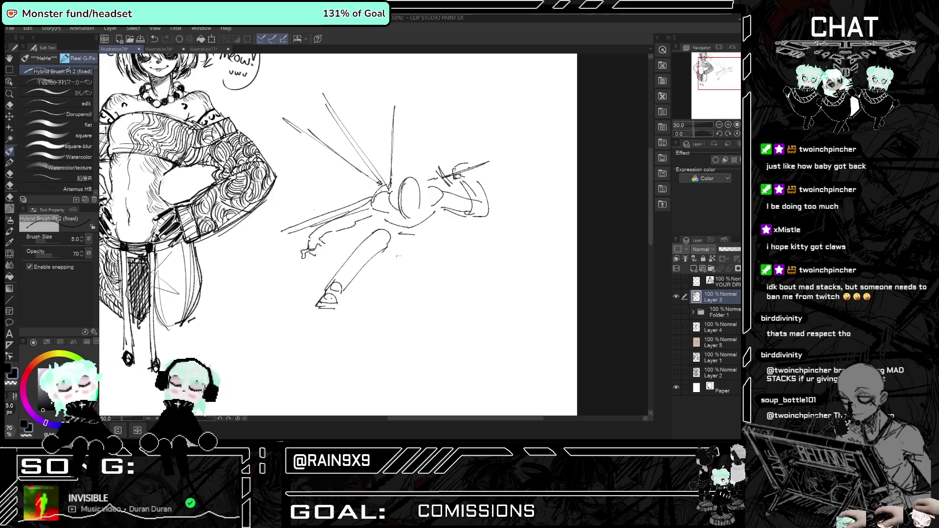
Sketch the back leg extending down-left, trying and undoing a front leg stroke.
{"action": "left_click_drag", "start_coordinate": [397, 256], "coordinate": [388, 259]}
{"action": "key", "text": "h"}
{"action": "key", "text": "h"}
{"action": "key", "text": "h"}
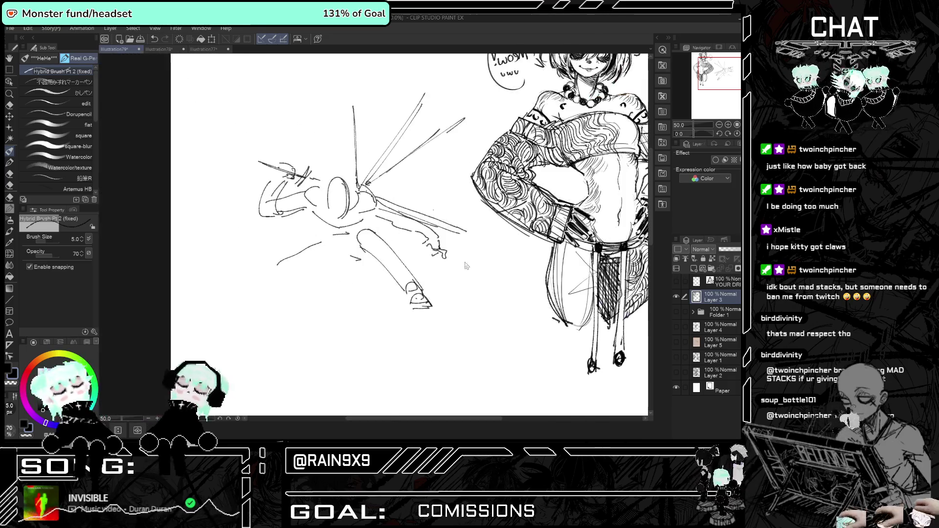
{"action": "mouse_move", "coordinate": [293, 249]}
{"action": "left_mouse_down"}
{"action": "mouse_move", "coordinate": [277, 270]}
{"action": "mouse_move", "coordinate": [357, 264]}
{"action": "left_mouse_up"}
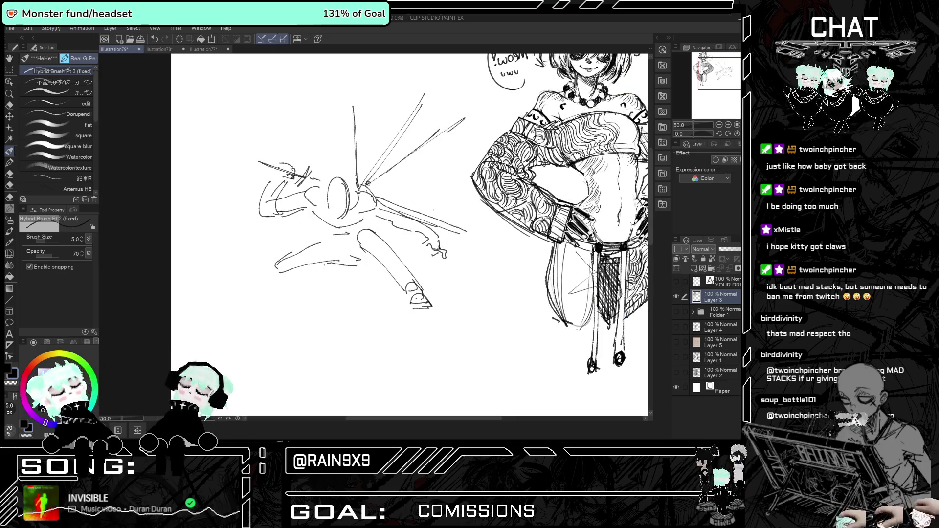
{"action": "left_click_drag", "start_coordinate": [274, 268], "coordinate": [229, 305]}
{"action": "key", "text": "h"}
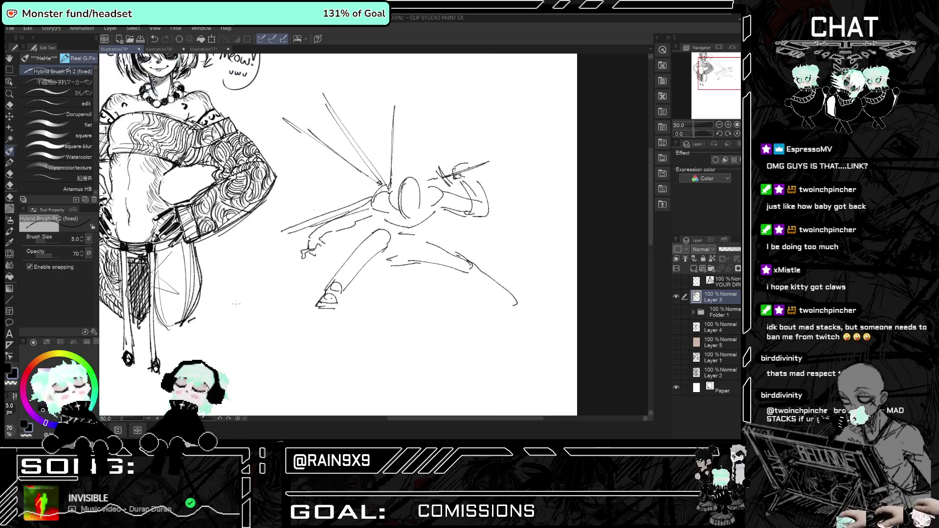
{"action": "left_click_drag", "start_coordinate": [455, 274], "coordinate": [504, 306]}
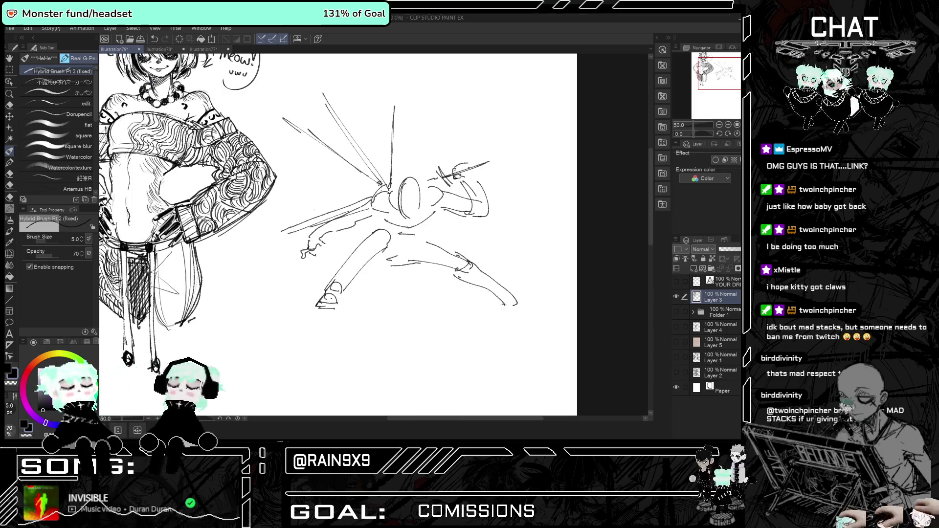
{"action": "key", "text": "h"}
{"action": "key", "text": "h"}
{"action": "key", "text": "ctrl+z"}
{"action": "key", "text": "ctrl+z"}
{"action": "key", "text": "ctrl+z"}
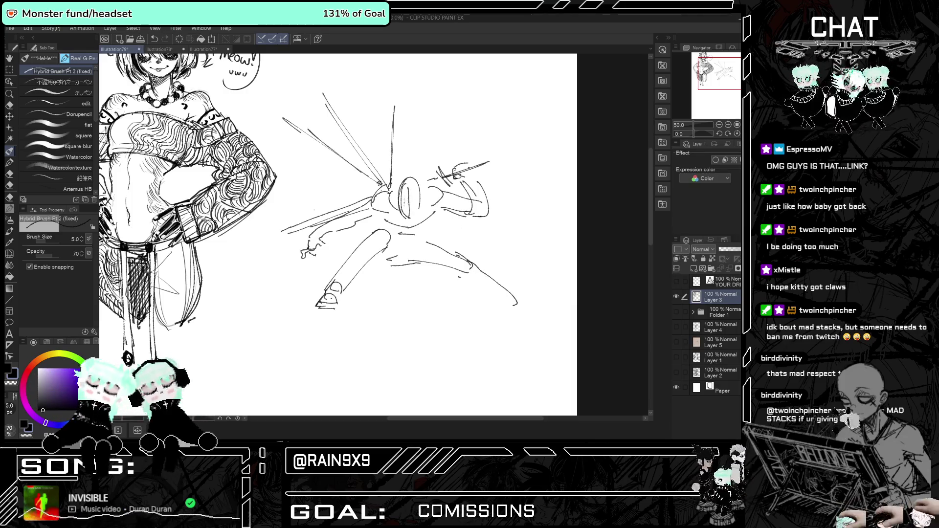
Redraw strokes around the head and arm, then sketch the torso and hips below it.
{"action": "mouse_move", "coordinate": [408, 196]}
{"action": "left_mouse_down"}
{"action": "mouse_move", "coordinate": [402, 217]}
{"action": "mouse_move", "coordinate": [415, 212]}
{"action": "left_mouse_up"}
{"action": "mouse_move", "coordinate": [394, 190]}
{"action": "left_mouse_down"}
{"action": "mouse_move", "coordinate": [397, 219]}
{"action": "mouse_move", "coordinate": [413, 219]}
{"action": "mouse_move", "coordinate": [416, 182]}
{"action": "mouse_move", "coordinate": [416, 219]}
{"action": "mouse_move", "coordinate": [429, 212]}
{"action": "left_mouse_up"}
{"action": "key", "text": "ctrl+z"}
{"action": "key", "text": "ctrl+z"}
{"action": "key", "text": "ctrl+z"}
{"action": "left_click_drag", "start_coordinate": [424, 201], "coordinate": [443, 170]}
{"action": "left_click_drag", "start_coordinate": [391, 236], "coordinate": [400, 258]}
{"action": "left_click_drag", "start_coordinate": [401, 241], "coordinate": [417, 254]}
{"action": "left_click_drag", "start_coordinate": [381, 230], "coordinate": [421, 235]}
{"action": "left_click_drag", "start_coordinate": [416, 236], "coordinate": [428, 239]}
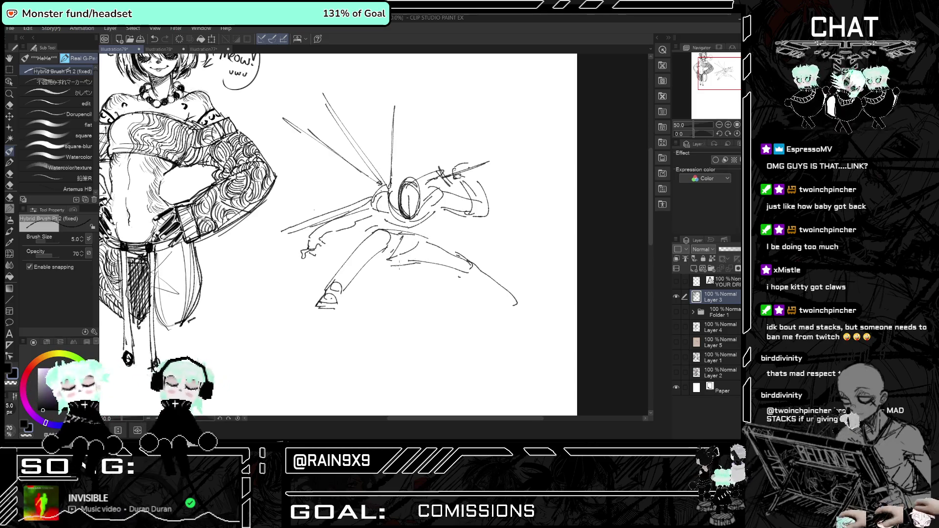
{"action": "key", "text": "h"}
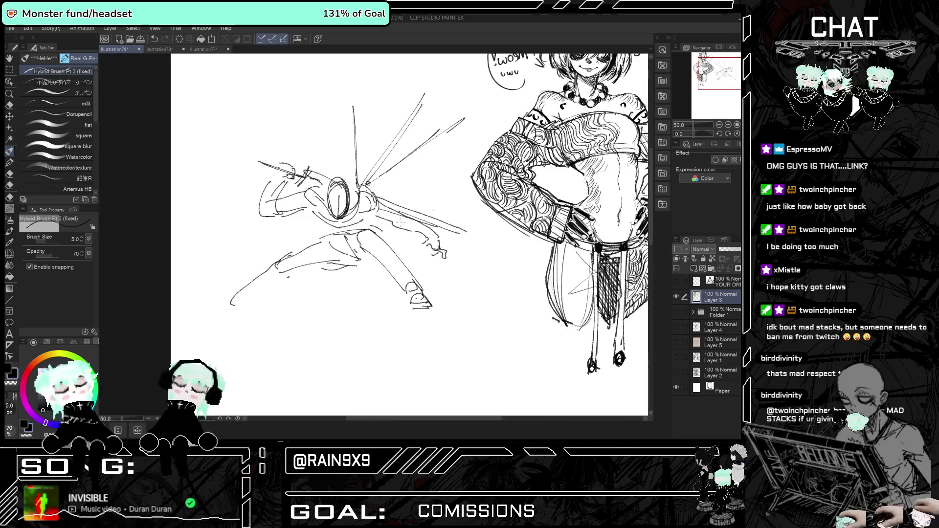
{"action": "key", "text": "h"}
{"action": "key", "text": "h"}
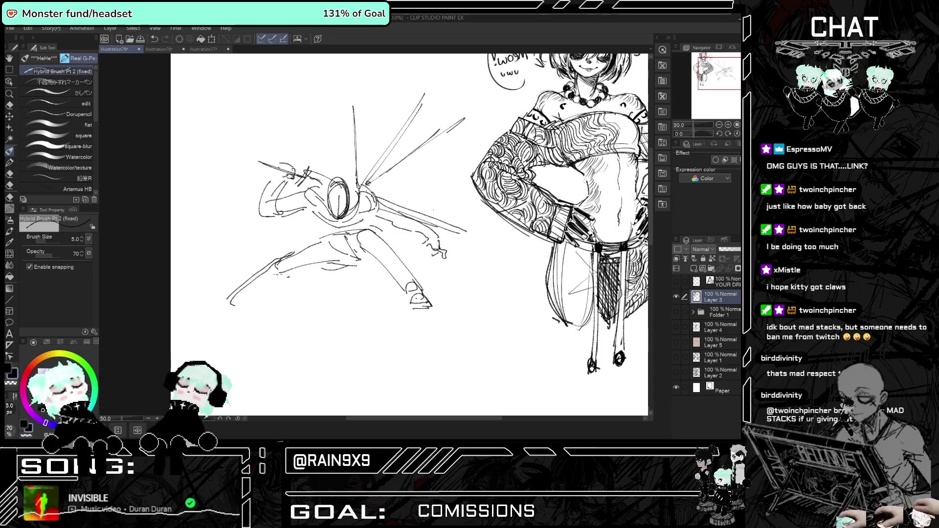
Draw the left foot, replace the short ground line with a long one, and touch up the head.
{"action": "left_click_drag", "start_coordinate": [235, 294], "coordinate": [215, 309]}
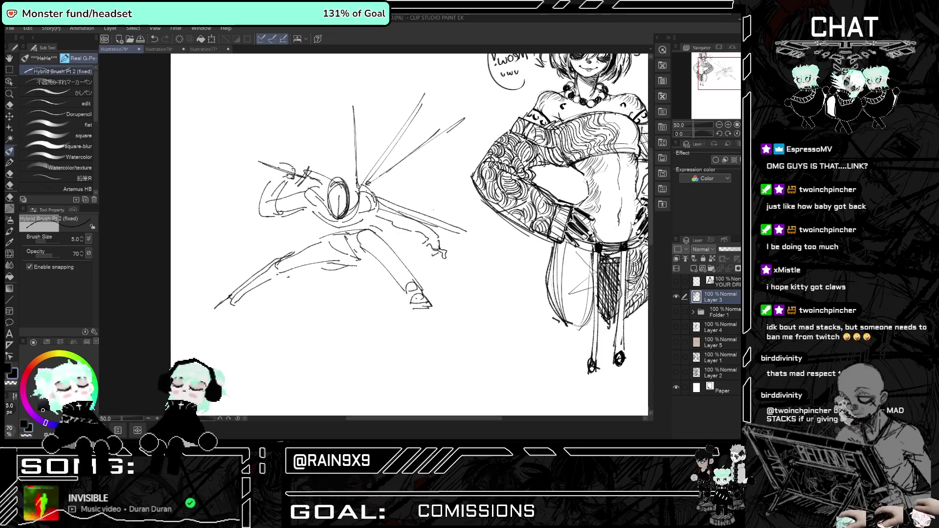
{"action": "key", "text": "h"}
{"action": "key", "text": "h"}
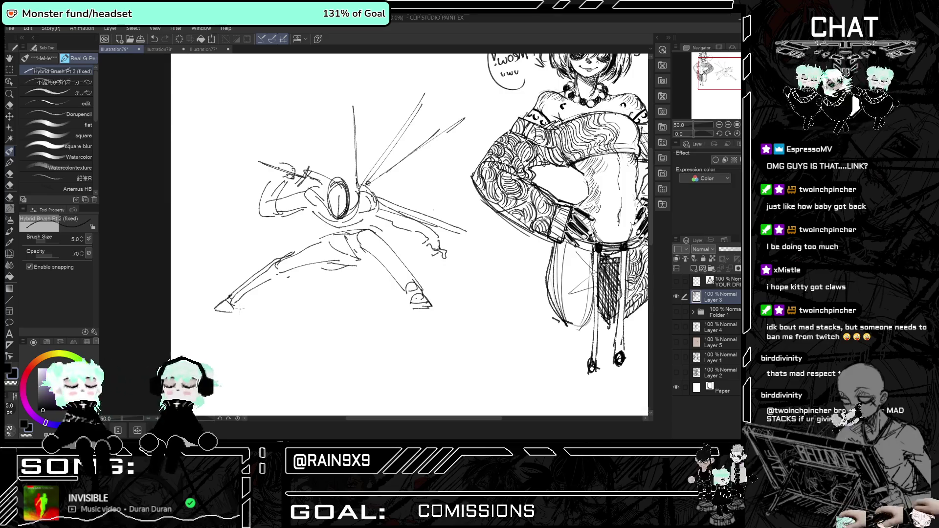
{"action": "key", "text": "h"}
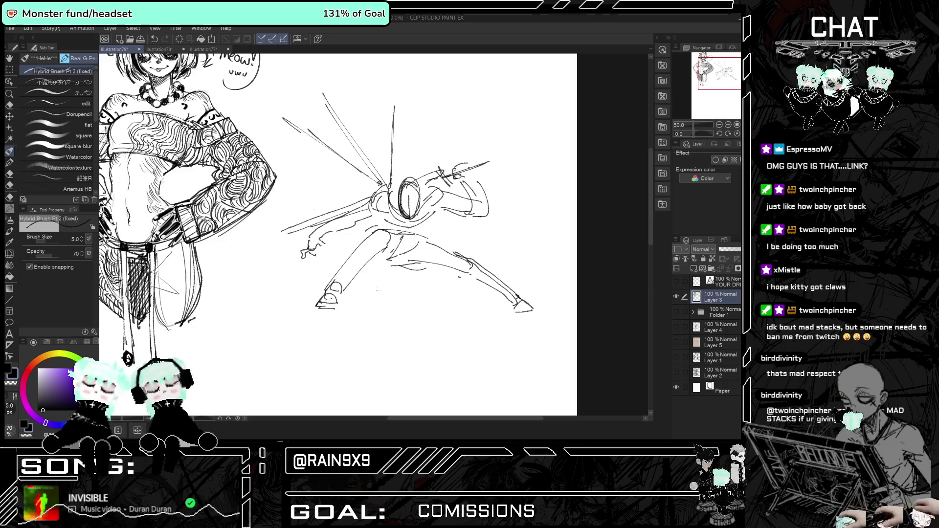
{"action": "key", "text": "ctrl+z"}
{"action": "left_click_drag", "start_coordinate": [342, 302], "coordinate": [474, 304]}
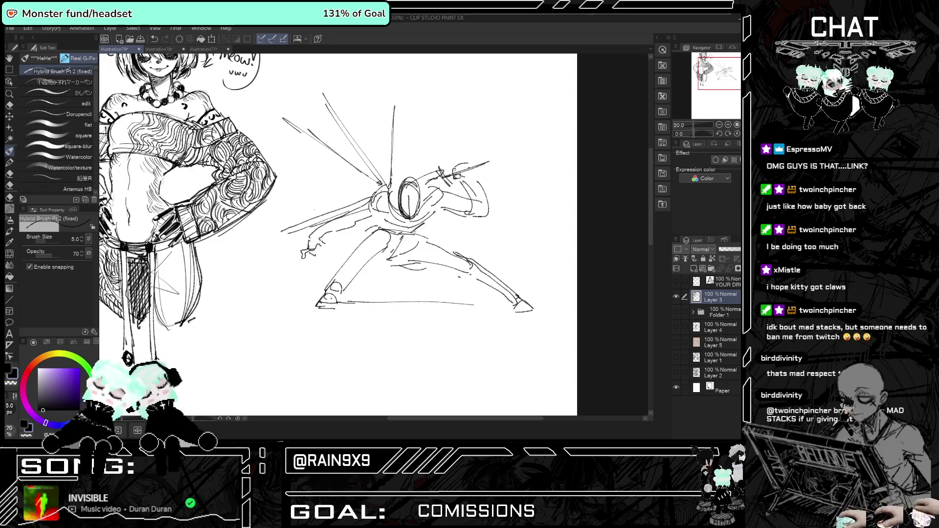
{"action": "key", "text": "h"}
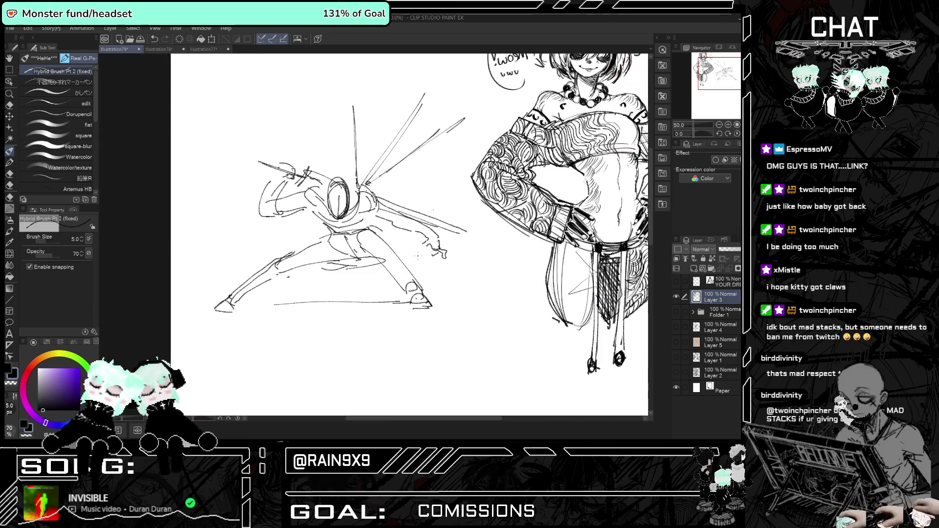
{"action": "key", "text": "h"}
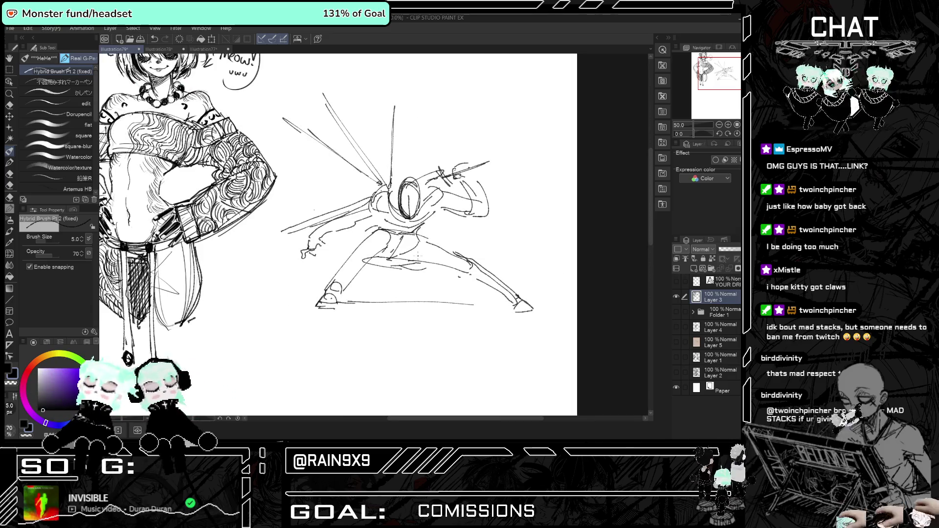
{"action": "key", "text": "h"}
{"action": "key", "text": "h"}
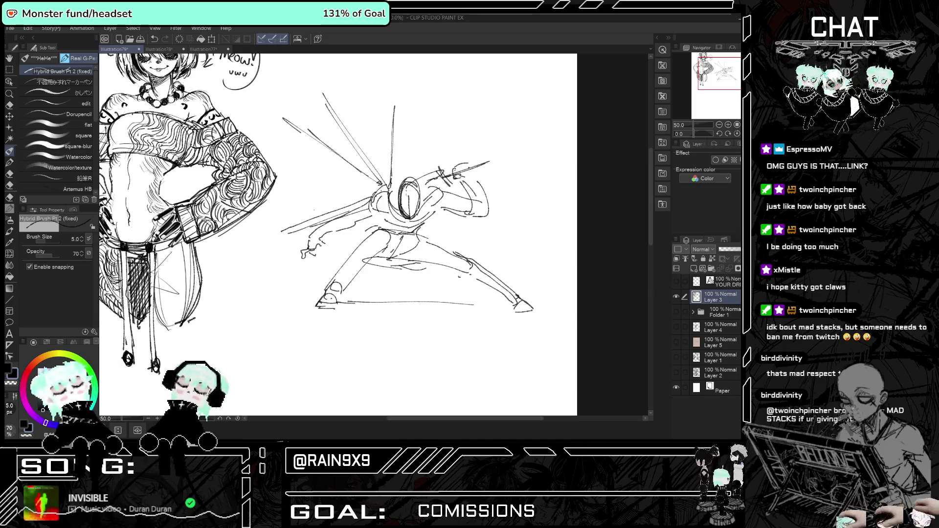
{"action": "left_click_drag", "start_coordinate": [418, 157], "coordinate": [394, 219]}
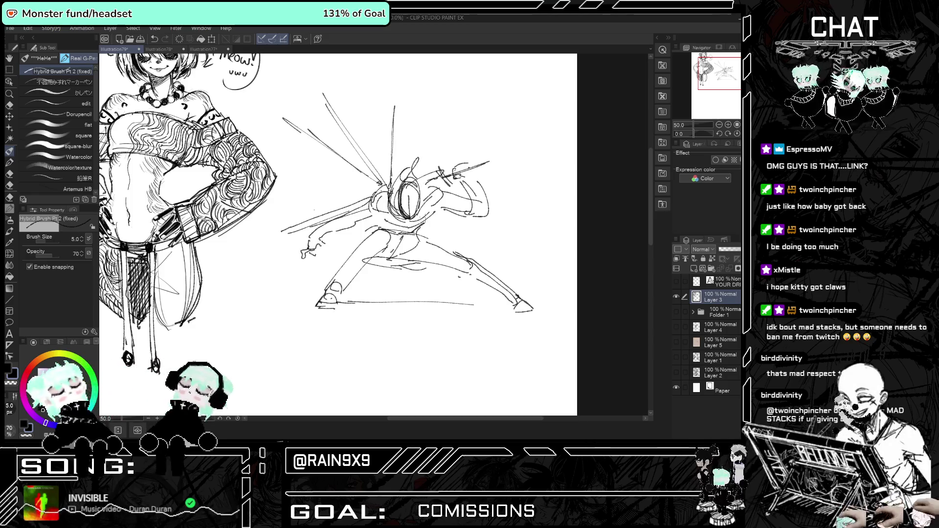
Lasso the head and scale it down to 94%.
{"action": "key", "text": "m"}
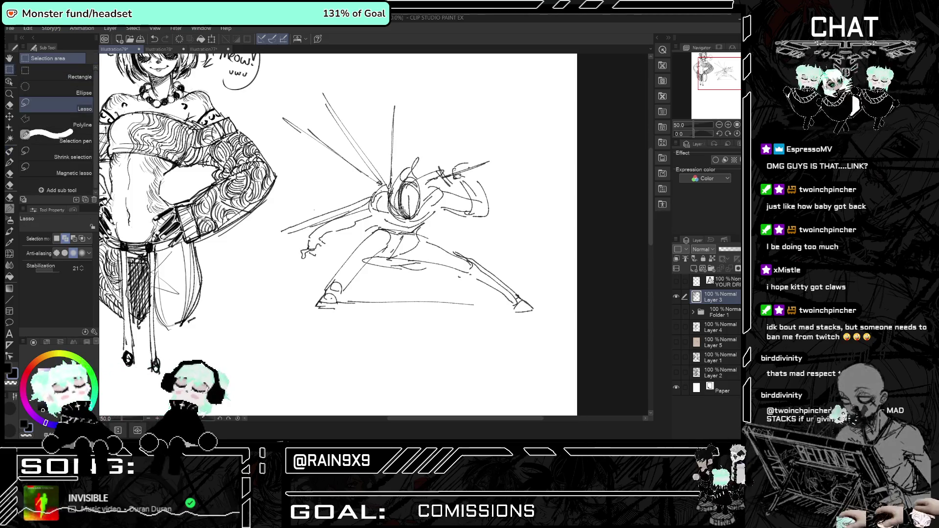
{"action": "key", "text": "ctrl+t"}
{"action": "left_click_drag", "start_coordinate": [426, 179], "coordinate": [424, 182]}
{"action": "left_click", "coordinate": [386, 232]}
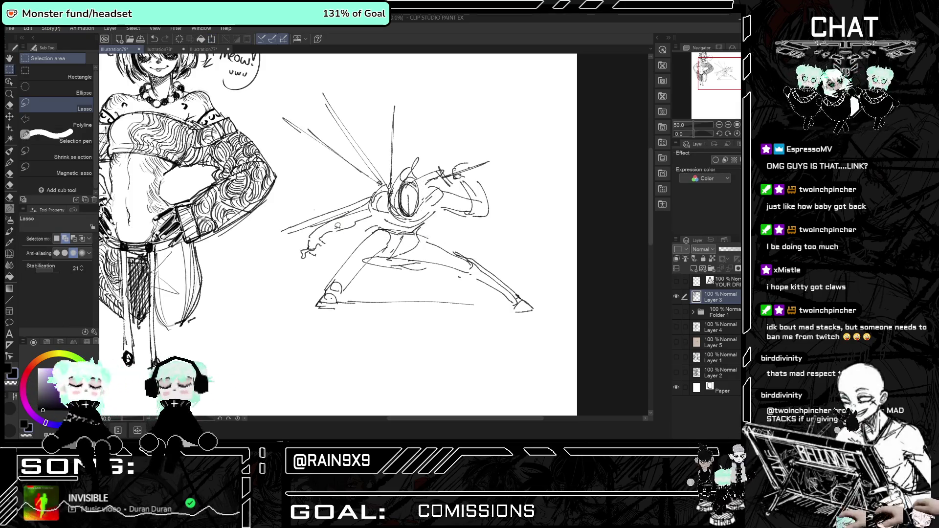
Back on the inking brush, add small marks at the hips and knee.
{"action": "left_click", "coordinate": [9, 150]}
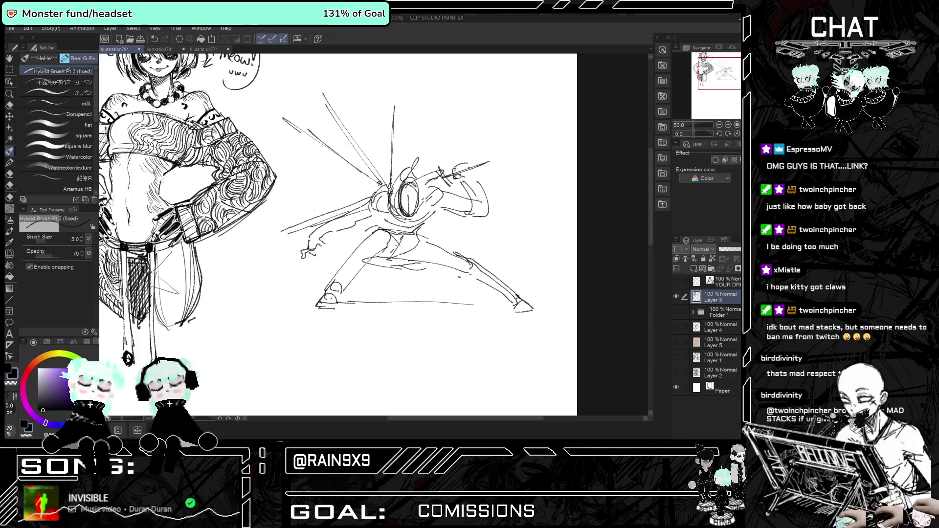
{"action": "key", "text": "h"}
{"action": "scroll", "coordinate": [372, 235], "scroll_direction": "up", "scroll_amount": 2}
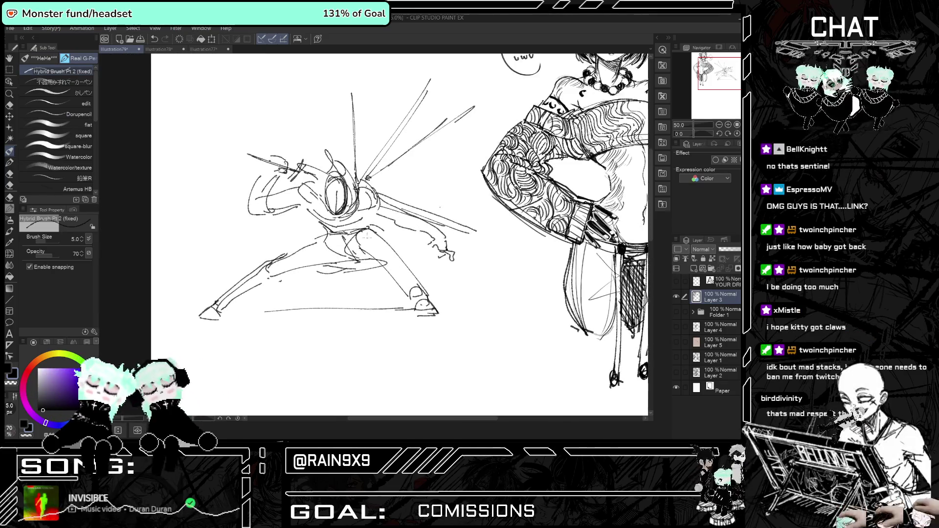
{"action": "left_click_drag", "start_coordinate": [366, 225], "coordinate": [391, 240]}
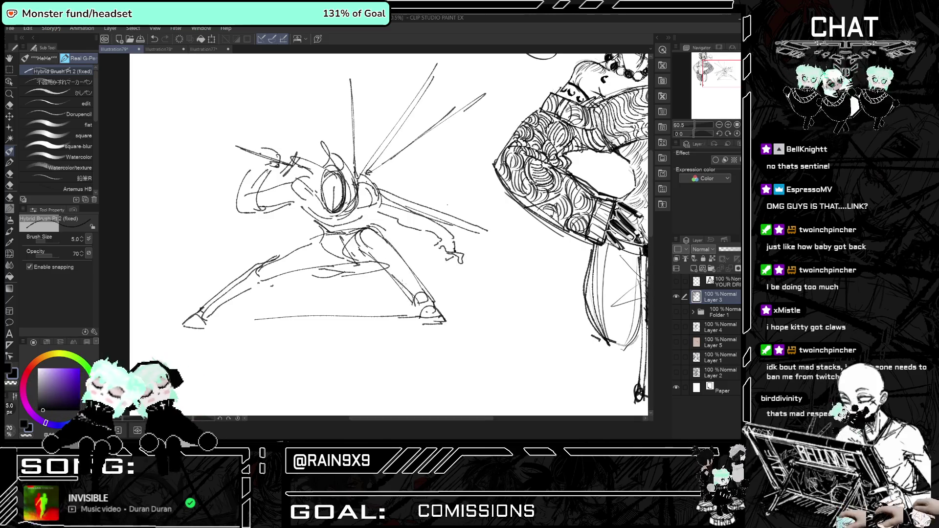
{"action": "key", "text": "h"}
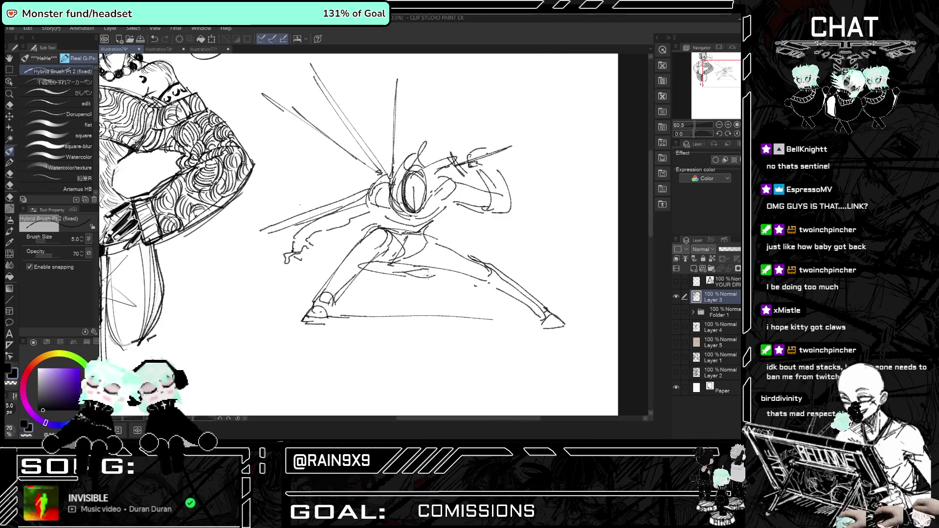
{"action": "key", "text": "h"}
{"action": "left_click_drag", "start_coordinate": [284, 268], "coordinate": [276, 281]}
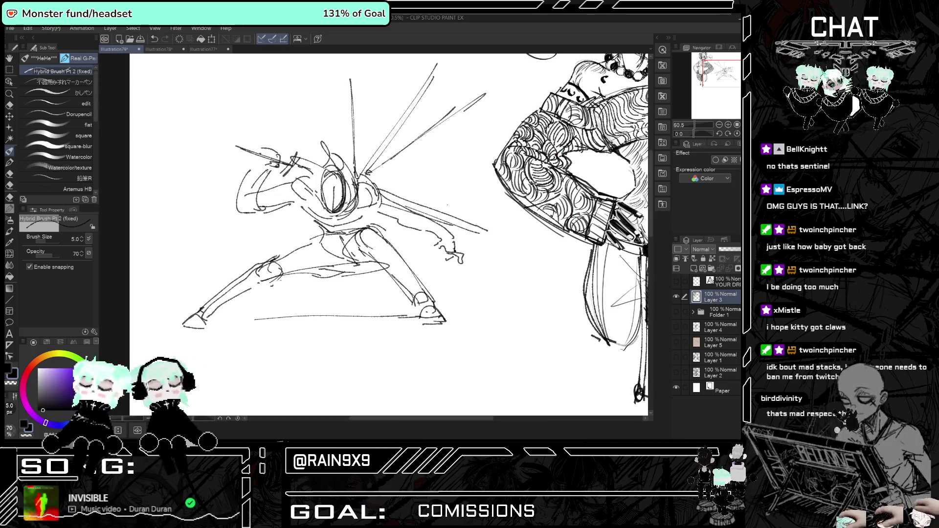
{"action": "key", "text": "h"}
{"action": "key", "text": "h"}
{"action": "key", "text": "h"}
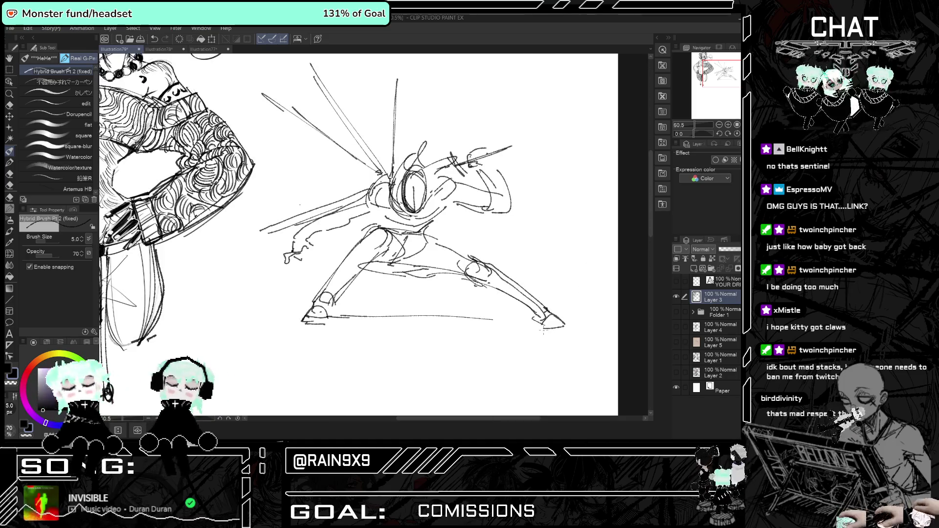
Enlarge the Hard Eraser and erase stray sketch strokes near the figure.
{"action": "key", "text": "h"}
{"action": "left_click", "coordinate": [9, 105]}
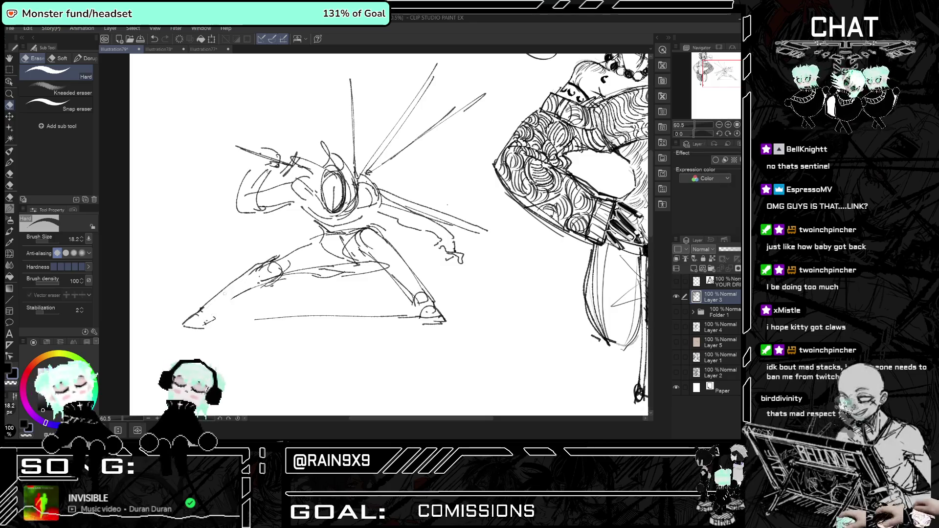
{"action": "key", "text": "h"}
{"action": "left_click_drag", "start_coordinate": [49, 239], "coordinate": [61, 239]}
{"action": "mouse_move", "coordinate": [511, 293]}
{"action": "left_mouse_down"}
{"action": "mouse_move", "coordinate": [494, 274]}
{"action": "mouse_move", "coordinate": [465, 278]}
{"action": "left_mouse_up"}
{"action": "key", "text": "h"}
{"action": "key", "text": "p"}
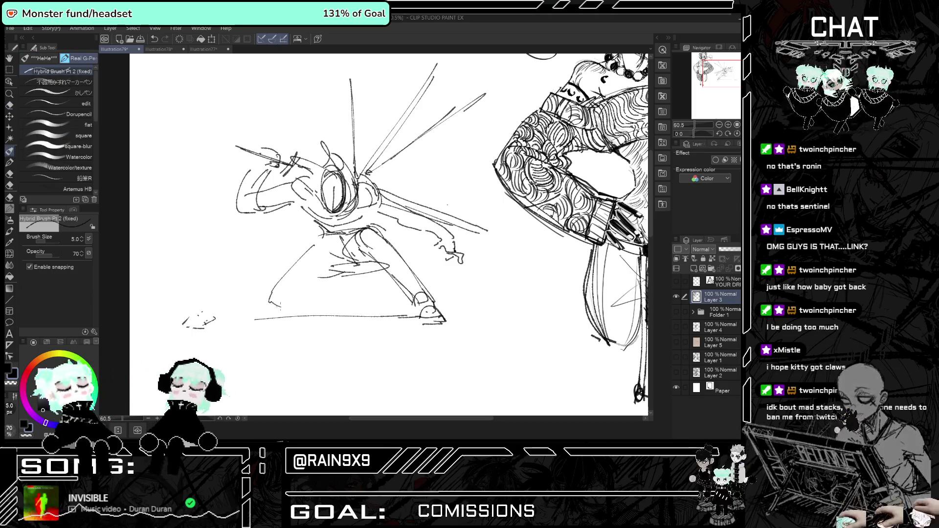
{"action": "key", "text": "h"}
{"action": "key", "text": "h"}
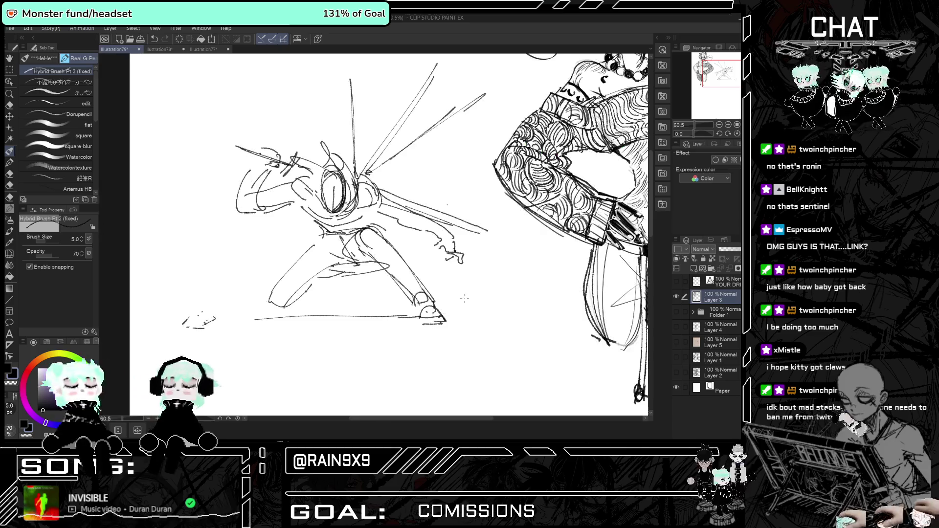
{"action": "key", "text": "e"}
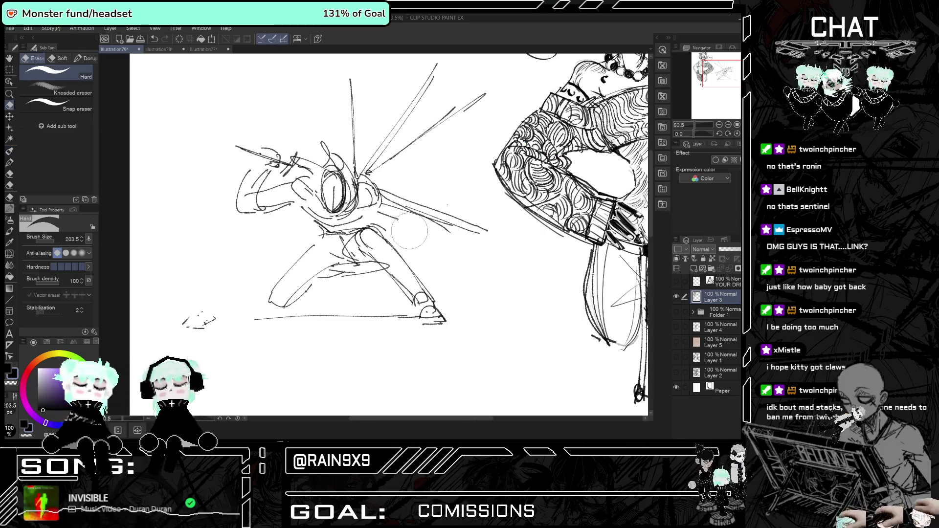
{"action": "key", "text": "h"}
{"action": "left_click", "coordinate": [15, 154]}
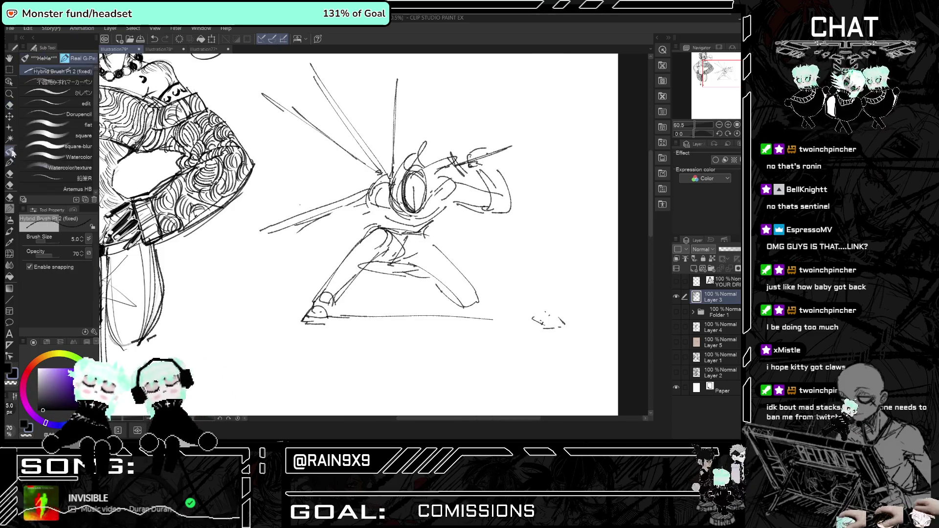
{"action": "key", "text": "h"}
{"action": "key", "text": "h"}
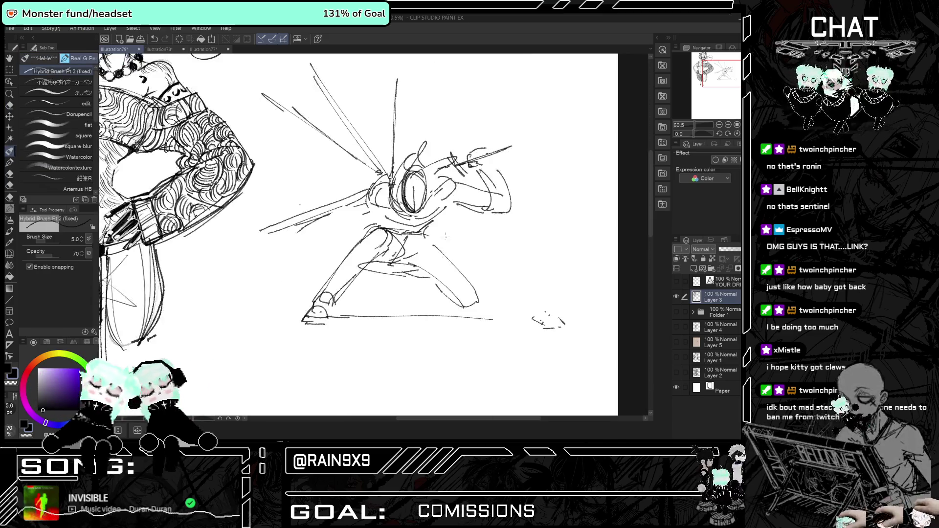
{"action": "key", "text": "h"}
{"action": "key", "text": "h"}
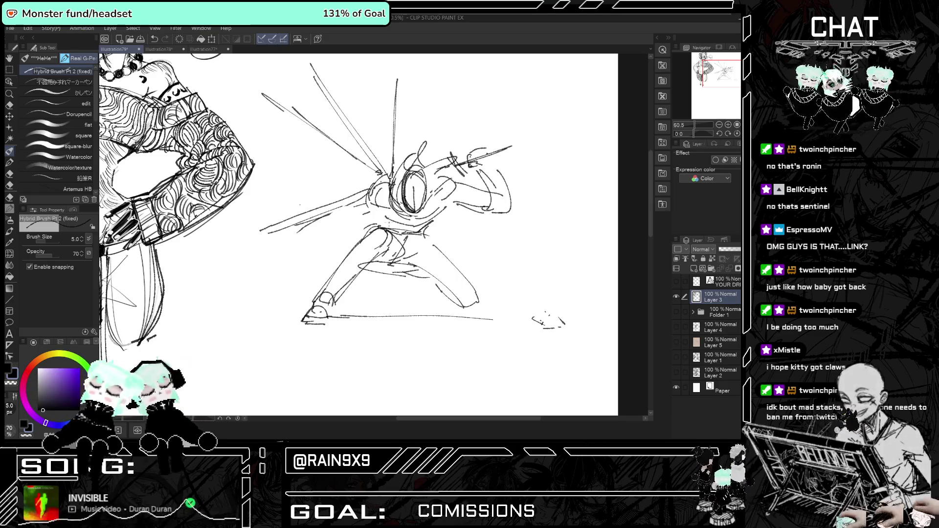
Hatch the fighter's torso with the pen and add vertical strokes along the arm.
{"action": "left_click_drag", "start_coordinate": [353, 186], "coordinate": [319, 291]}
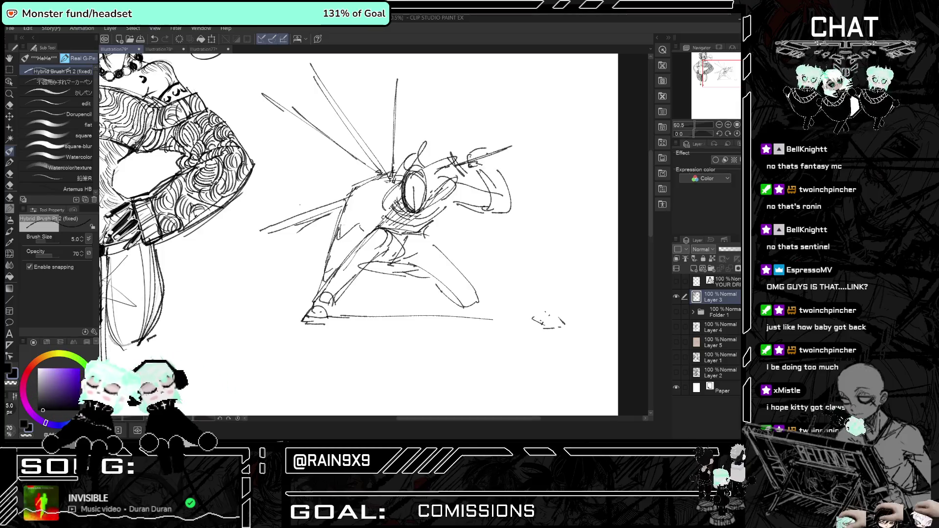
{"action": "left_click_drag", "start_coordinate": [362, 179], "coordinate": [352, 203]}
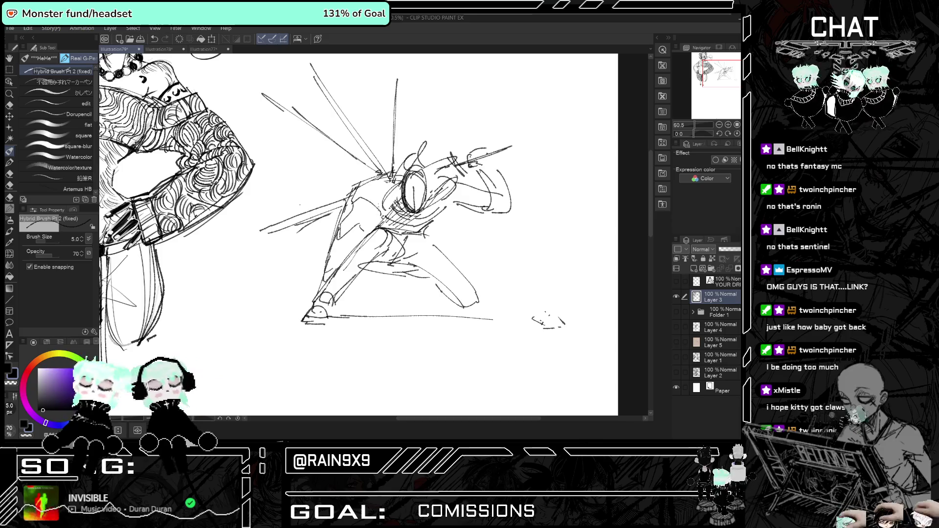
{"action": "left_click_drag", "start_coordinate": [405, 213], "coordinate": [377, 222]}
{"action": "mouse_move", "coordinate": [407, 174]}
{"action": "left_mouse_down"}
{"action": "mouse_move", "coordinate": [395, 181]}
{"action": "mouse_move", "coordinate": [405, 207]}
{"action": "mouse_move", "coordinate": [403, 189]}
{"action": "left_mouse_up"}
{"action": "key", "text": "h"}
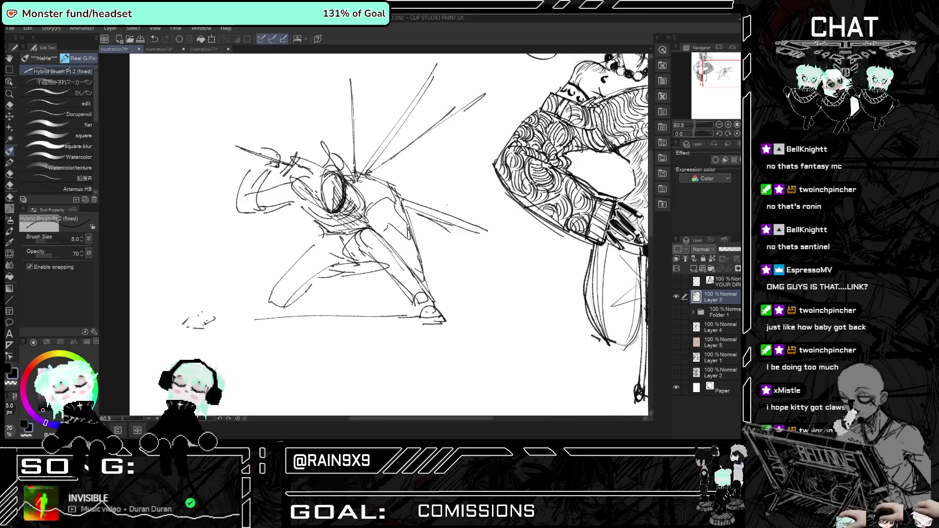
{"action": "key", "text": "h"}
{"action": "key", "text": "h"}
{"action": "key", "text": "h"}
{"action": "mouse_move", "coordinate": [487, 166]}
{"action": "left_mouse_down"}
{"action": "mouse_move", "coordinate": [474, 200]}
{"action": "mouse_move", "coordinate": [494, 218]}
{"action": "left_mouse_up"}
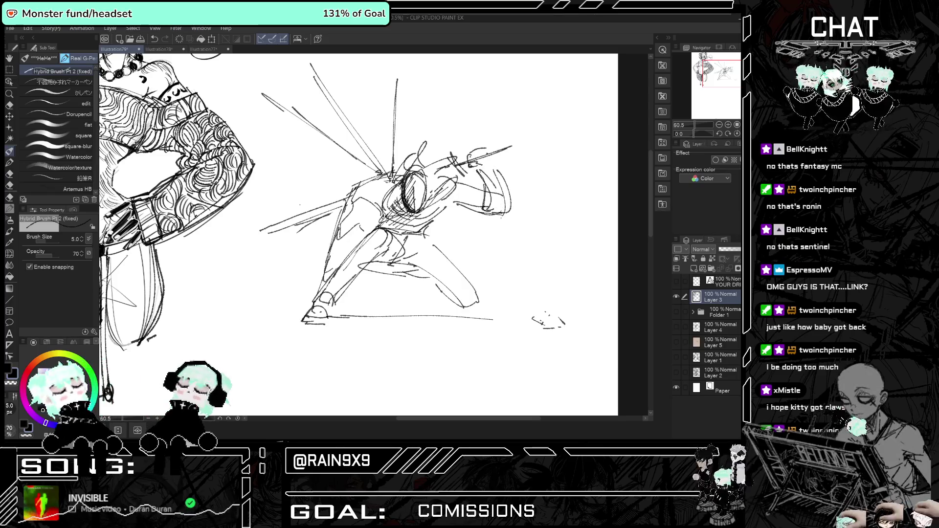
{"action": "key", "text": "h"}
Erase strokes on the figure's left arm and a small patch near the head.
{"action": "key", "text": "e"}
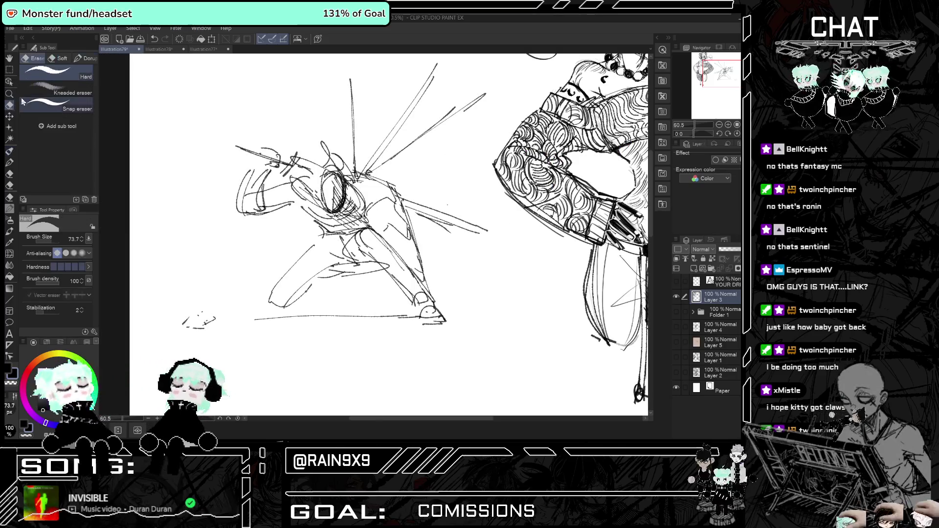
{"action": "left_click_drag", "start_coordinate": [256, 172], "coordinate": [259, 215]}
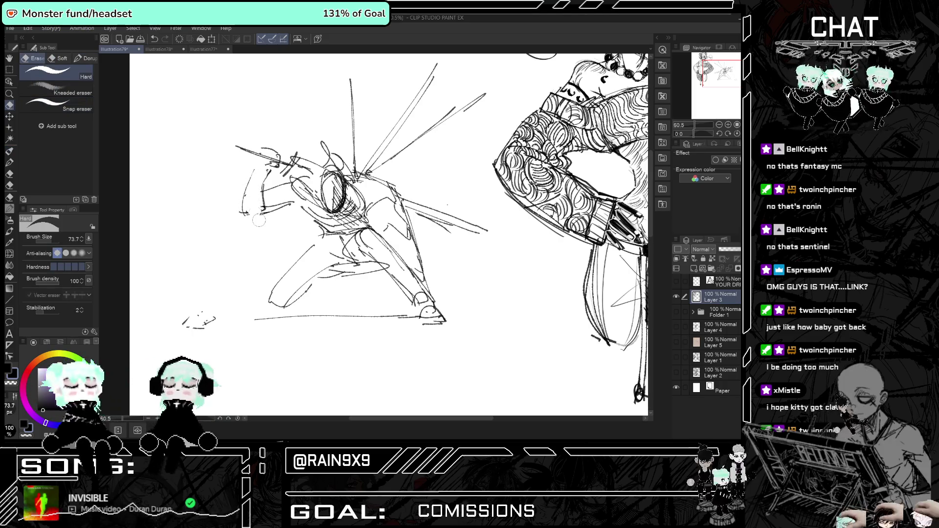
{"action": "key", "text": "h"}
{"action": "left_click", "coordinate": [392, 185]}
{"action": "key", "text": "h"}
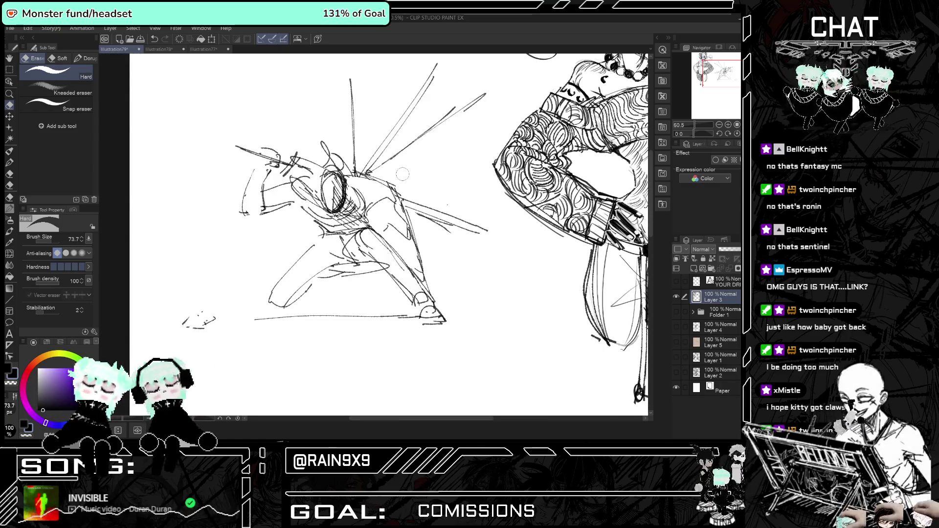
{"action": "key", "text": "h"}
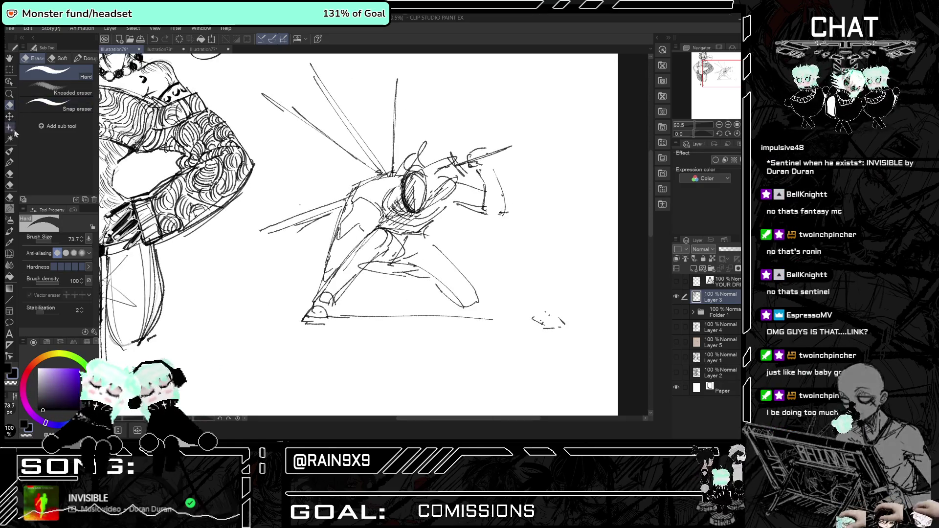
{"action": "key", "text": "p"}
{"action": "key", "text": "h"}
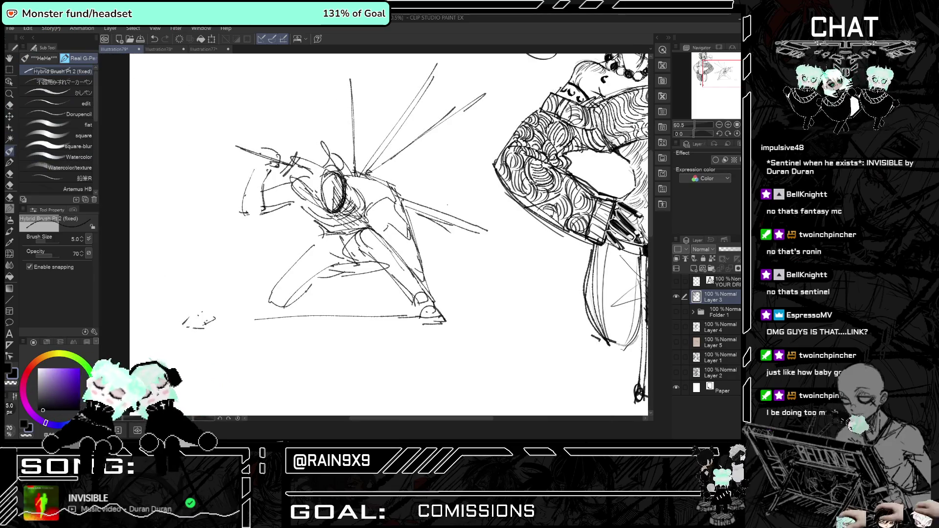
{"action": "key", "text": "h"}
Add converging speed lines toward the figure, including a long near-horizontal one.
{"action": "left_click_drag", "start_coordinate": [342, 111], "coordinate": [396, 174]}
{"action": "left_click_drag", "start_coordinate": [239, 331], "coordinate": [320, 278]}
{"action": "key", "text": "ctrl+z"}
{"action": "left_click_drag", "start_coordinate": [315, 218], "coordinate": [215, 226]}
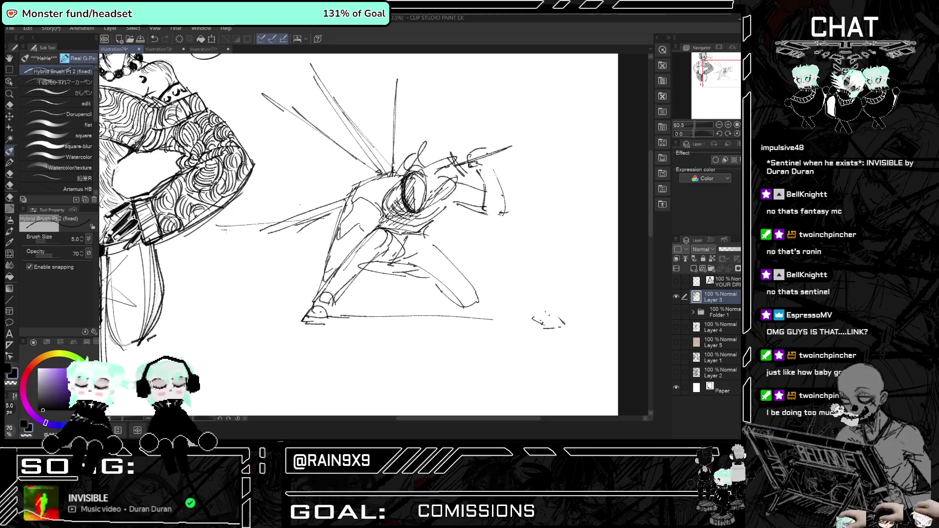
Add three speed lines left of the fighter and a couple of strokes to his right leg.
{"action": "key", "text": "h"}
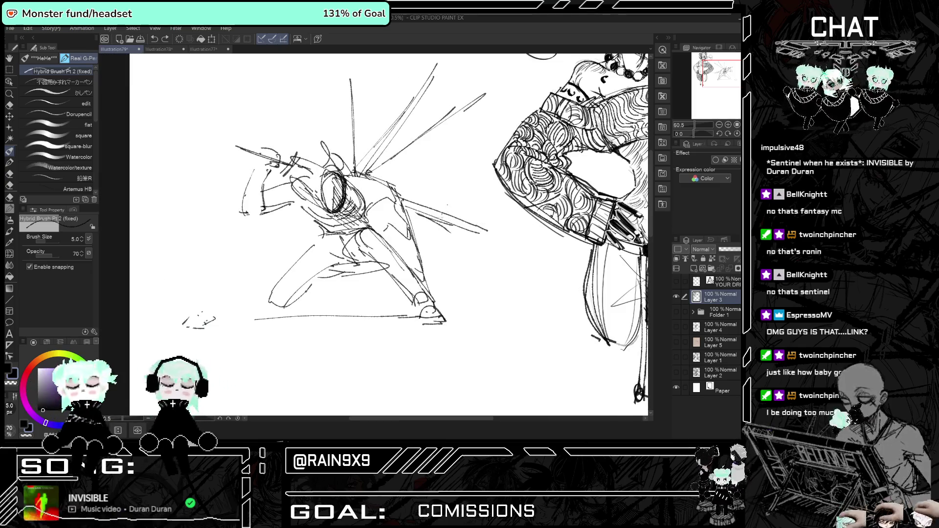
{"action": "key", "text": "h"}
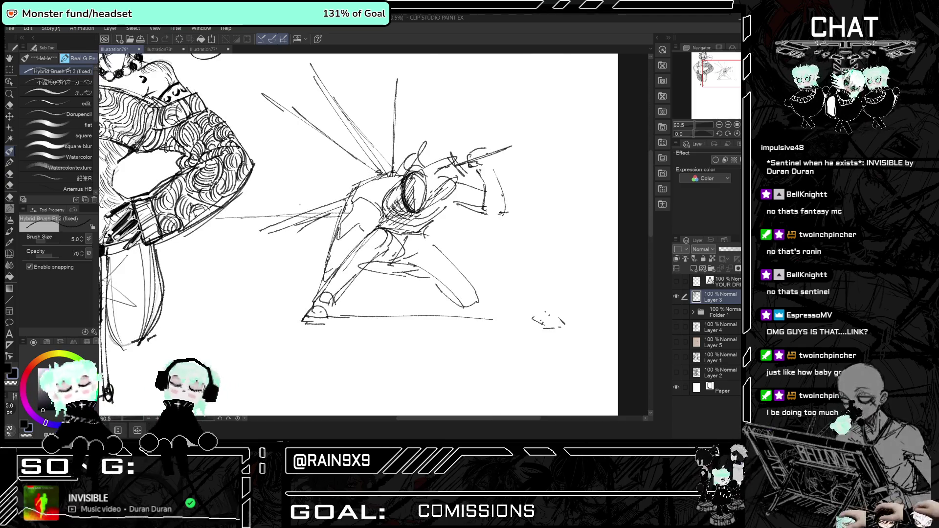
{"action": "left_click_drag", "start_coordinate": [344, 200], "coordinate": [271, 153]}
{"action": "left_click_drag", "start_coordinate": [309, 227], "coordinate": [195, 294]}
{"action": "left_click_drag", "start_coordinate": [346, 217], "coordinate": [267, 258]}
{"action": "key", "text": "h"}
{"action": "key", "text": "h"}
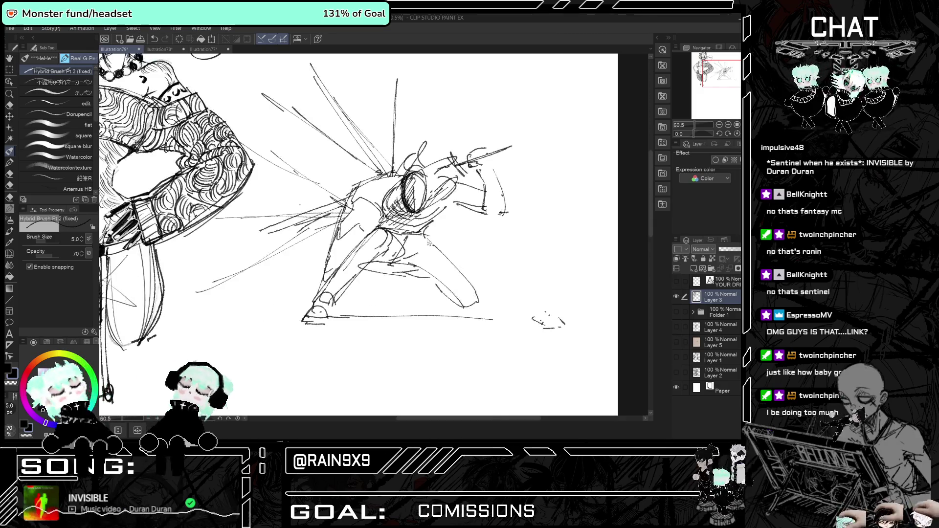
{"action": "left_click_drag", "start_coordinate": [415, 264], "coordinate": [472, 303]}
{"action": "left_click_drag", "start_coordinate": [469, 288], "coordinate": [468, 303]}
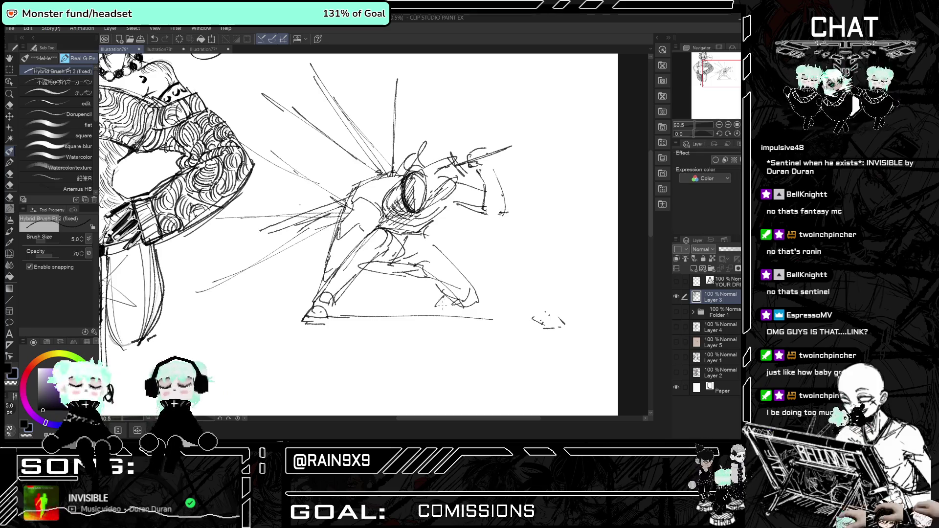
Erase the scribbled and curved stray lines to the right of the sword.
{"action": "key", "text": "h"}
{"action": "key", "text": "h"}
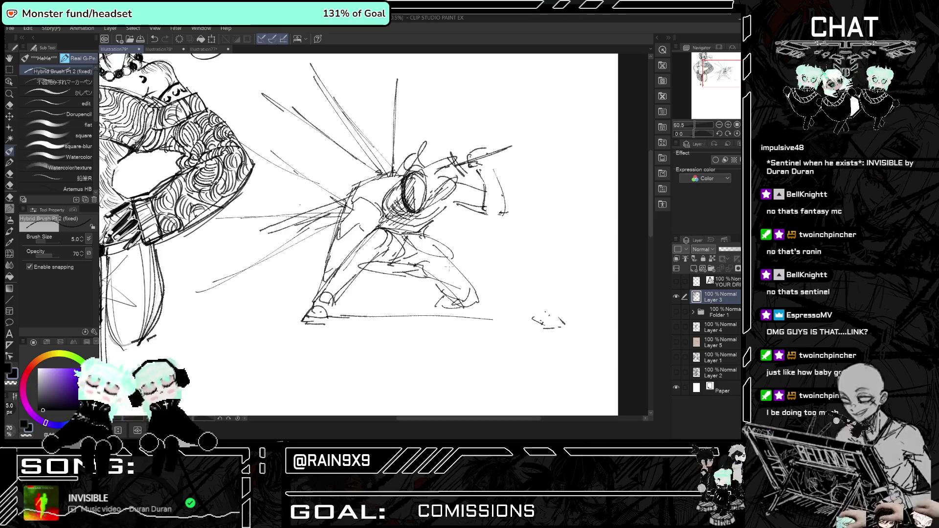
{"action": "key", "text": "h"}
{"action": "key", "text": "h"}
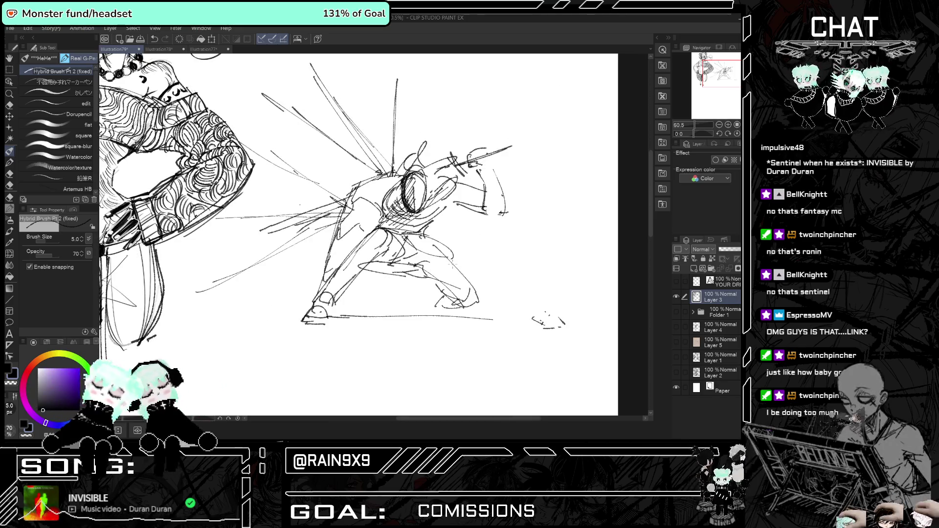
{"action": "key", "text": "e"}
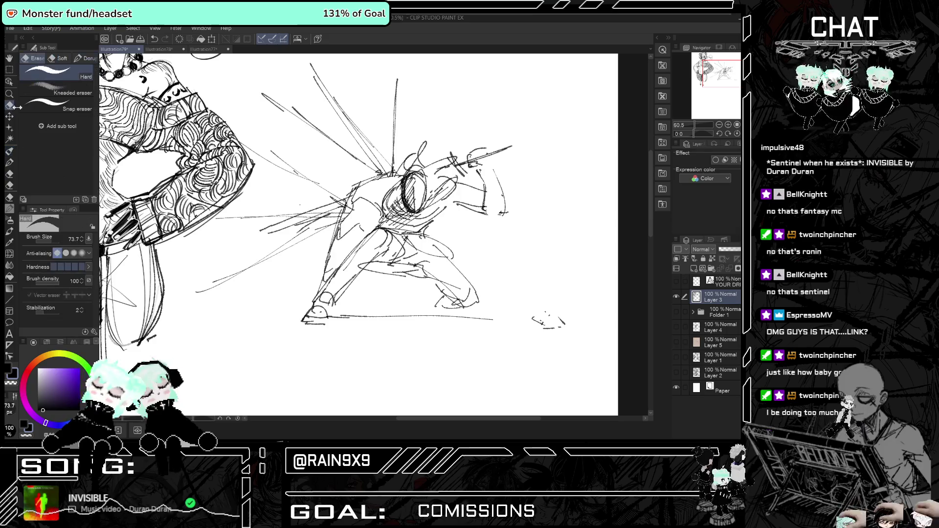
{"action": "left_click_drag", "start_coordinate": [497, 157], "coordinate": [486, 210]}
{"action": "left_click_drag", "start_coordinate": [506, 147], "coordinate": [501, 213]}
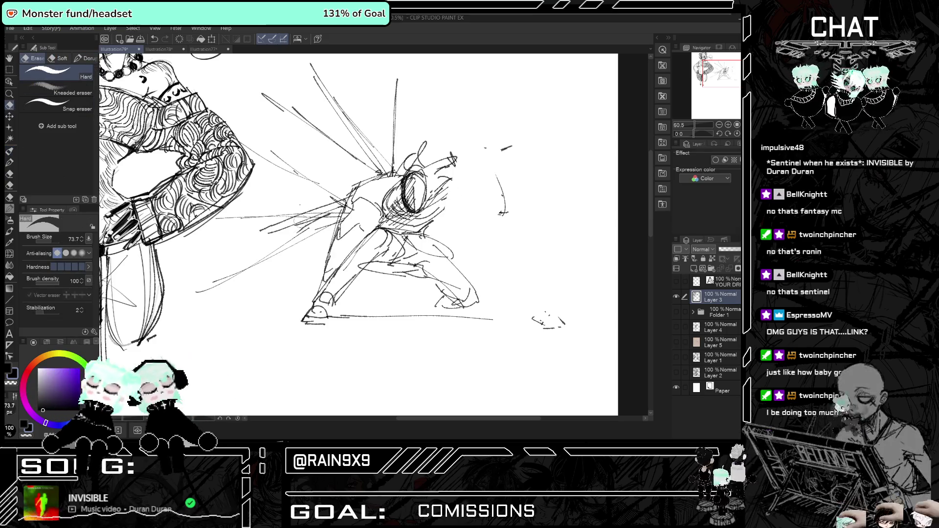
{"action": "key", "text": "p"}
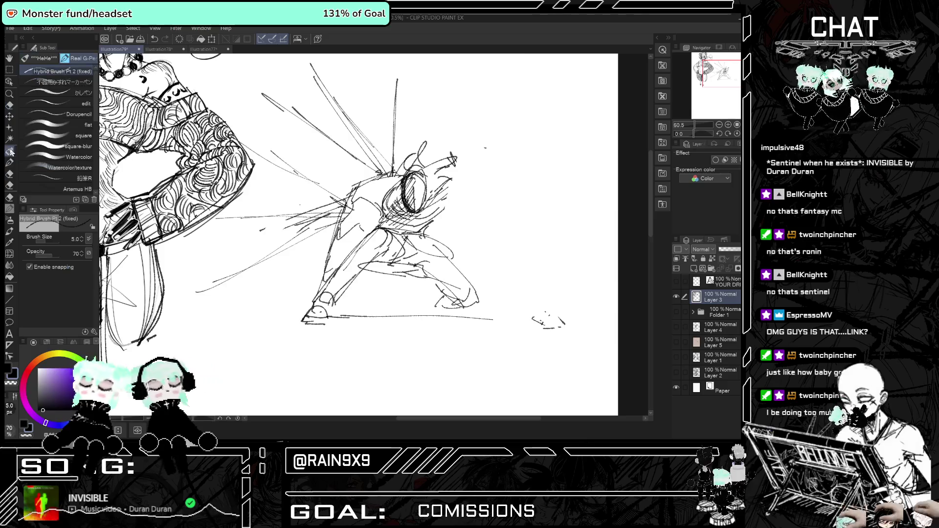
Add short strokes right of the figure and near the sword hilt, undoing a stray vertical stroke.
{"action": "key", "text": "h"}
{"action": "key", "text": "h"}
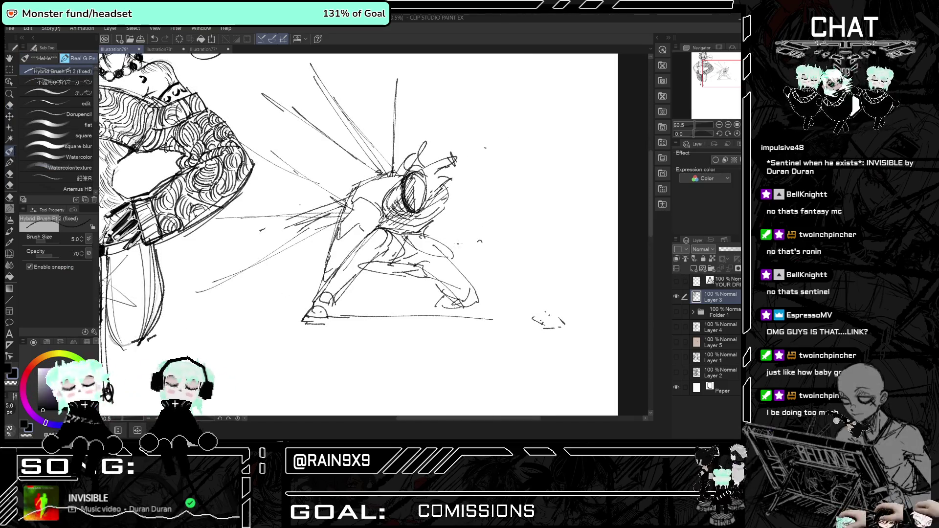
{"action": "left_click_drag", "start_coordinate": [459, 243], "coordinate": [486, 254]}
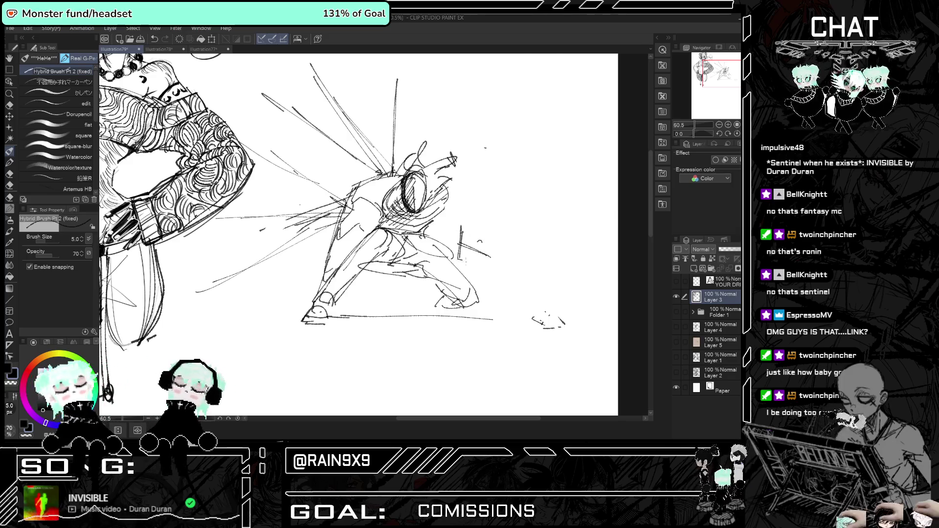
{"action": "key", "text": "h"}
{"action": "key", "text": "ctrl+z"}
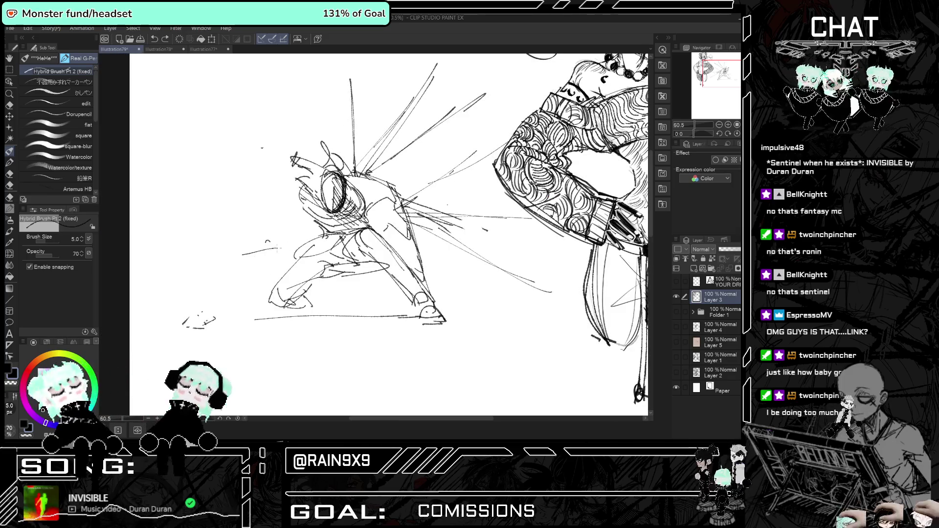
{"action": "left_click_drag", "start_coordinate": [284, 243], "coordinate": [243, 258]}
{"action": "left_click_drag", "start_coordinate": [281, 230], "coordinate": [289, 257]}
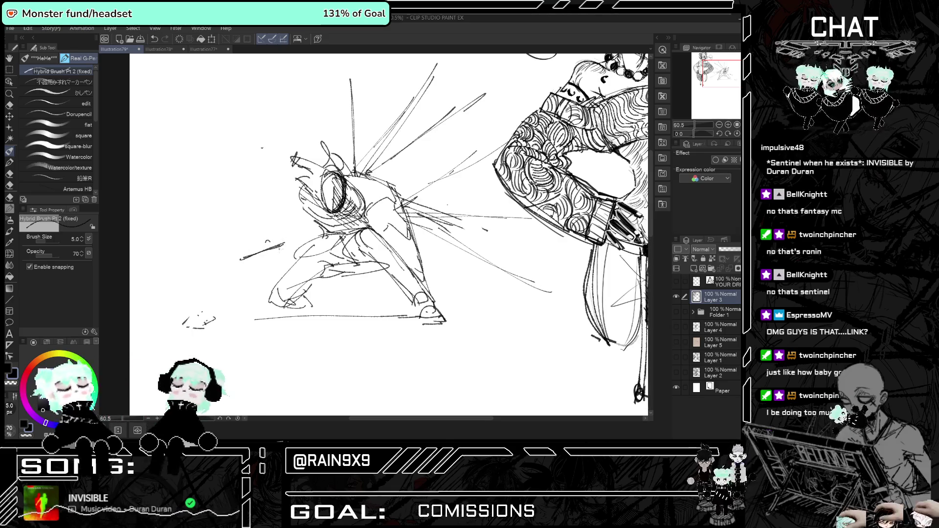
Sketch strokes near the fighter's hand, checking the proportions in mirrored view.
{"action": "key", "text": "h"}
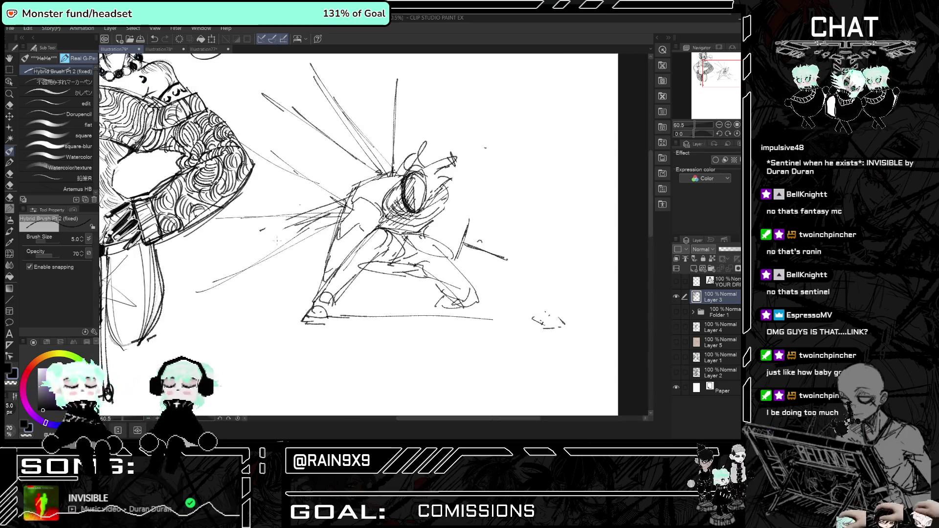
{"action": "key", "text": "h"}
{"action": "key", "text": "h"}
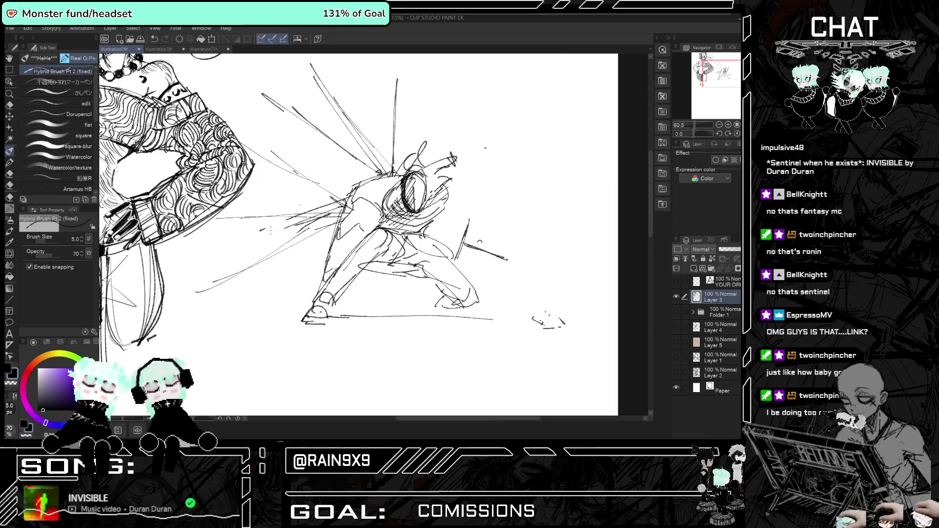
{"action": "key", "text": "h"}
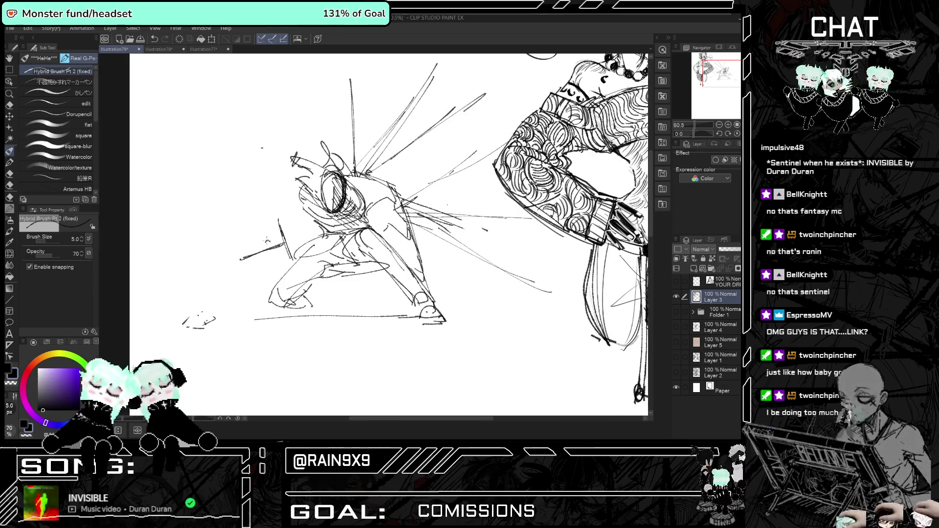
{"action": "mouse_move", "coordinate": [265, 243]}
{"action": "left_mouse_down"}
{"action": "mouse_move", "coordinate": [261, 253]}
{"action": "mouse_move", "coordinate": [272, 252]}
{"action": "left_mouse_up"}
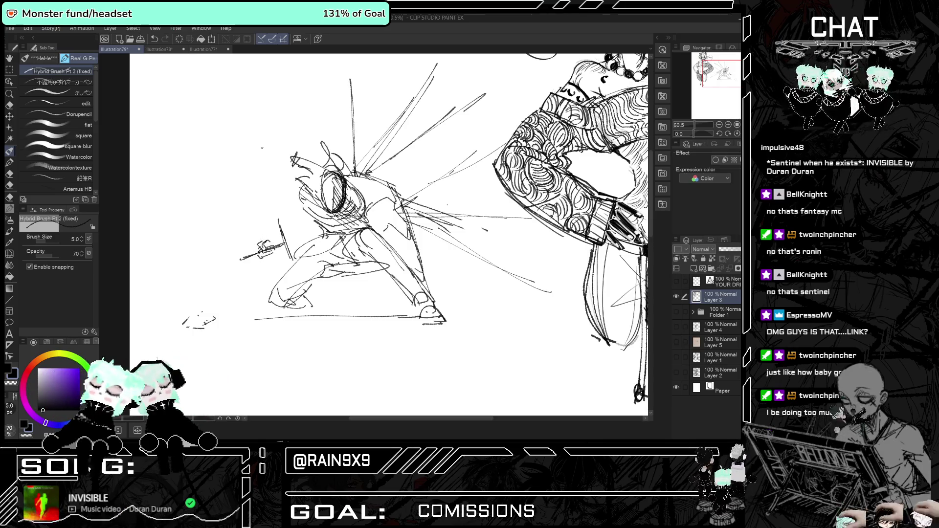
{"action": "key", "text": "h"}
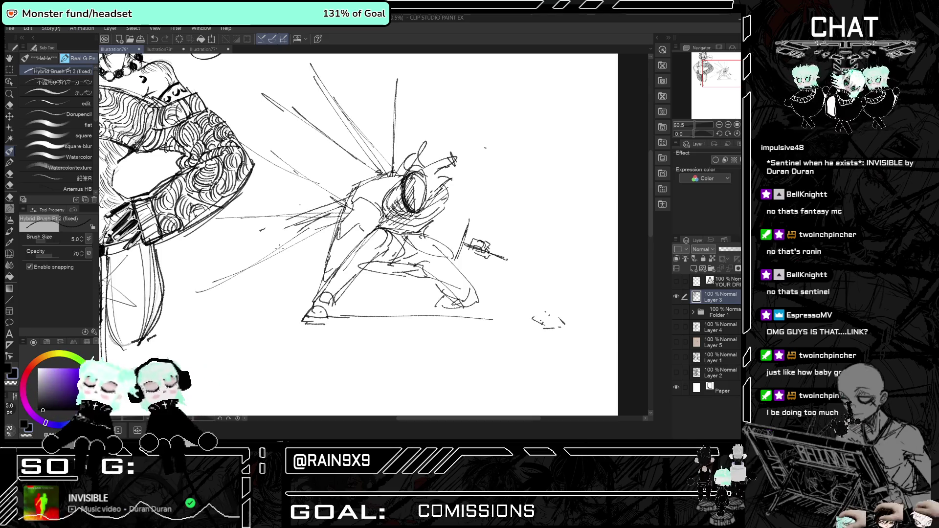
{"action": "key", "text": "h"}
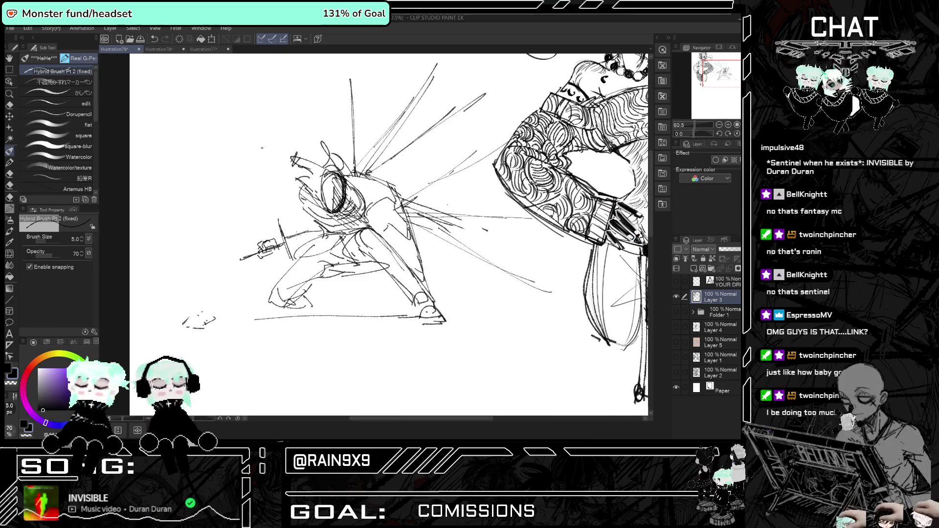
{"action": "key", "text": "h"}
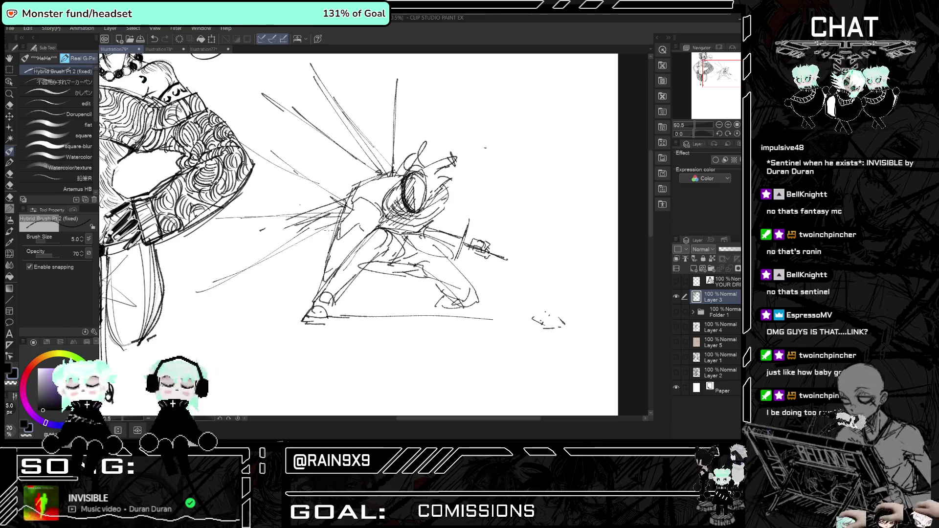
{"action": "key", "text": "h"}
{"action": "key", "text": "h"}
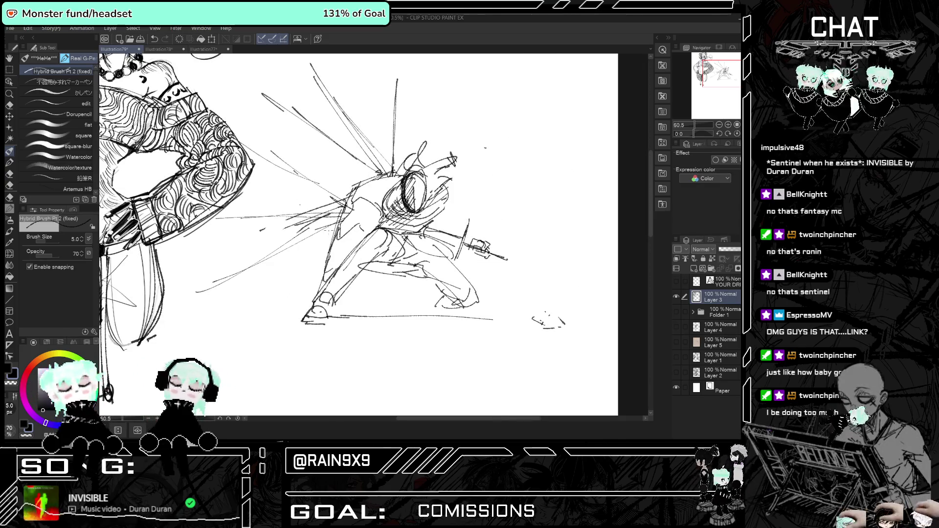
{"action": "key", "text": "h"}
{"action": "key", "text": "h"}
{"action": "key", "text": "h"}
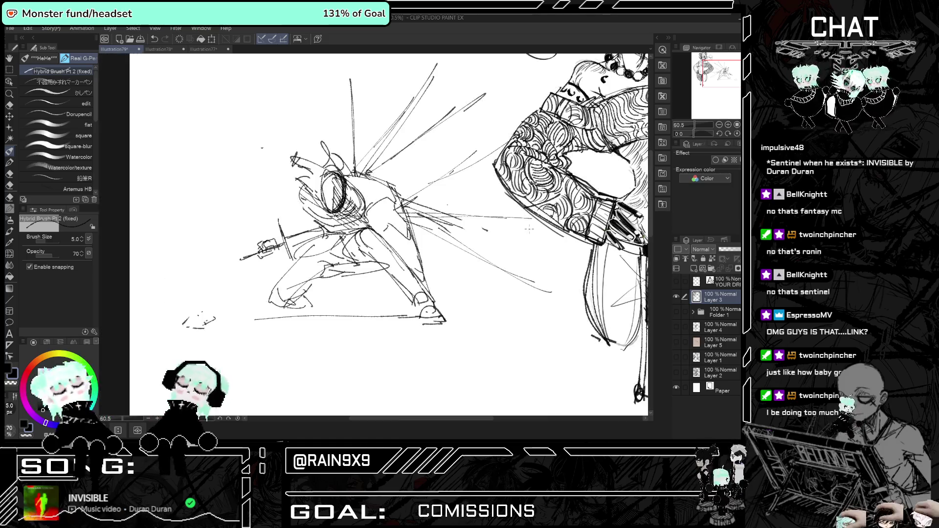
Undo the hilt strokes and draw the blade line from the fighter's hand, redrawing it shorter.
{"action": "key", "text": "ctrl+z"}
{"action": "key", "text": "ctrl+z"}
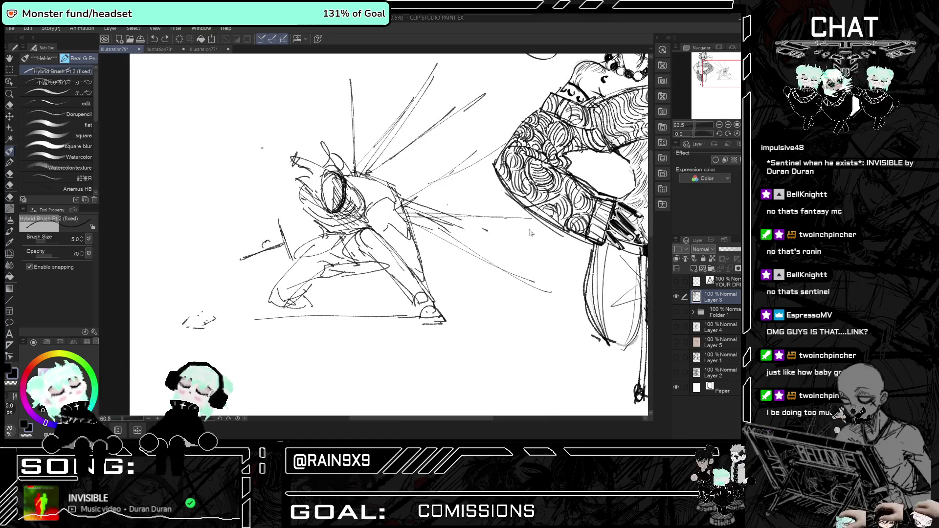
{"action": "key", "text": "ctrl+z"}
{"action": "key", "text": "h"}
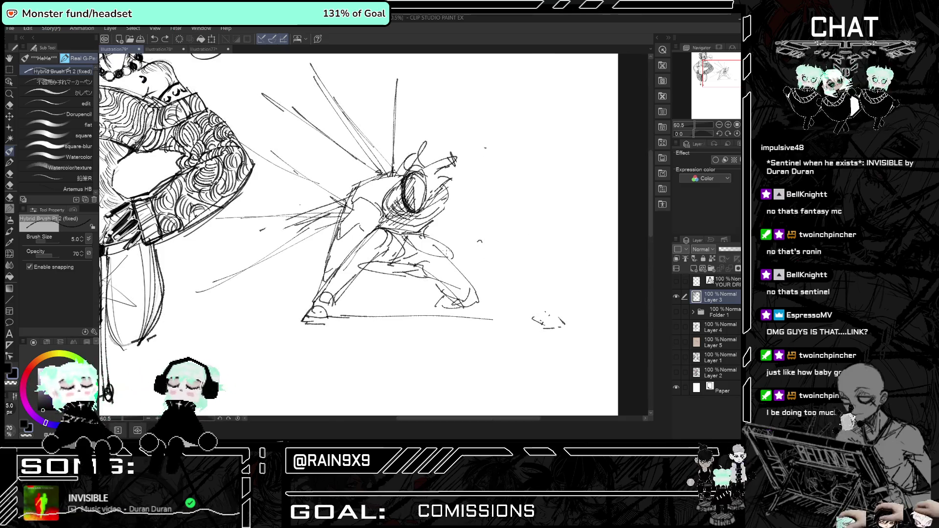
{"action": "key", "text": "h"}
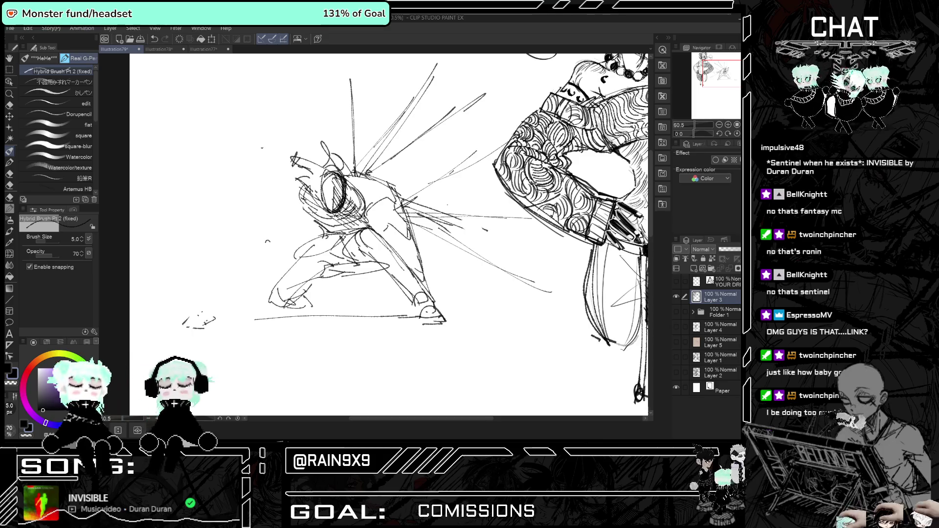
{"action": "left_click_drag", "start_coordinate": [289, 260], "coordinate": [175, 300]}
{"action": "key", "text": "h"}
{"action": "key", "text": "h"}
{"action": "key", "text": "ctrl+z"}
{"action": "left_click_drag", "start_coordinate": [289, 260], "coordinate": [149, 308]}
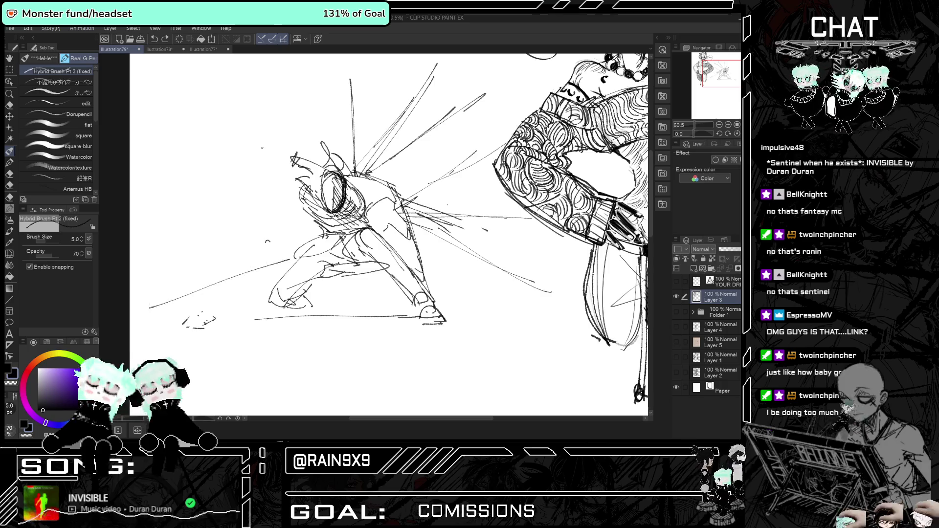
{"action": "key", "text": "ctrl+z"}
{"action": "mouse_move", "coordinate": [289, 260]}
{"action": "left_mouse_down"}
{"action": "mouse_move", "coordinate": [164, 300]}
{"action": "mouse_move", "coordinate": [288, 258]}
{"action": "left_mouse_up"}
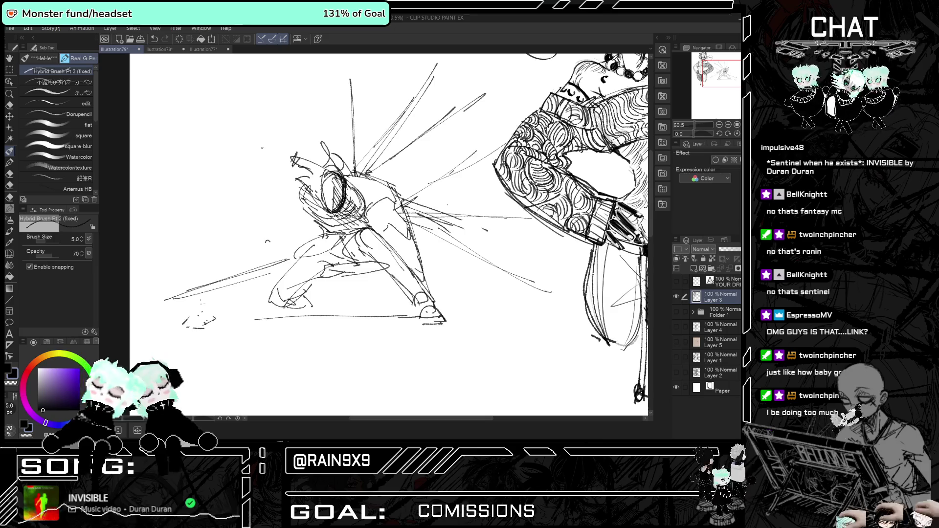
{"action": "key", "text": "h"}
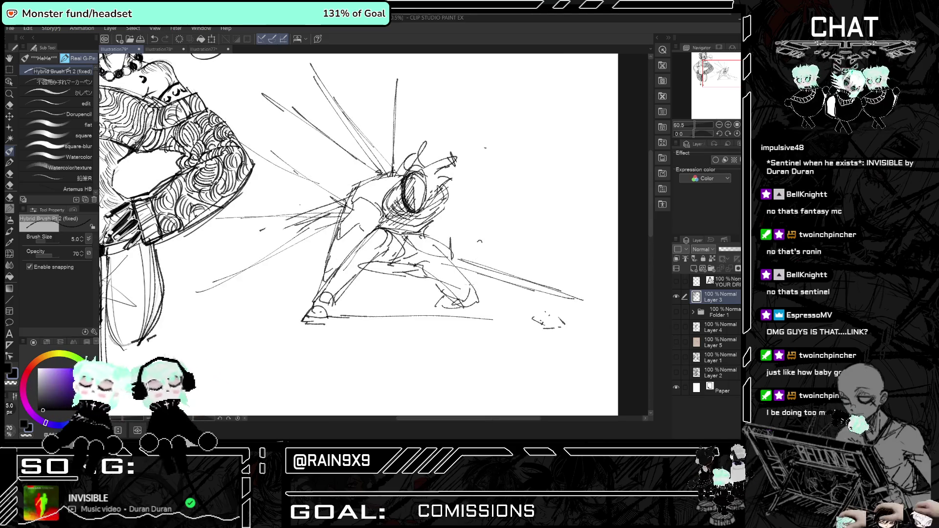
{"action": "key", "text": "h"}
{"action": "key", "text": "h"}
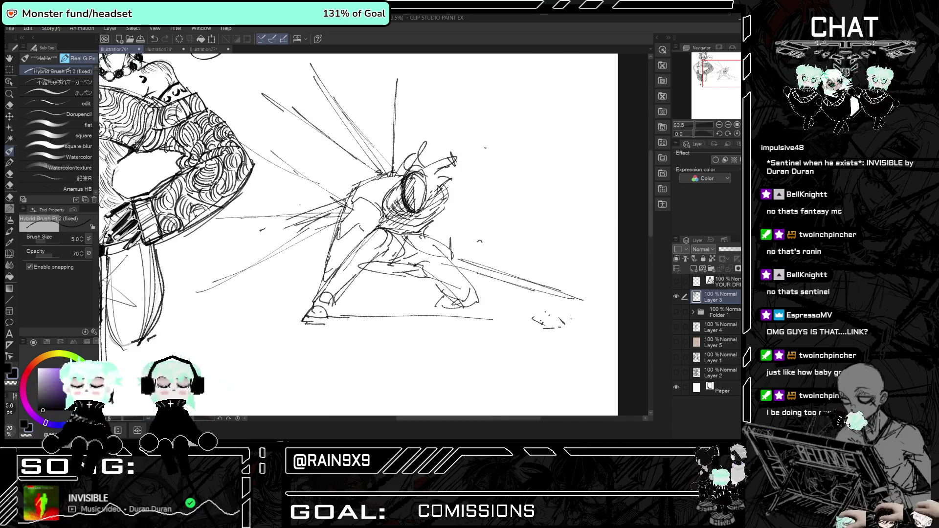
{"action": "scroll", "coordinate": [441, 235], "scroll_direction": "down", "scroll_amount": 3}
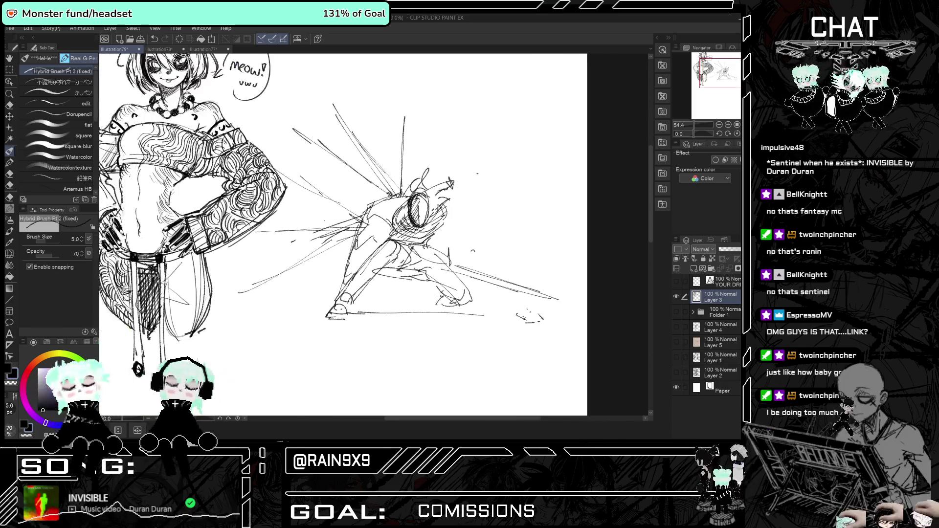
Draw six long speed lines radiating toward the upper right across the fighter's arm.
{"action": "mouse_move", "coordinate": [372, 216]}
{"action": "left_mouse_down"}
{"action": "mouse_move", "coordinate": [537, 121]}
{"action": "mouse_move", "coordinate": [536, 134]}
{"action": "left_mouse_up"}
{"action": "mouse_move", "coordinate": [373, 234]}
{"action": "left_mouse_down"}
{"action": "mouse_move", "coordinate": [354, 253]}
{"action": "mouse_move", "coordinate": [341, 311]}
{"action": "left_mouse_up"}
{"action": "left_click_drag", "start_coordinate": [485, 141], "coordinate": [513, 126]}
{"action": "left_click_drag", "start_coordinate": [514, 173], "coordinate": [553, 166]}
{"action": "mouse_move", "coordinate": [398, 202]}
{"action": "left_mouse_down"}
{"action": "mouse_move", "coordinate": [522, 167]}
{"action": "mouse_move", "coordinate": [453, 185]}
{"action": "left_mouse_up"}
{"action": "left_click_drag", "start_coordinate": [367, 215], "coordinate": [553, 165]}
{"action": "key", "text": "h"}
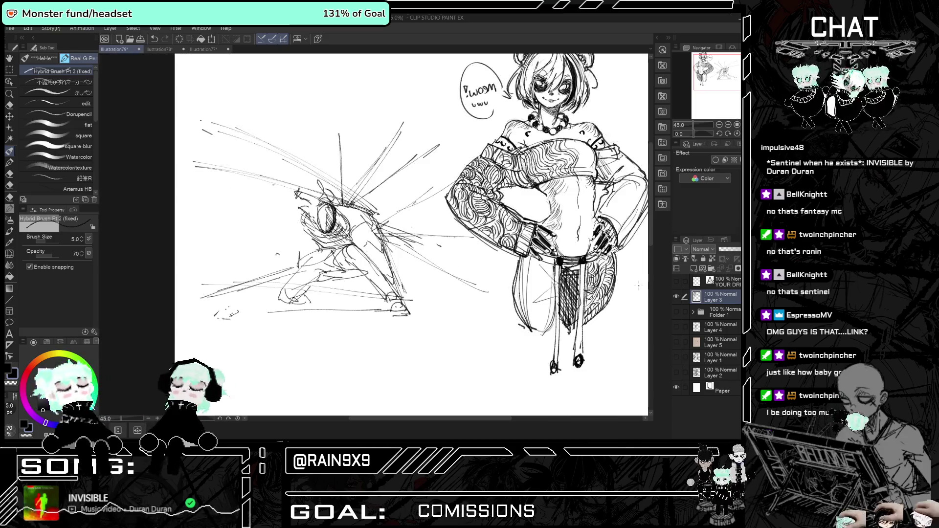
{"action": "key", "text": "h"}
Rough in a small oval head right of the fighter with a body curve below it.
{"action": "scroll", "coordinate": [500, 239], "scroll_direction": "up", "scroll_amount": 2}
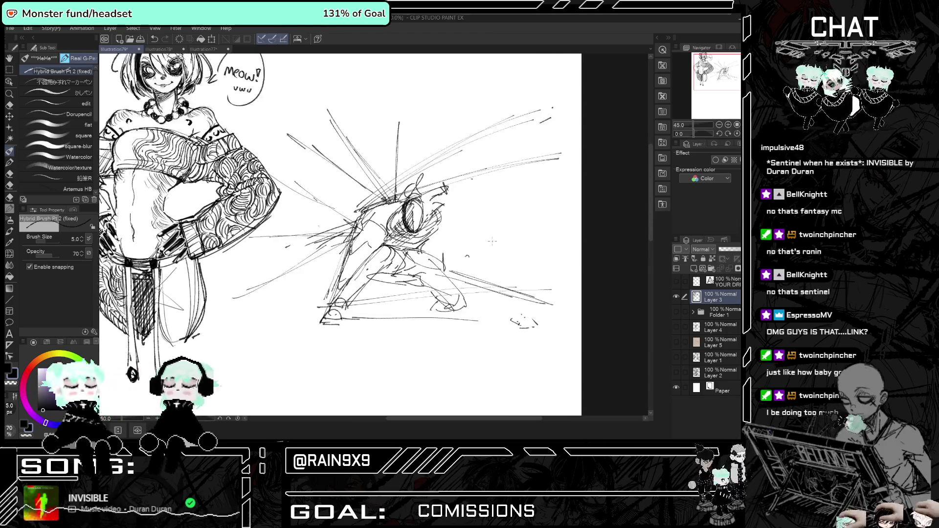
{"action": "scroll", "coordinate": [500, 239], "scroll_direction": "up", "scroll_amount": 1}
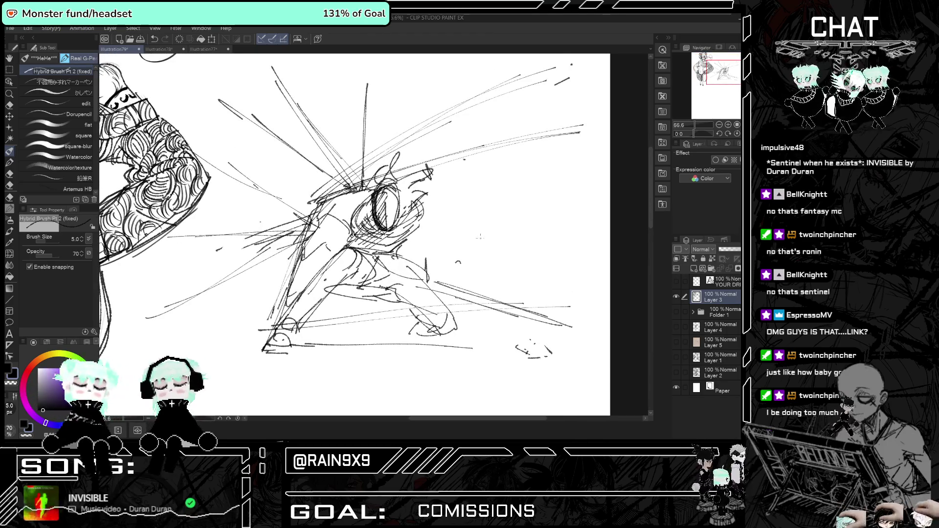
{"action": "mouse_move", "coordinate": [498, 215]}
{"action": "left_mouse_down"}
{"action": "mouse_move", "coordinate": [487, 245]}
{"action": "mouse_move", "coordinate": [498, 247]}
{"action": "left_mouse_up"}
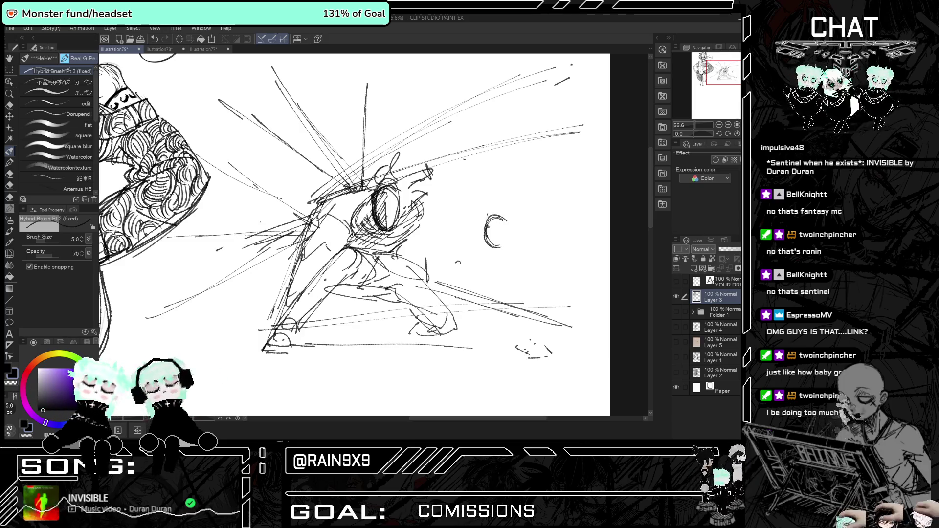
{"action": "key", "text": "ctrl+z"}
{"action": "key", "text": "ctrl+z"}
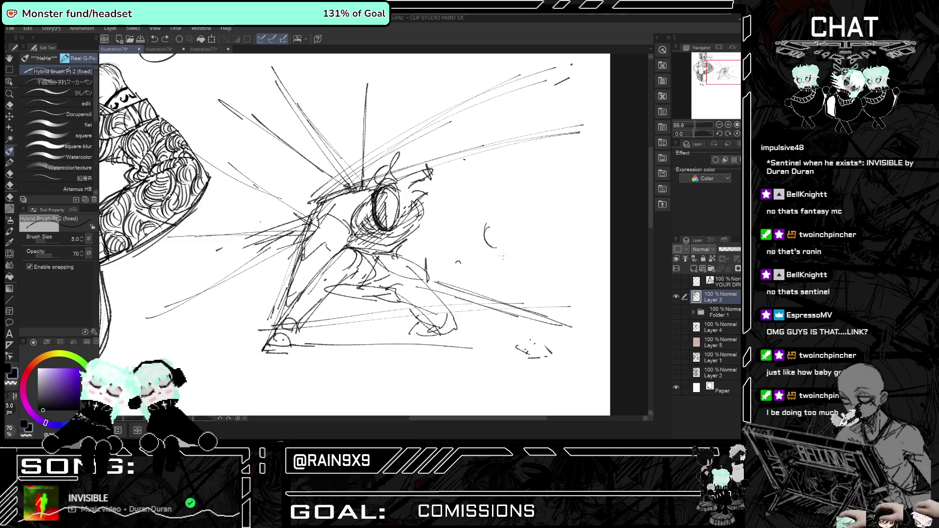
{"action": "left_click_drag", "start_coordinate": [478, 215], "coordinate": [489, 239]}
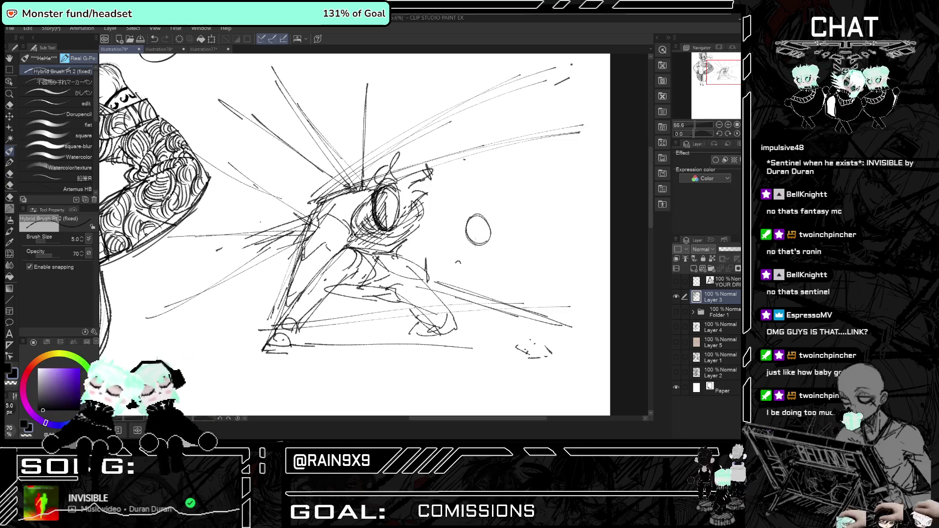
{"action": "key", "text": "ctrl+z"}
{"action": "left_click_drag", "start_coordinate": [478, 220], "coordinate": [480, 244]}
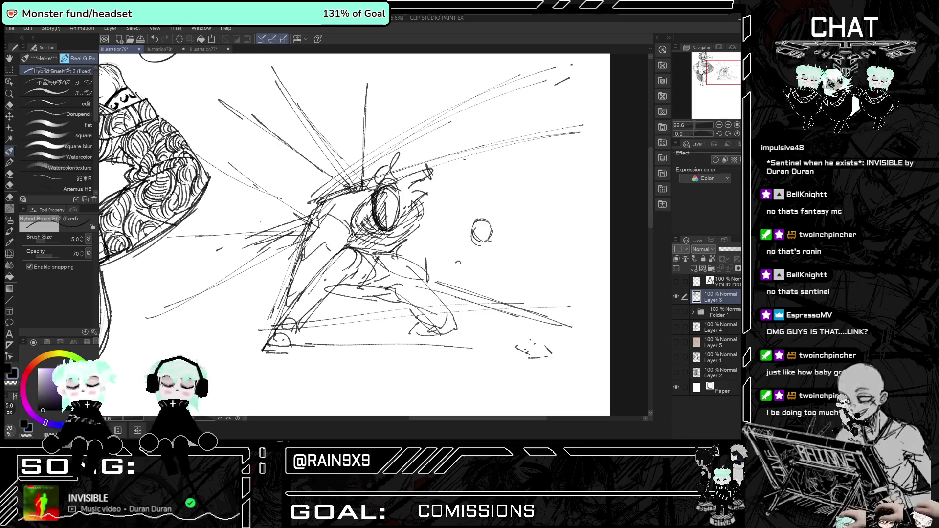
{"action": "mouse_move", "coordinate": [487, 240]}
{"action": "left_mouse_down"}
{"action": "mouse_move", "coordinate": [515, 264]}
{"action": "mouse_move", "coordinate": [490, 284]}
{"action": "mouse_move", "coordinate": [459, 251]}
{"action": "mouse_move", "coordinate": [435, 303]}
{"action": "left_mouse_up"}
{"action": "left_click_drag", "start_coordinate": [460, 269], "coordinate": [441, 296]}
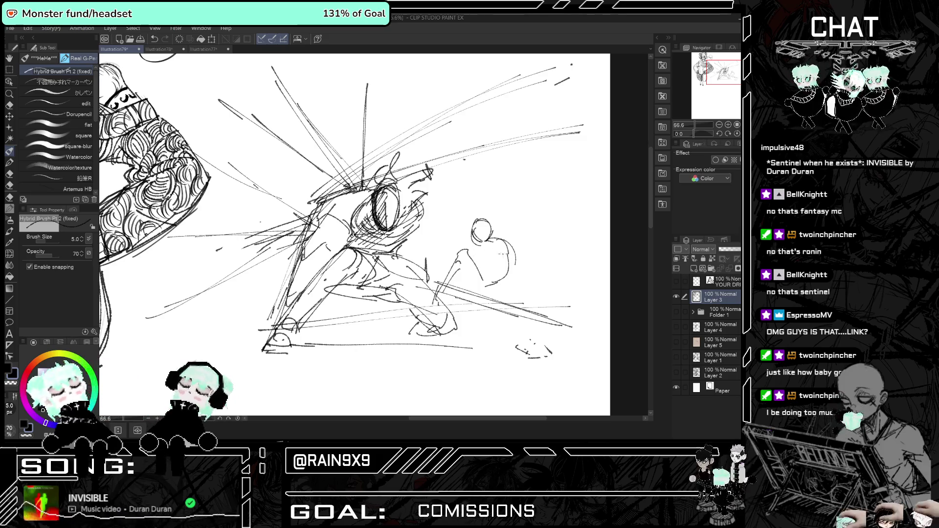
{"action": "key", "text": "h"}
{"action": "key", "text": "h"}
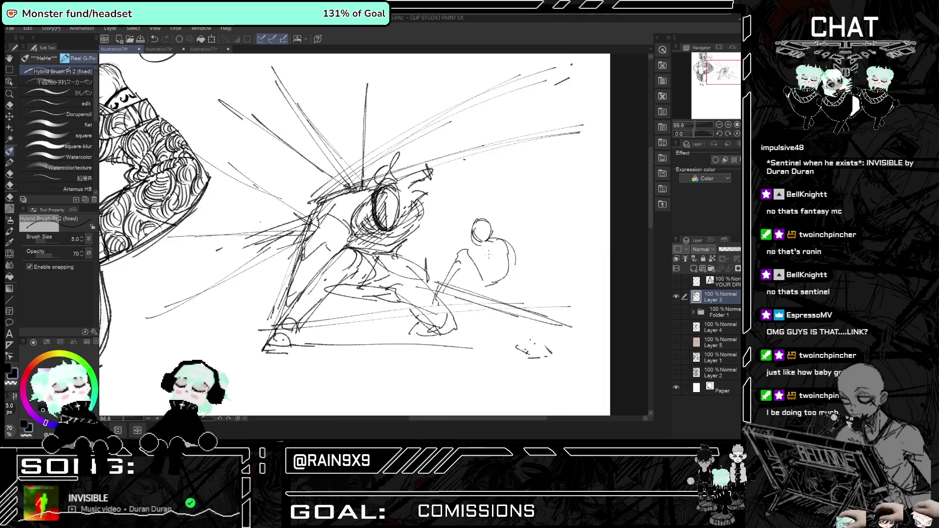
{"action": "scroll", "coordinate": [464, 232], "scroll_direction": "down", "scroll_amount": 2}
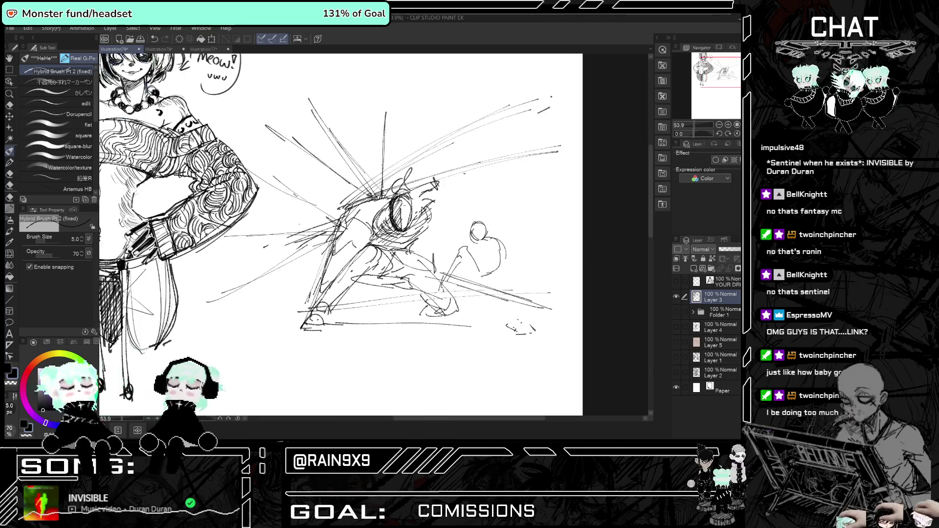
Add pencil strokes to the small figure's head and body and across the central fighter.
{"action": "mouse_move", "coordinate": [401, 208]}
{"action": "left_mouse_down"}
{"action": "mouse_move", "coordinate": [398, 221]}
{"action": "mouse_move", "coordinate": [408, 220]}
{"action": "mouse_move", "coordinate": [382, 238]}
{"action": "mouse_move", "coordinate": [380, 231]}
{"action": "mouse_move", "coordinate": [376, 244]}
{"action": "mouse_move", "coordinate": [411, 228]}
{"action": "left_mouse_up"}
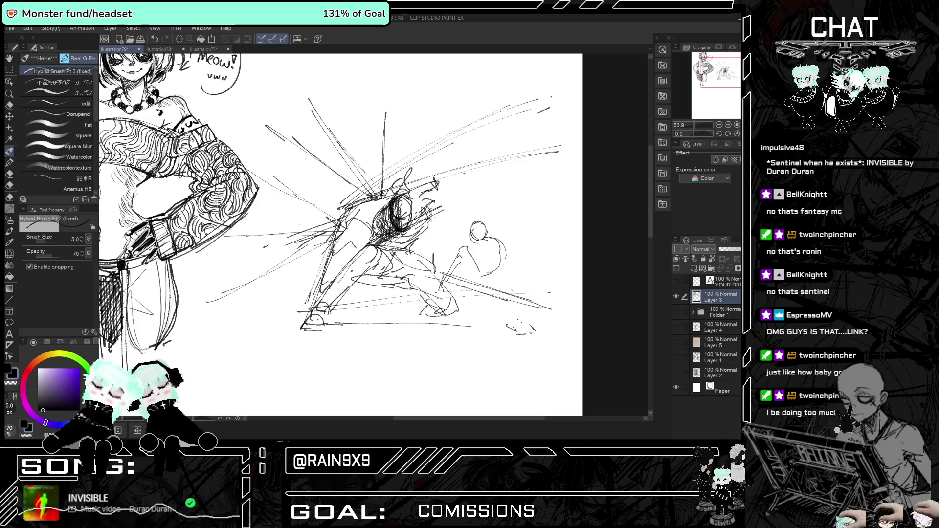
{"action": "key", "text": "h"}
{"action": "key", "text": "h"}
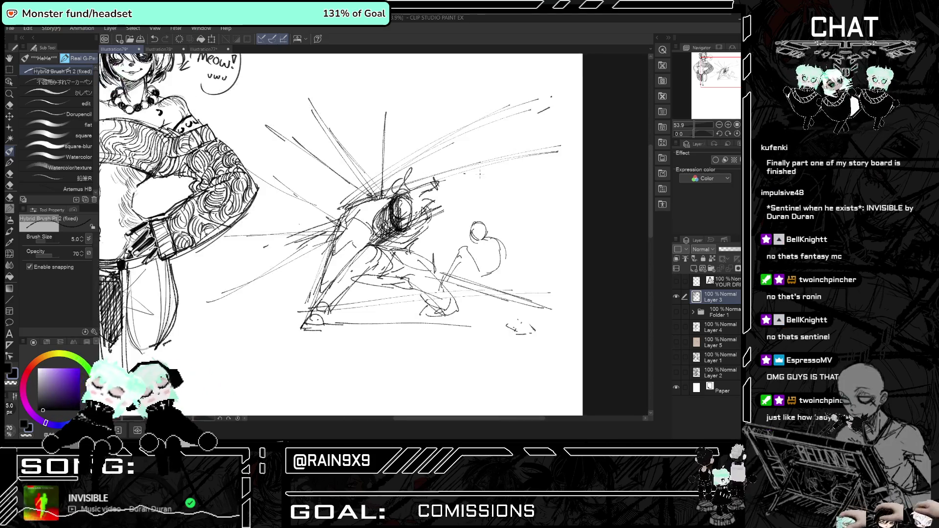
{"action": "left_click_drag", "start_coordinate": [350, 262], "coordinate": [323, 305]}
{"action": "key", "text": "h"}
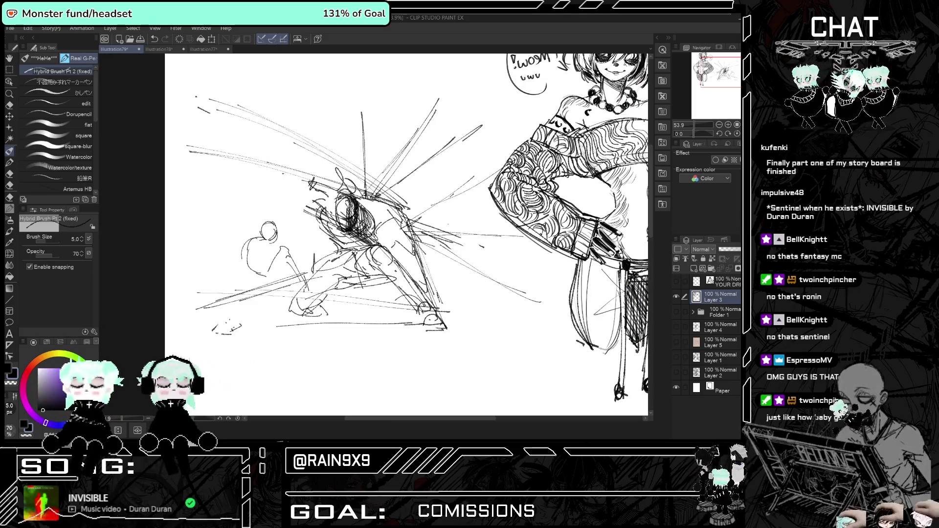
{"action": "key", "text": "h"}
{"action": "mouse_move", "coordinate": [350, 208]}
{"action": "left_mouse_down"}
{"action": "mouse_move", "coordinate": [406, 179]}
{"action": "mouse_move", "coordinate": [374, 234]}
{"action": "left_mouse_up"}
{"action": "left_click_drag", "start_coordinate": [320, 291], "coordinate": [290, 349]}
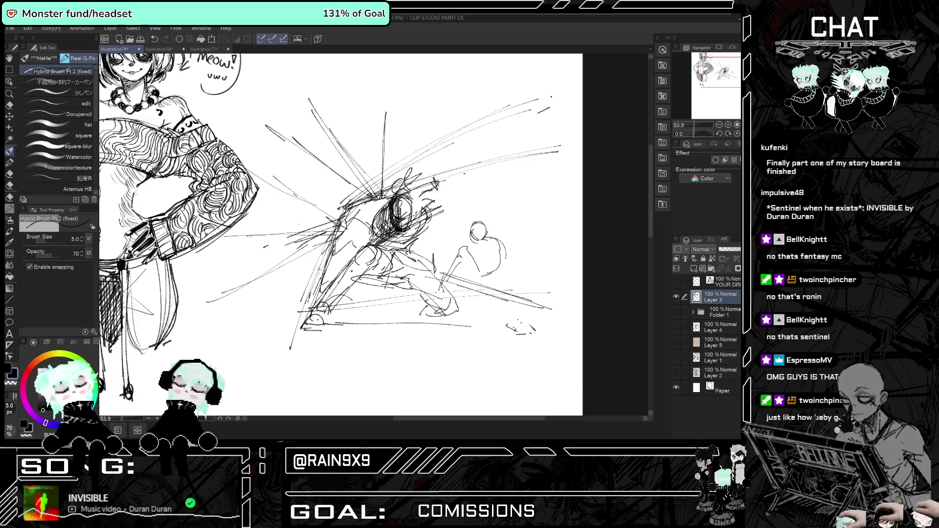
{"action": "left_click_drag", "start_coordinate": [320, 272], "coordinate": [294, 334]}
{"action": "key", "text": "h"}
{"action": "key", "text": "h"}
Draw four long up-right speed lines through the centre of the sketch.
{"action": "left_click_drag", "start_coordinate": [361, 200], "coordinate": [452, 159]}
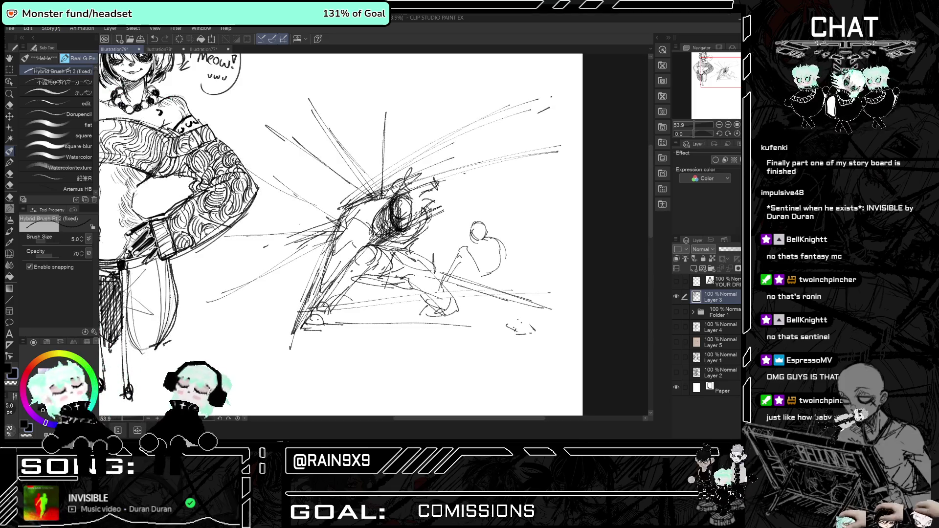
{"action": "left_click_drag", "start_coordinate": [342, 208], "coordinate": [484, 132]}
{"action": "left_click_drag", "start_coordinate": [411, 167], "coordinate": [499, 126]}
{"action": "left_click_drag", "start_coordinate": [339, 205], "coordinate": [447, 150]}
With the hard eraser shrunk to about 18, erase the stray lines below the fighter.
{"action": "left_click", "coordinate": [9, 105]}
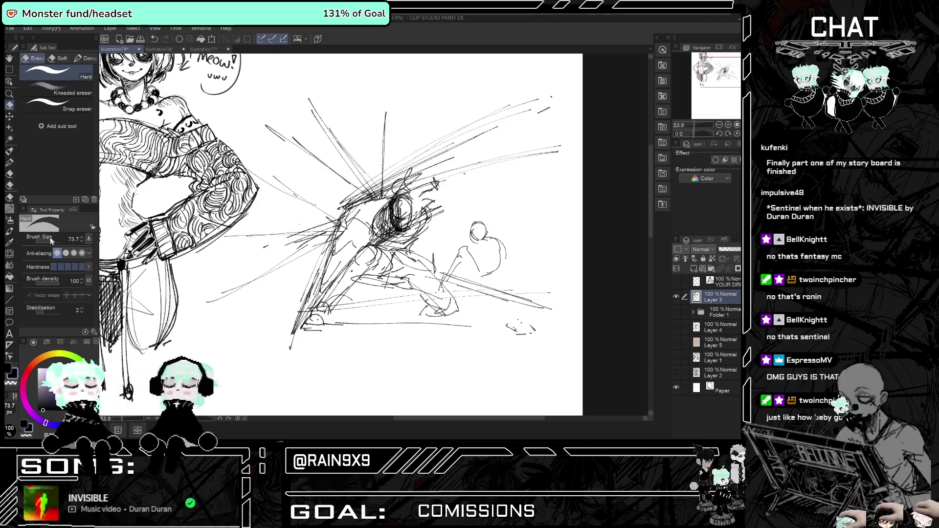
{"action": "left_click_drag", "start_coordinate": [53, 242], "coordinate": [38, 243]}
{"action": "mouse_move", "coordinate": [361, 203]}
{"action": "left_mouse_down"}
{"action": "mouse_move", "coordinate": [418, 180]}
{"action": "mouse_move", "coordinate": [411, 179]}
{"action": "left_mouse_up"}
{"action": "key", "text": "h"}
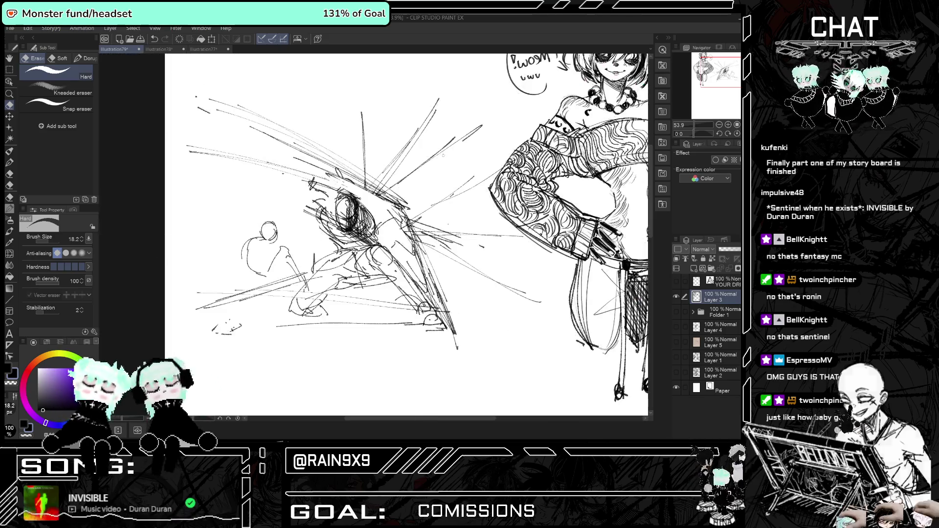
{"action": "key", "text": "h"}
{"action": "key", "text": "h"}
{"action": "key", "text": "h"}
{"action": "key", "text": "h"}
{"action": "key", "text": "h"}
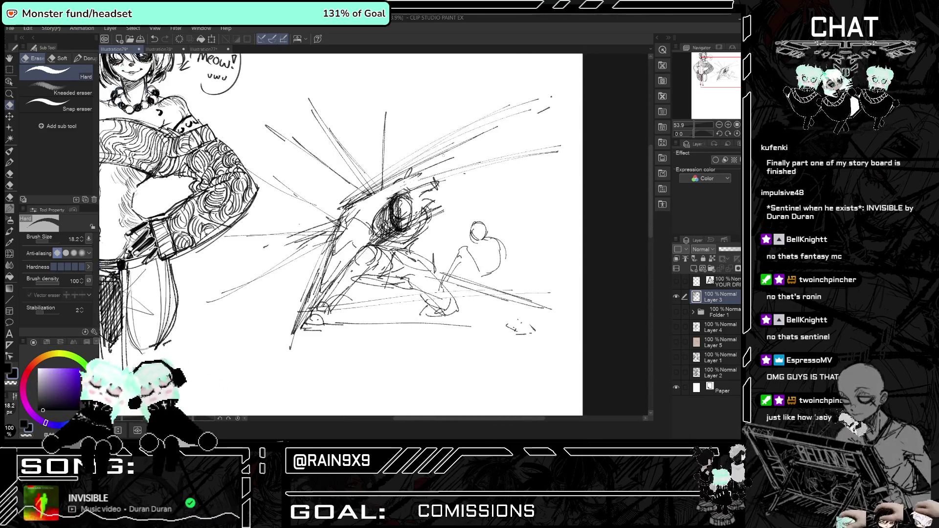
{"action": "scroll", "coordinate": [398, 210], "scroll_direction": "up", "scroll_amount": 1}
{"action": "left_click_drag", "start_coordinate": [54, 240], "coordinate": [47, 240]}
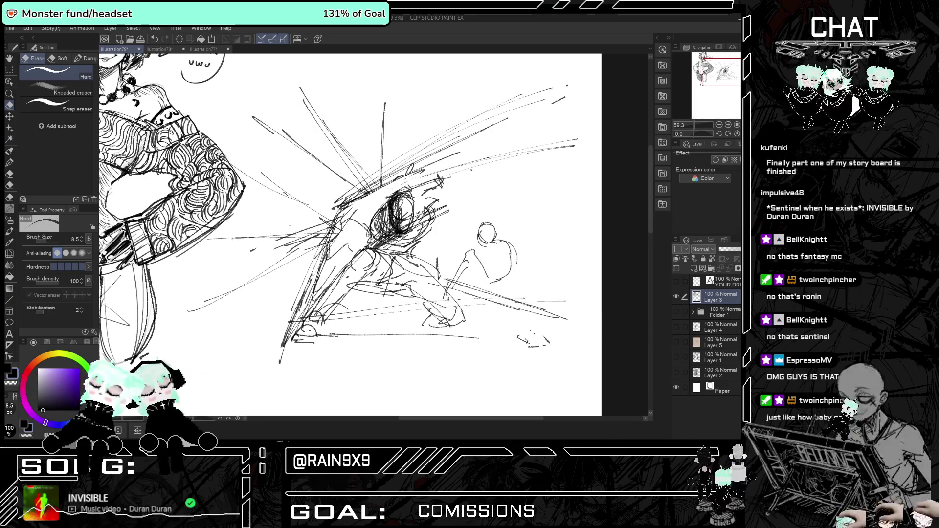
{"action": "scroll", "coordinate": [299, 308], "scroll_direction": "down", "scroll_amount": 1}
{"action": "scroll", "coordinate": [432, 215], "scroll_direction": "up", "scroll_amount": 2}
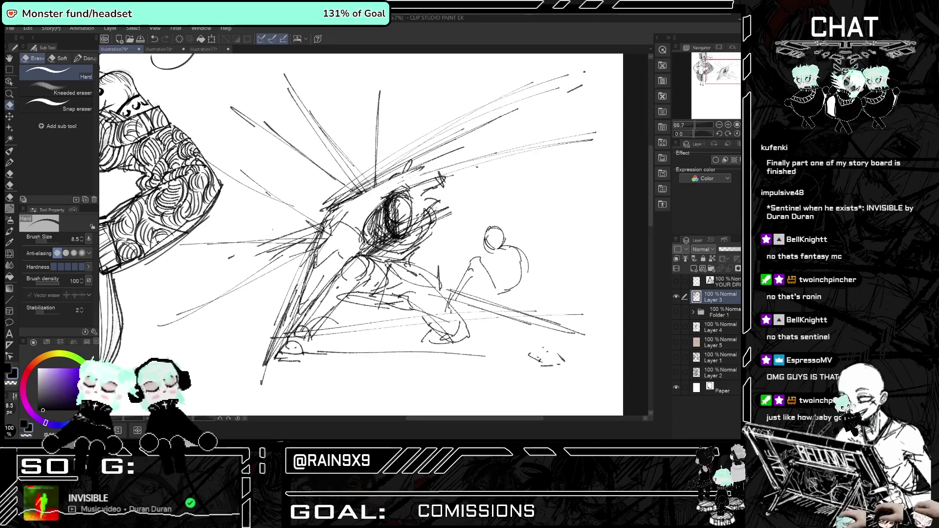
{"action": "scroll", "coordinate": [418, 215], "scroll_direction": "up", "scroll_amount": 3}
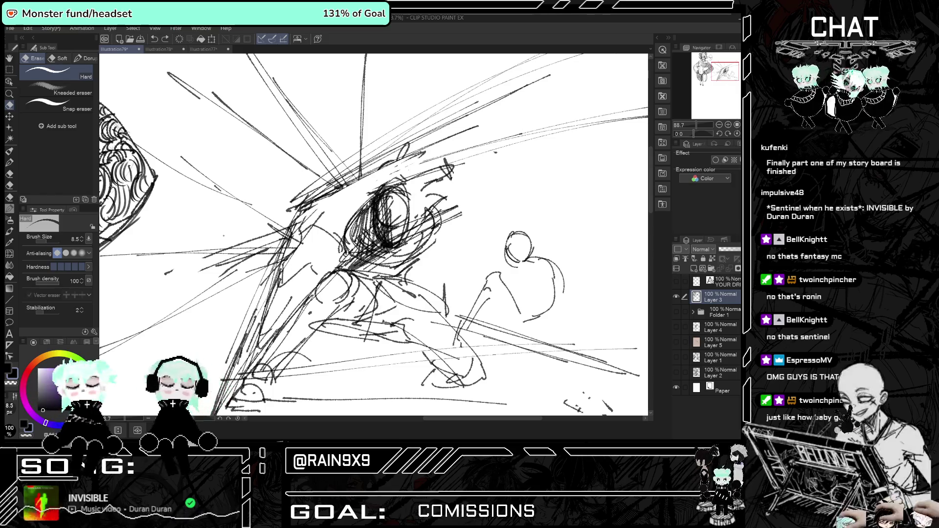
Touch up around the fighter's head, then erase the small lower-right marks with a 73.7 eraser.
{"action": "left_click_drag", "start_coordinate": [379, 229], "coordinate": [404, 238]}
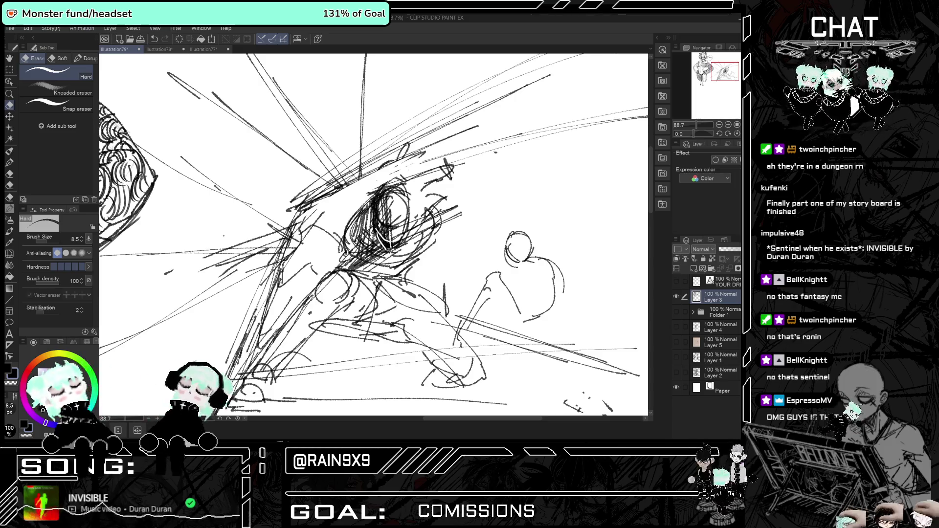
{"action": "scroll", "coordinate": [374, 235], "scroll_direction": "down", "scroll_amount": 5}
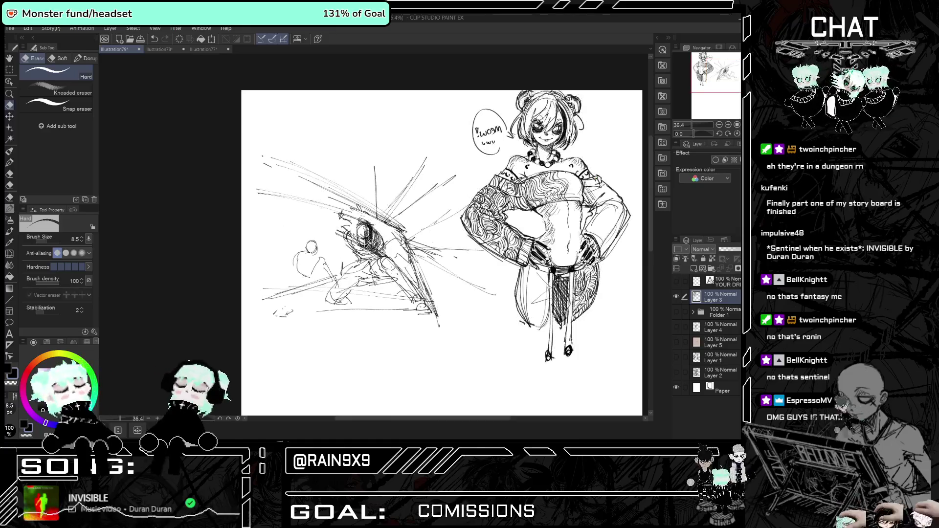
{"action": "scroll", "coordinate": [371, 267], "scroll_direction": "up", "scroll_amount": 4}
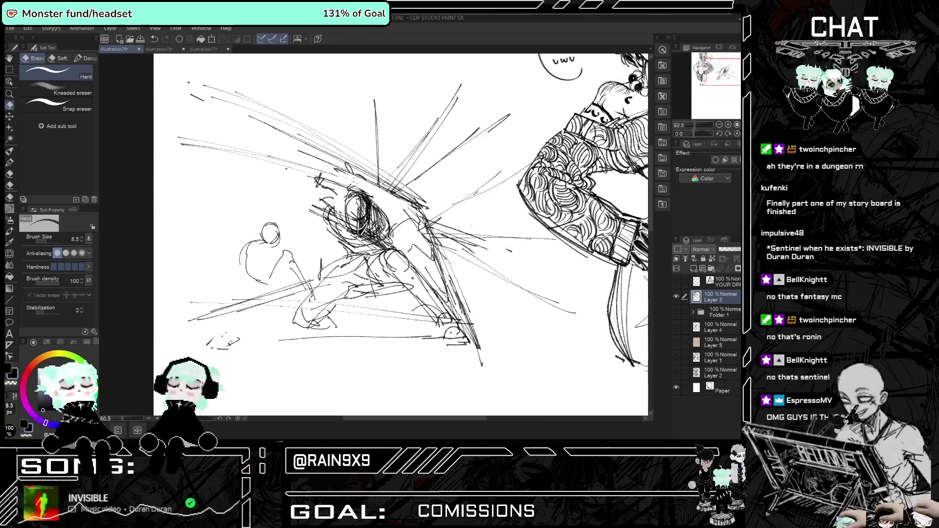
{"action": "left_click_drag", "start_coordinate": [374, 235], "coordinate": [464, 280]}
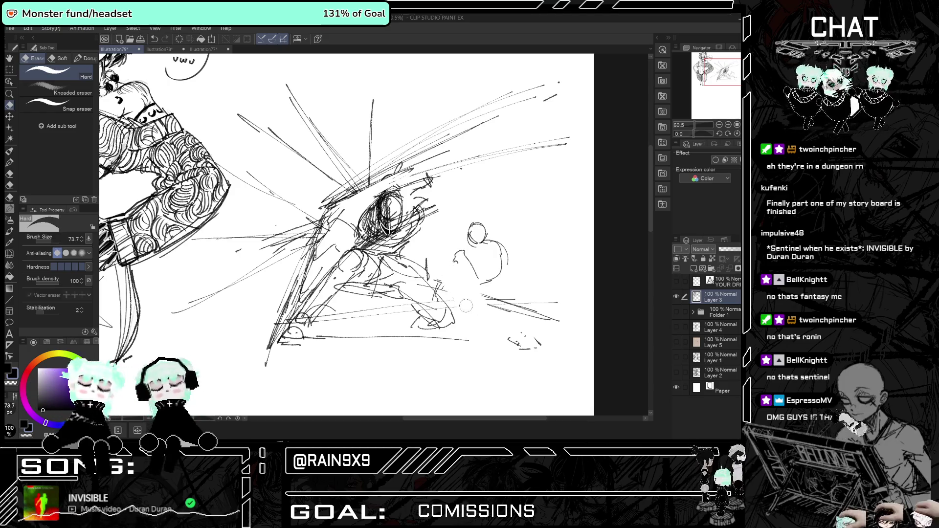
{"action": "left_click_drag", "start_coordinate": [535, 342], "coordinate": [493, 339]}
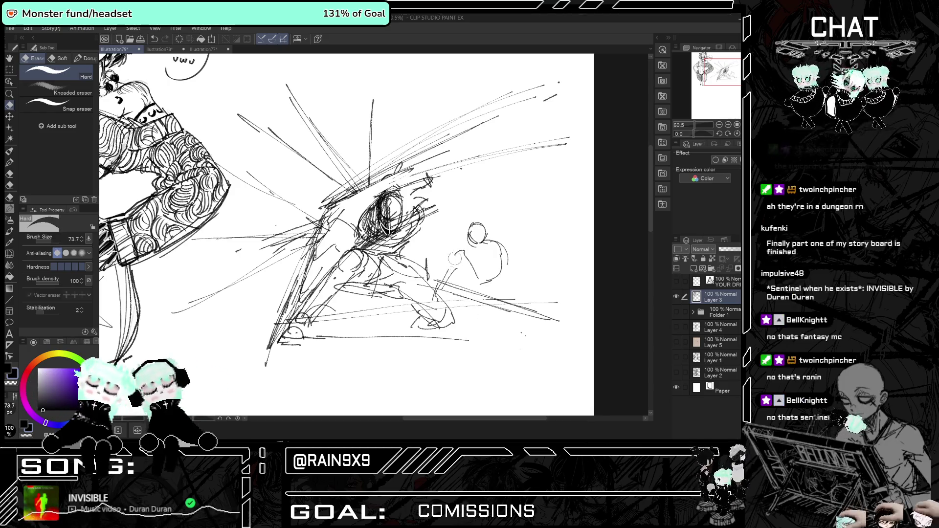
{"action": "left_click", "coordinate": [9, 70]}
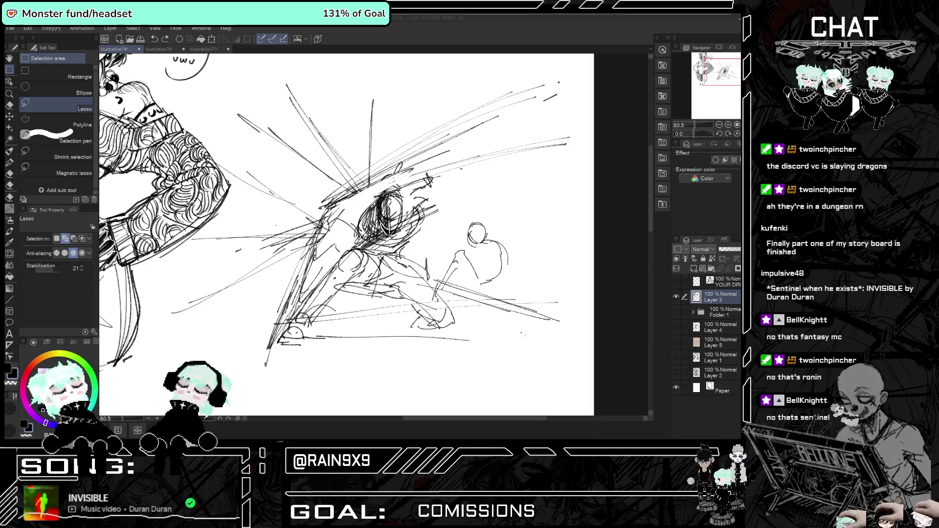
Lasso the small figure and scale it to 115% with Scale/Rotate, then return to the pencil.
{"action": "left_click_drag", "start_coordinate": [450, 272], "coordinate": [437, 289]}
{"action": "mouse_move", "coordinate": [459, 215]}
{"action": "left_mouse_down"}
{"action": "mouse_move", "coordinate": [521, 293]}
{"action": "mouse_move", "coordinate": [543, 250]}
{"action": "left_mouse_up"}
{"action": "left_click", "coordinate": [515, 306]}
{"action": "scroll", "coordinate": [543, 250], "scroll_direction": "right", "scroll_amount": 5}
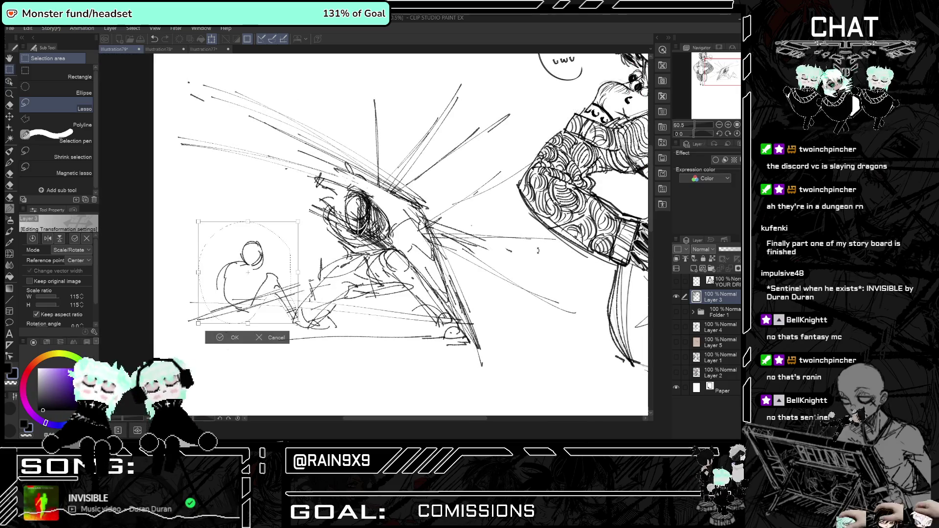
{"action": "left_click", "coordinate": [227, 337]}
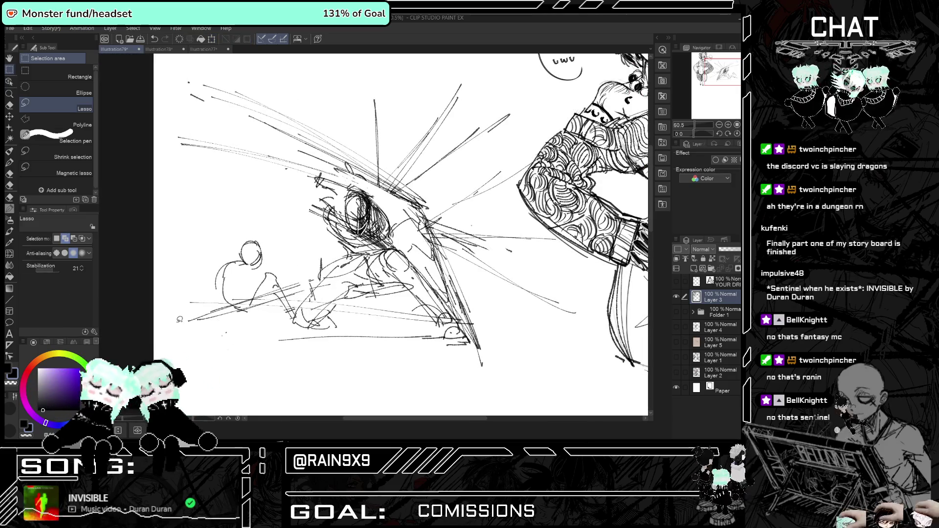
{"action": "left_click", "coordinate": [10, 151]}
{"action": "key", "text": "h"}
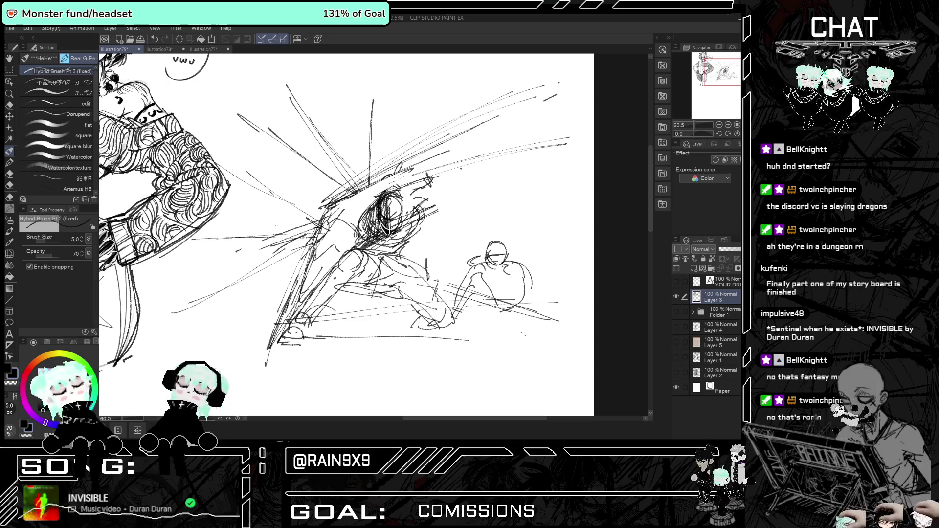
Sketch detail on the small figure's head and add strokes to its body.
{"action": "key", "text": "h"}
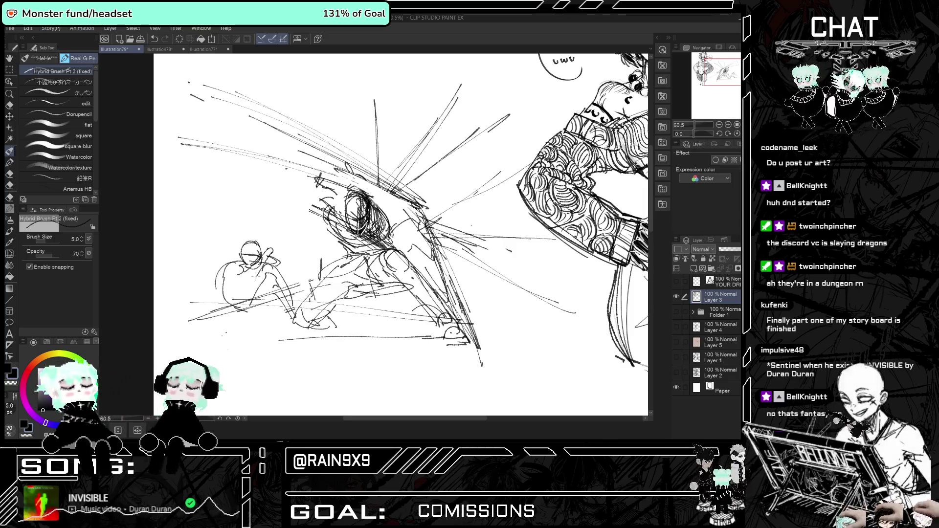
{"action": "key", "text": "h"}
{"action": "left_click_drag", "start_coordinate": [475, 253], "coordinate": [511, 239]}
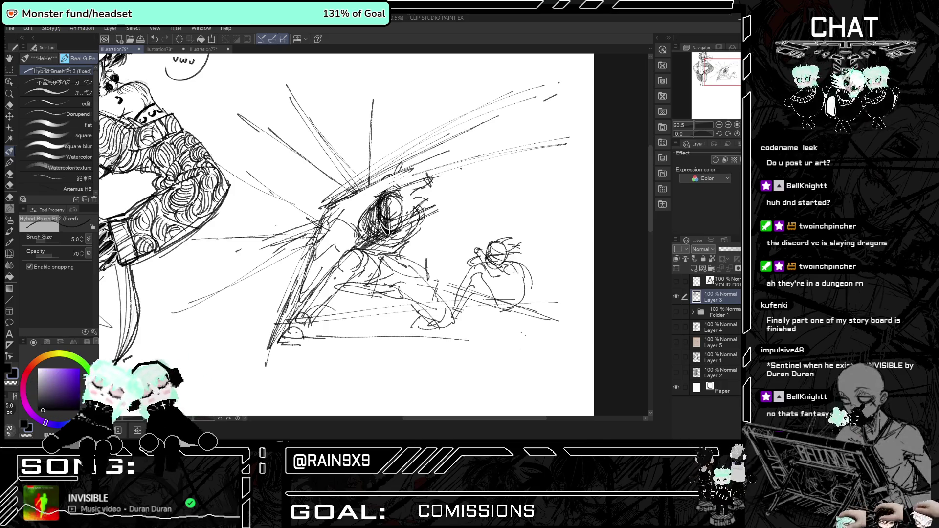
{"action": "left_click_drag", "start_coordinate": [521, 293], "coordinate": [500, 309]}
{"action": "left_click_drag", "start_coordinate": [509, 273], "coordinate": [485, 315]}
{"action": "key", "text": "h"}
{"action": "key", "text": "h"}
{"action": "key", "text": "ctrl+minus"}
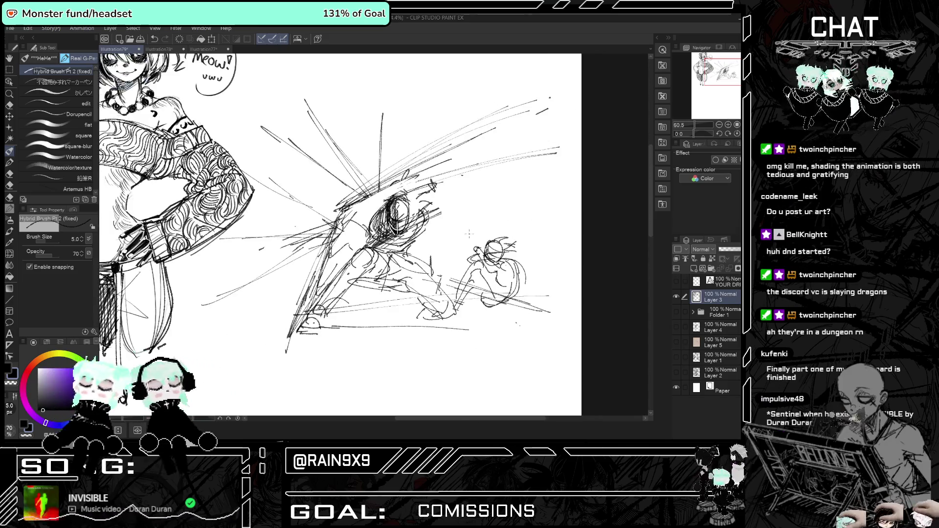
{"action": "scroll", "coordinate": [469, 234], "scroll_direction": "down", "scroll_amount": 1}
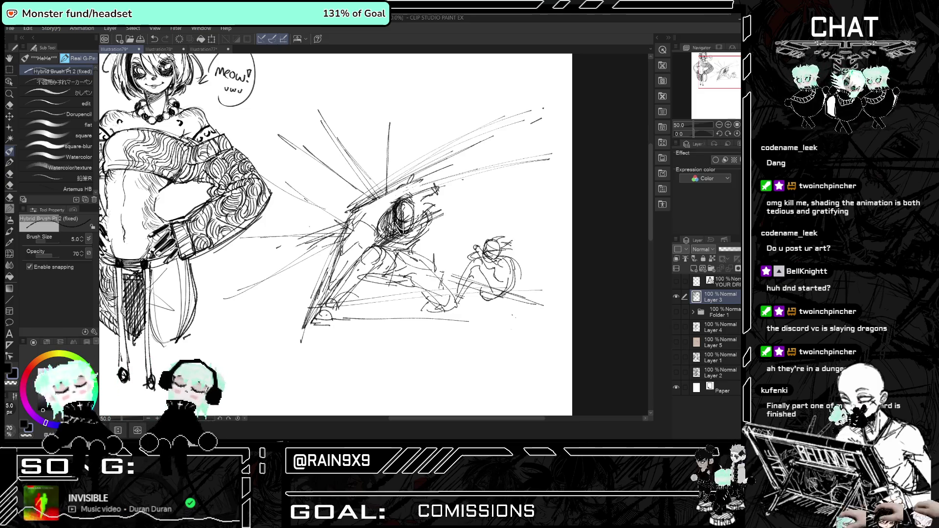
Refine the small figure's head and shoulder and hatch short strokes beside it.
{"action": "key", "text": "h"}
{"action": "key", "text": "h"}
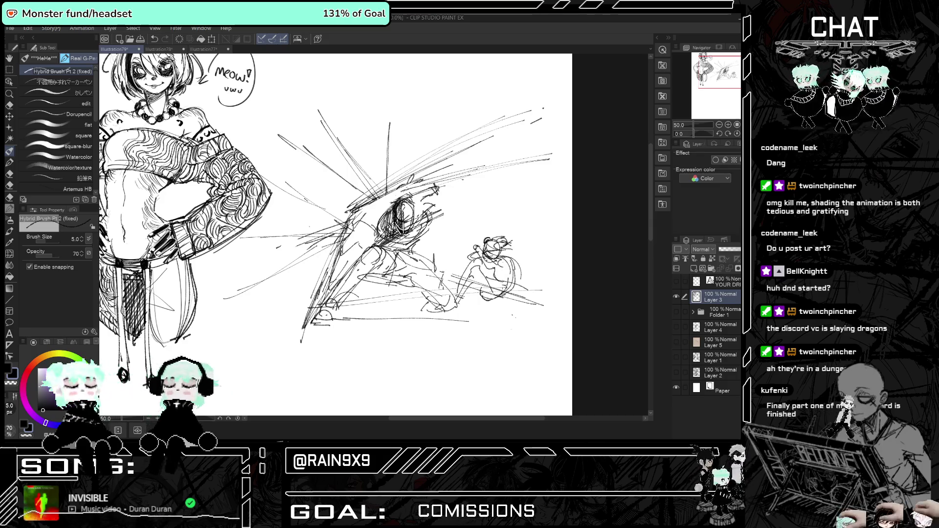
{"action": "left_click_drag", "start_coordinate": [545, 252], "coordinate": [568, 249]}
{"action": "left_click_drag", "start_coordinate": [530, 268], "coordinate": [553, 259]}
{"action": "mouse_move", "coordinate": [494, 258]}
{"action": "left_mouse_down"}
{"action": "mouse_move", "coordinate": [518, 249]}
{"action": "mouse_move", "coordinate": [514, 256]}
{"action": "left_mouse_up"}
{"action": "left_click_drag", "start_coordinate": [489, 266], "coordinate": [519, 252]}
{"action": "mouse_move", "coordinate": [503, 287]}
{"action": "left_mouse_down"}
{"action": "mouse_move", "coordinate": [531, 248]}
{"action": "mouse_move", "coordinate": [536, 255]}
{"action": "left_mouse_up"}
{"action": "left_click_drag", "start_coordinate": [516, 275], "coordinate": [557, 263]}
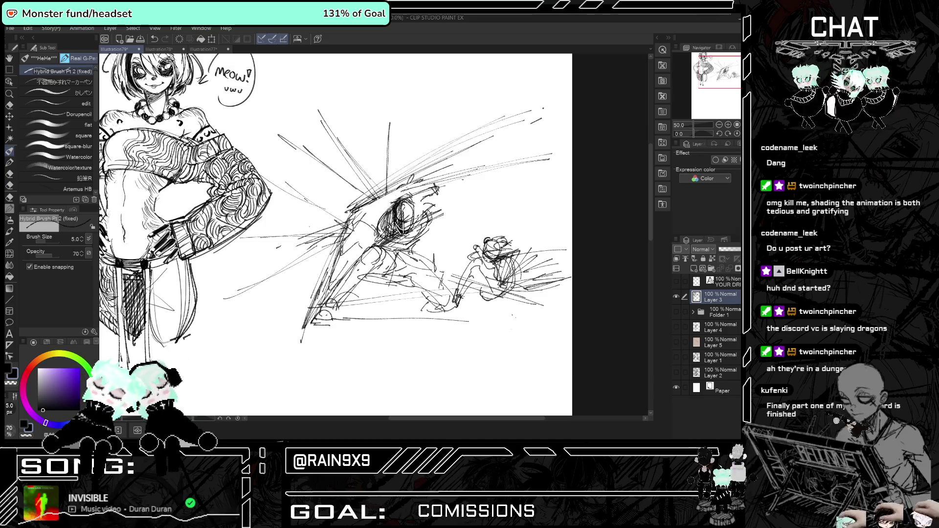
{"action": "key", "text": "h"}
{"action": "key", "text": "h"}
{"action": "scroll", "coordinate": [514, 274], "scroll_direction": "down", "scroll_amount": 2}
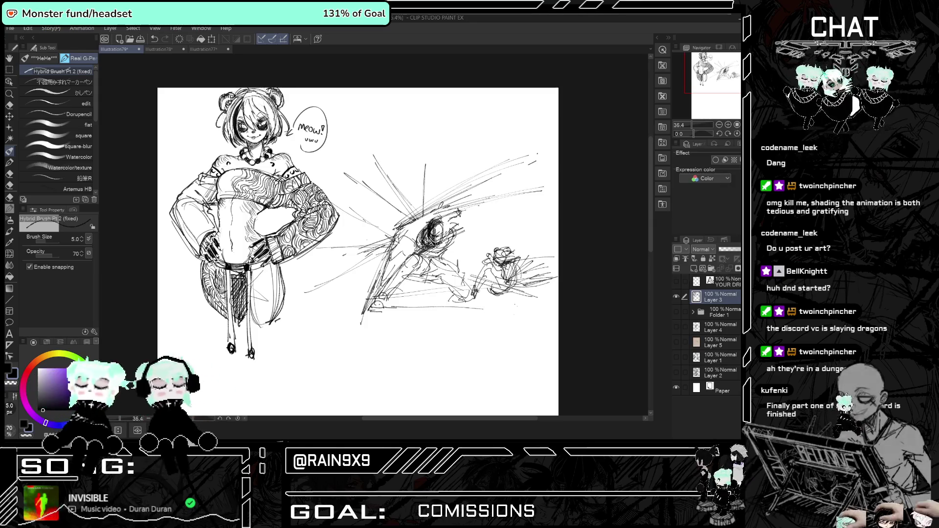
Undo the rough strokes near the fighter and draw long new lines beneath him.
{"action": "mouse_move", "coordinate": [435, 244]}
{"action": "left_mouse_down"}
{"action": "mouse_move", "coordinate": [459, 225]}
{"action": "mouse_move", "coordinate": [464, 237]}
{"action": "mouse_move", "coordinate": [438, 213]}
{"action": "mouse_move", "coordinate": [489, 185]}
{"action": "left_mouse_up"}
{"action": "key", "text": "h"}
{"action": "key", "text": "h"}
{"action": "left_click_drag", "start_coordinate": [404, 223], "coordinate": [531, 167]}
{"action": "key", "text": "h"}
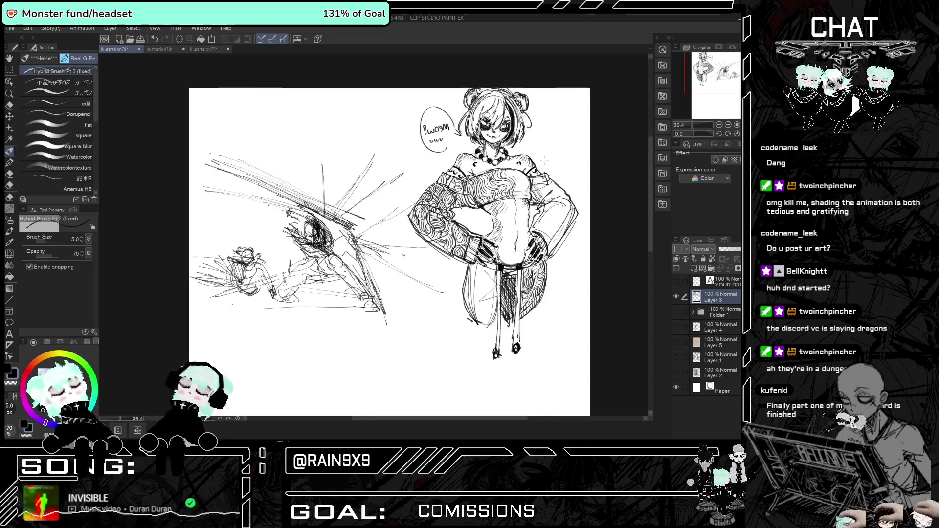
{"action": "key", "text": "ctrl+z"}
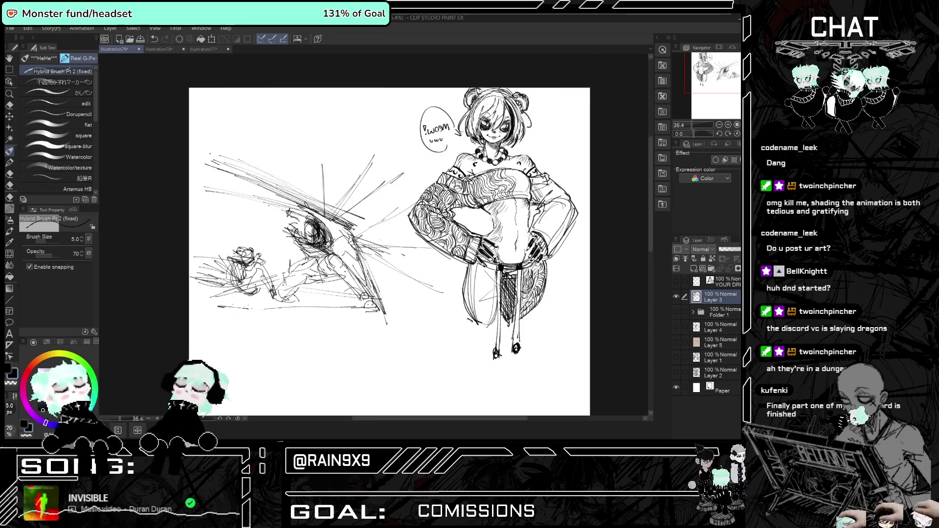
{"action": "key", "text": "h"}
{"action": "key", "text": "ctrl+z"}
{"action": "key", "text": "ctrl+z"}
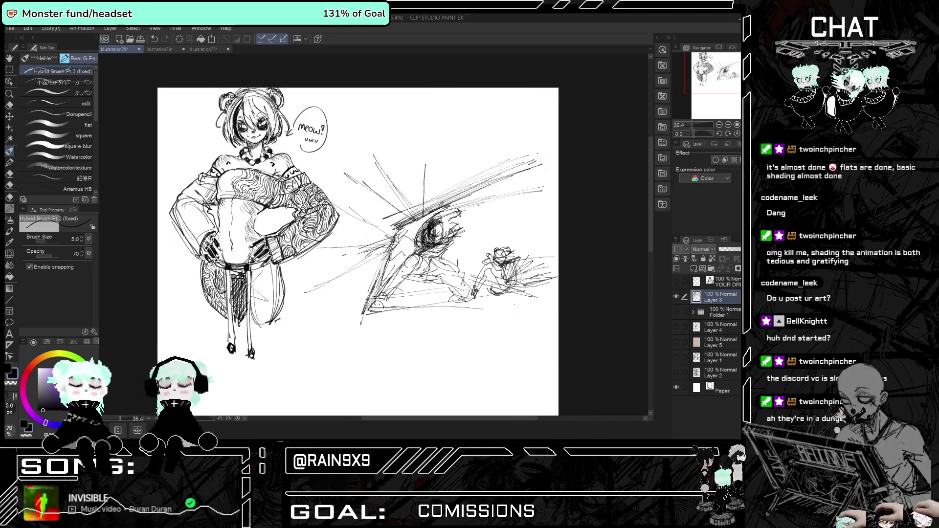
{"action": "key", "text": "ctrl+z"}
{"action": "key", "text": "ctrl+z"}
{"action": "left_click_drag", "start_coordinate": [358, 319], "coordinate": [566, 300]}
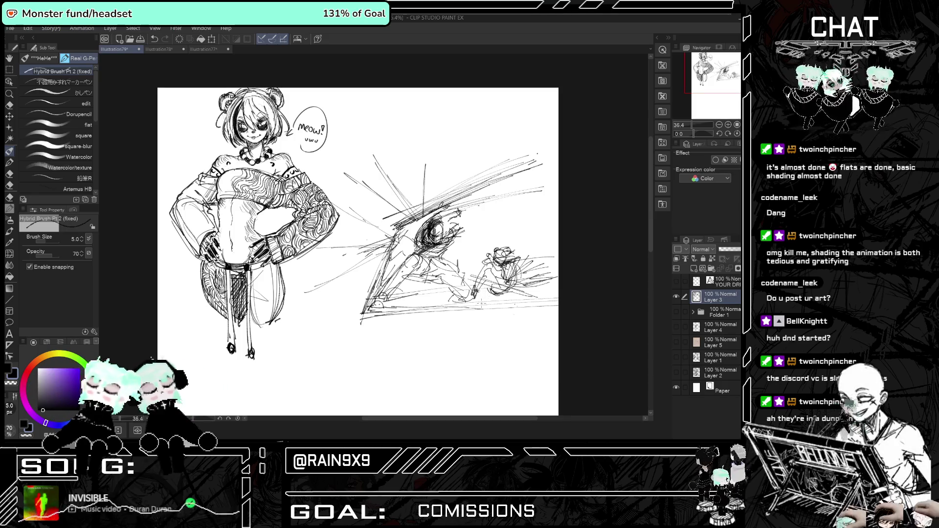
{"action": "key", "text": "ctrl+z"}
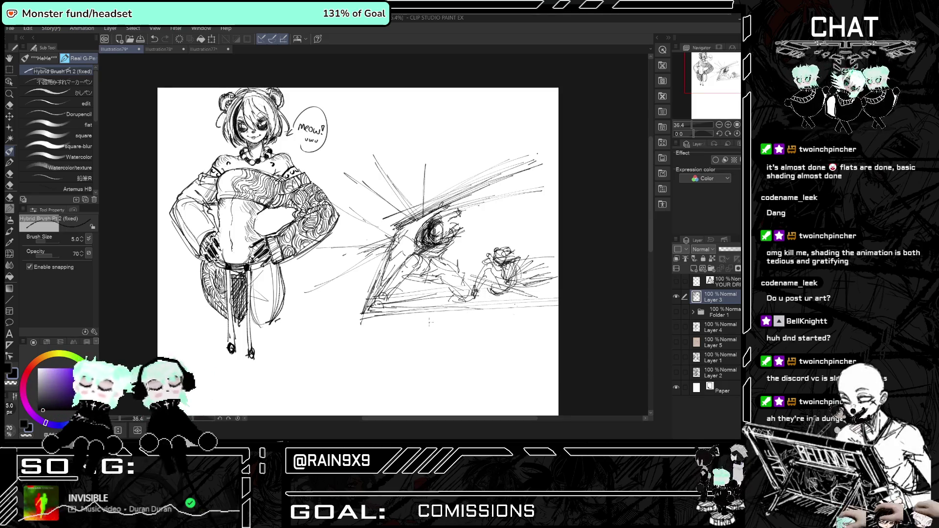
{"action": "key", "text": "ctrl+z"}
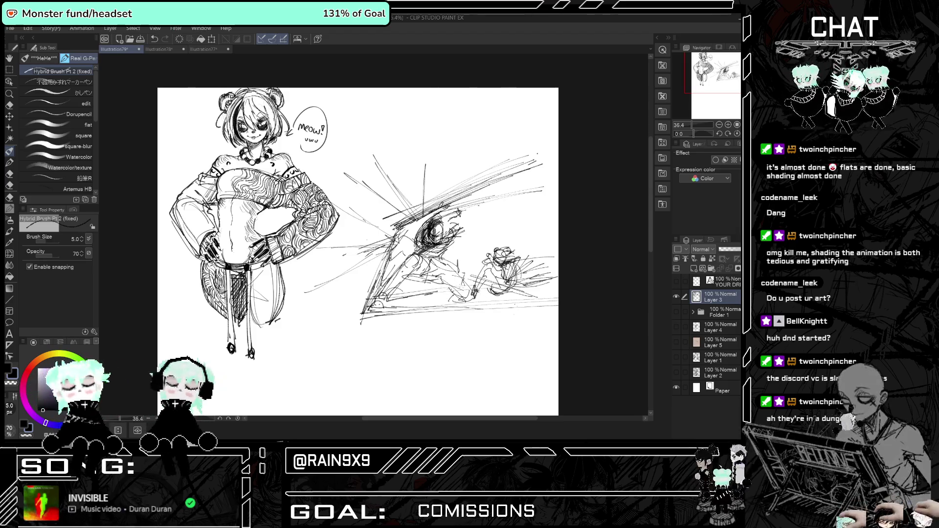
Erase the stray radial lines around the sword-fighter sketch with the hard eraser.
{"action": "key", "text": "h"}
{"action": "key", "text": "h"}
{"action": "key", "text": "e"}
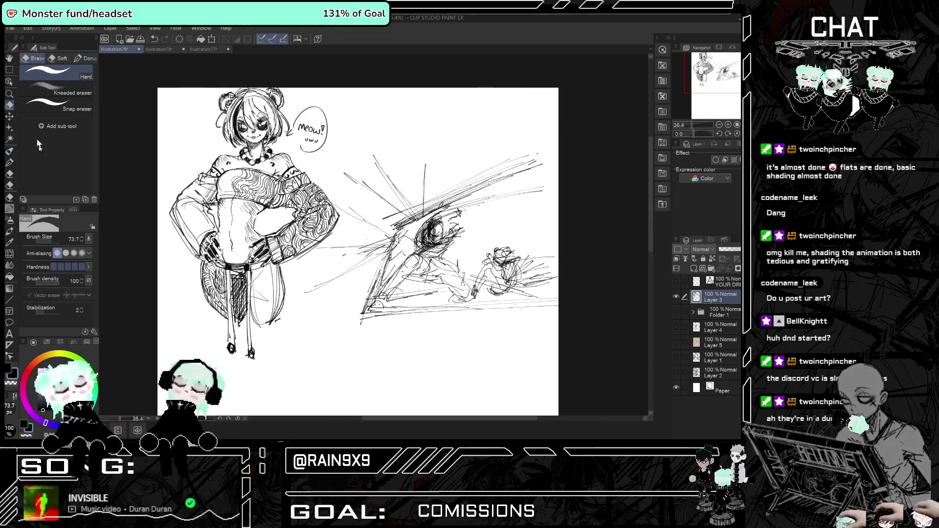
{"action": "mouse_move", "coordinate": [374, 235]}
{"action": "left_mouse_down"}
{"action": "mouse_move", "coordinate": [429, 184]}
{"action": "mouse_move", "coordinate": [364, 222]}
{"action": "mouse_move", "coordinate": [366, 235]}
{"action": "mouse_move", "coordinate": [382, 231]}
{"action": "mouse_move", "coordinate": [315, 288]}
{"action": "left_mouse_up"}
{"action": "key", "text": "h"}
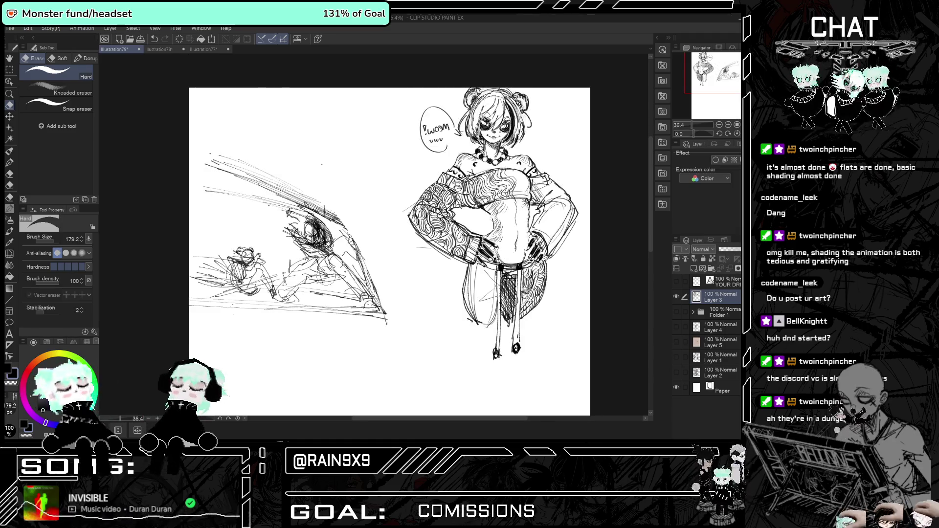
{"action": "key", "text": "h"}
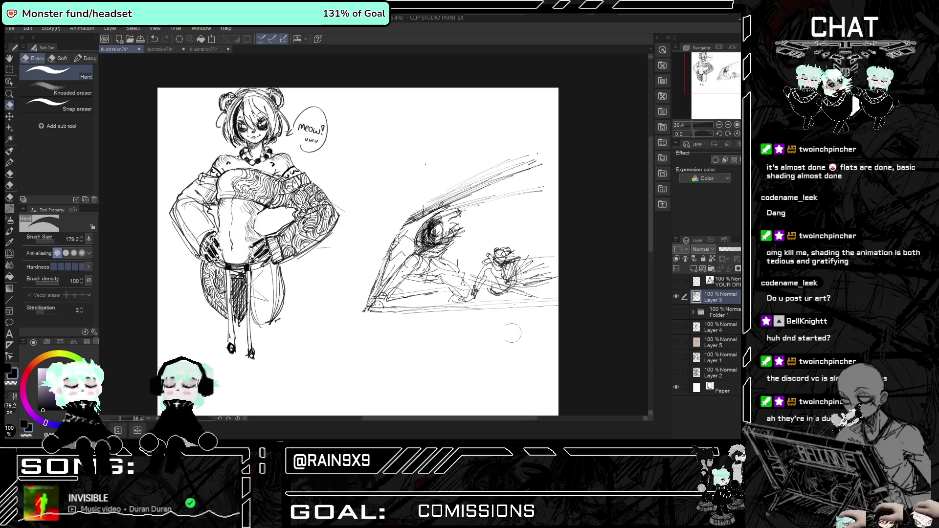
{"action": "key", "text": "h"}
Shrink the eraser and wipe out the sketch's upper diagonal strokes.
{"action": "key", "text": "h"}
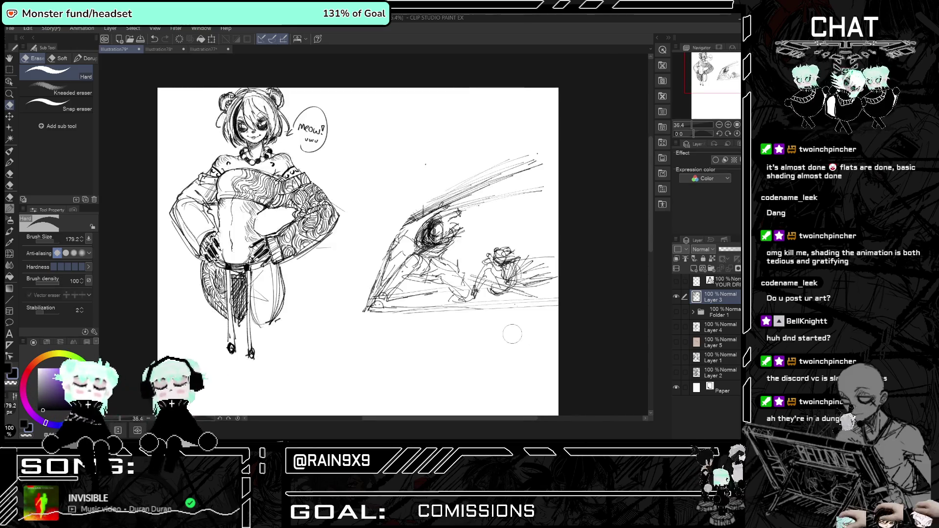
{"action": "left_click_drag", "start_coordinate": [60, 241], "coordinate": [43, 241]}
{"action": "key", "text": "h"}
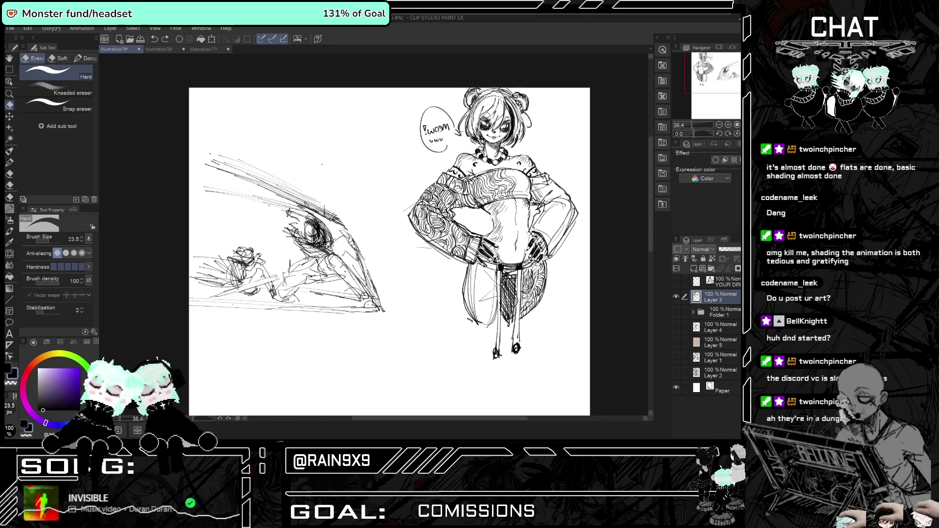
{"action": "key", "text": "h"}
{"action": "key", "text": "h"}
{"action": "key", "text": "h"}
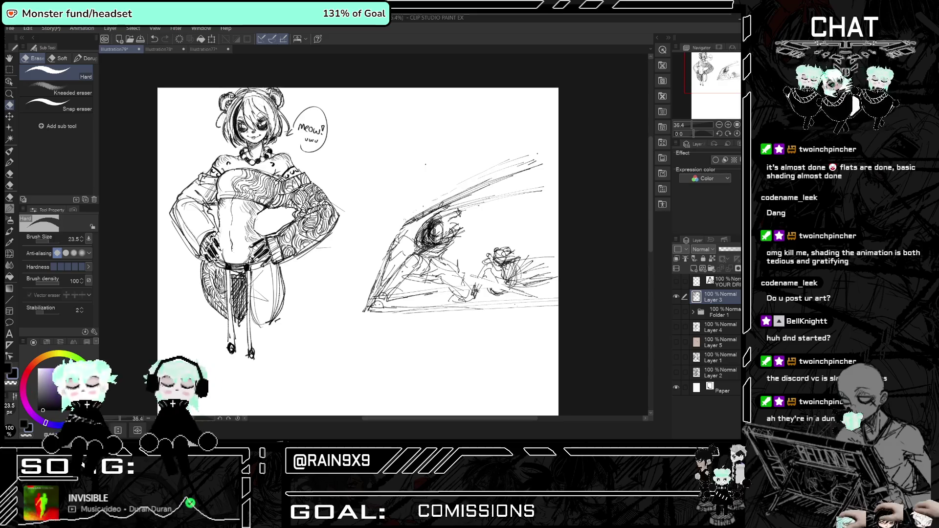
{"action": "left_click_drag", "start_coordinate": [405, 225], "coordinate": [533, 168]}
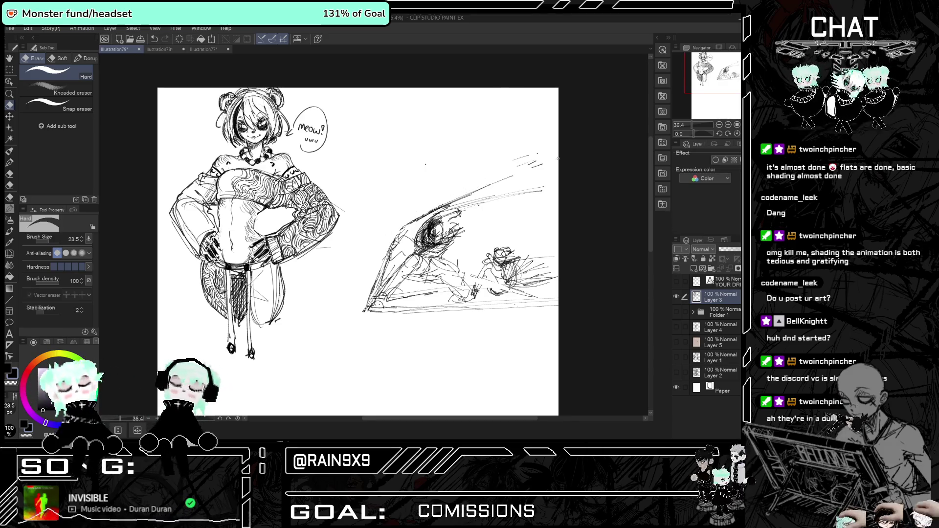
{"action": "key", "text": "h"}
{"action": "key", "text": "h"}
{"action": "scroll", "coordinate": [434, 232], "scroll_direction": "up", "scroll_amount": 2}
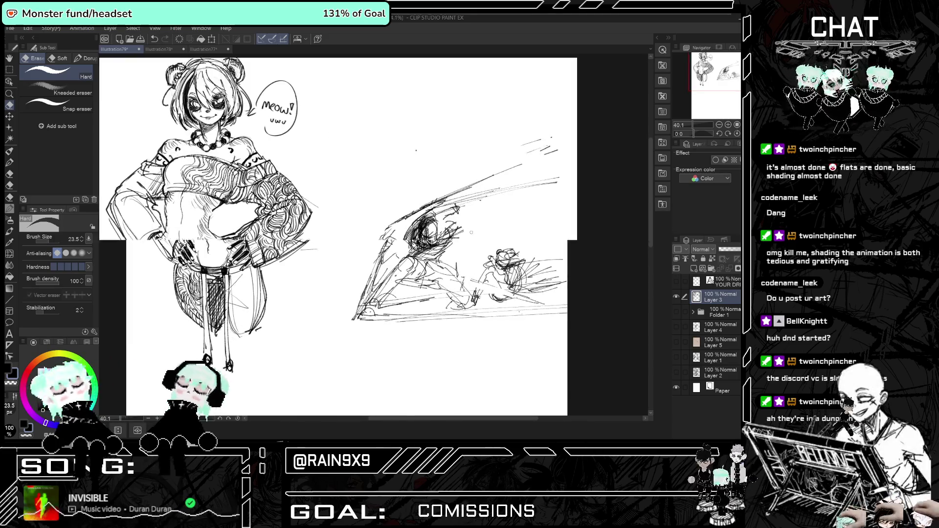
{"action": "key", "text": "h"}
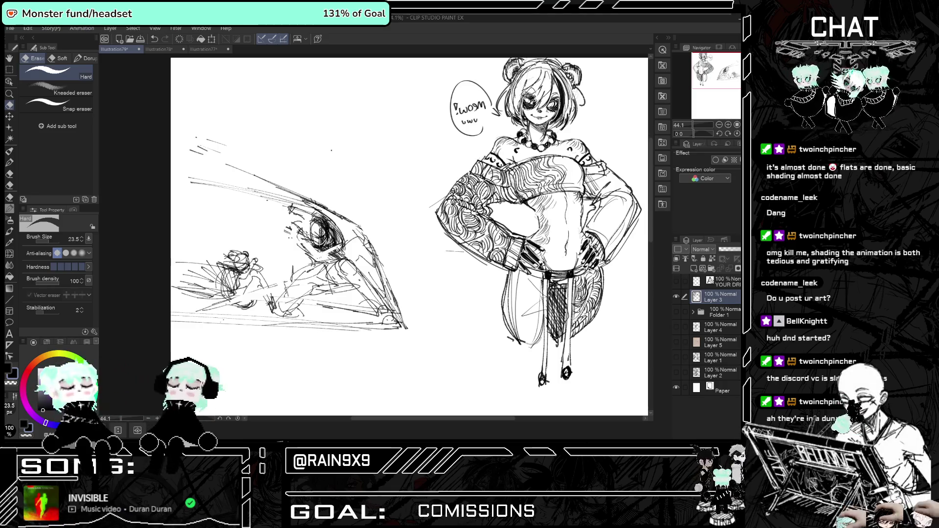
Check the cleanup mirrored and switch to the Real G-Pen.
{"action": "key", "text": "h"}
{"action": "key", "text": "h"}
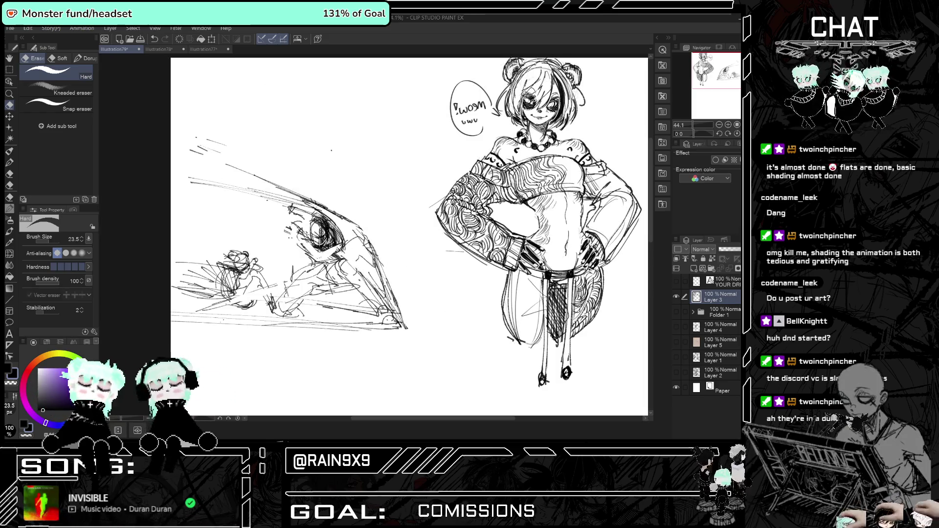
{"action": "key", "text": "h"}
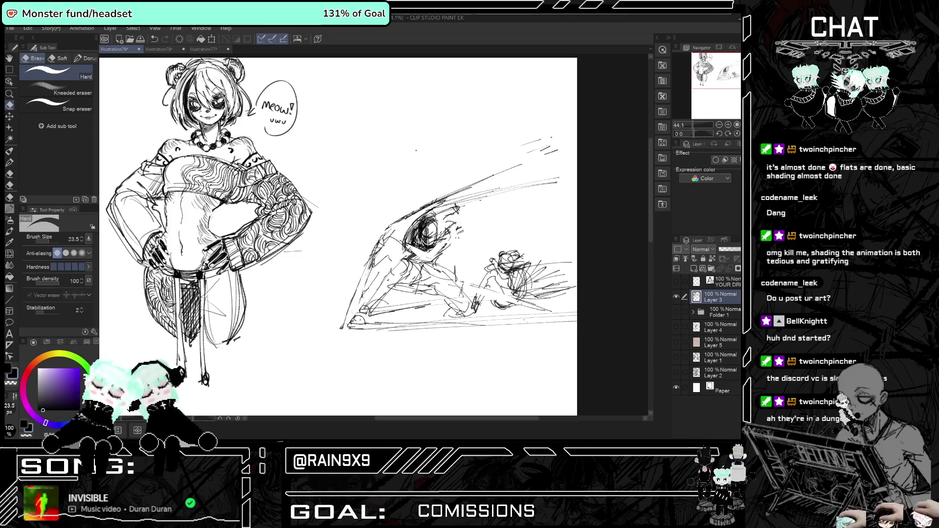
{"action": "key", "text": "h"}
{"action": "key", "text": "h"}
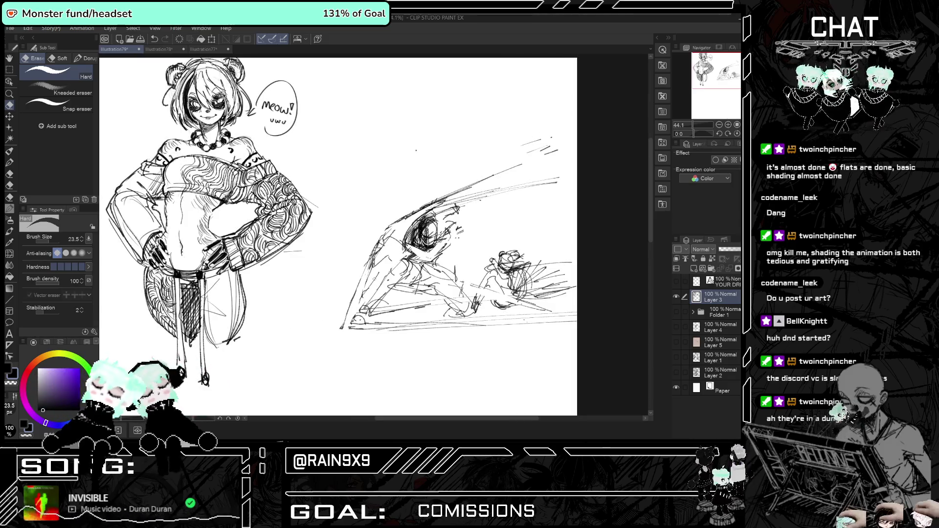
{"action": "key", "text": "h"}
{"action": "left_click", "coordinate": [11, 153]}
{"action": "key", "text": "h"}
{"action": "key", "text": "ctrl+plus"}
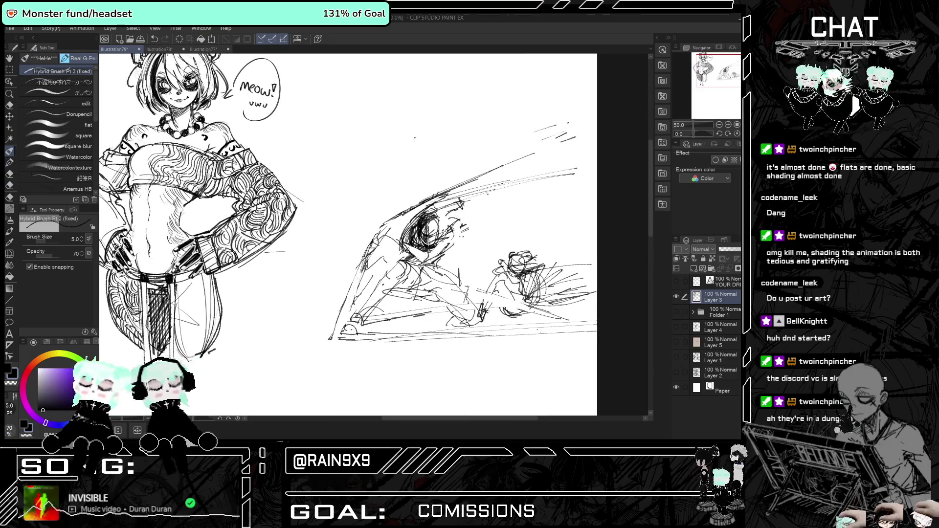
Hatch dark shading over the sword-fighter's scribbled head.
{"action": "key", "text": "h"}
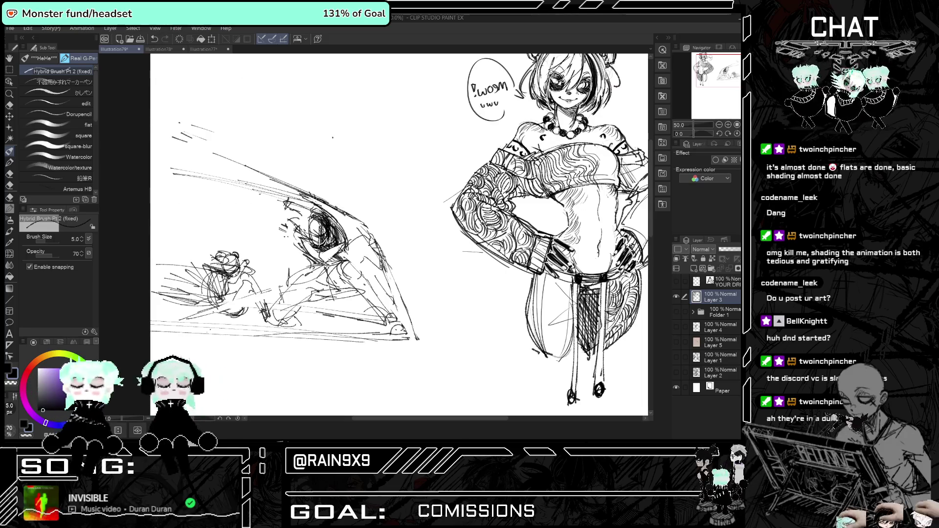
{"action": "left_click_drag", "start_coordinate": [313, 223], "coordinate": [321, 244]}
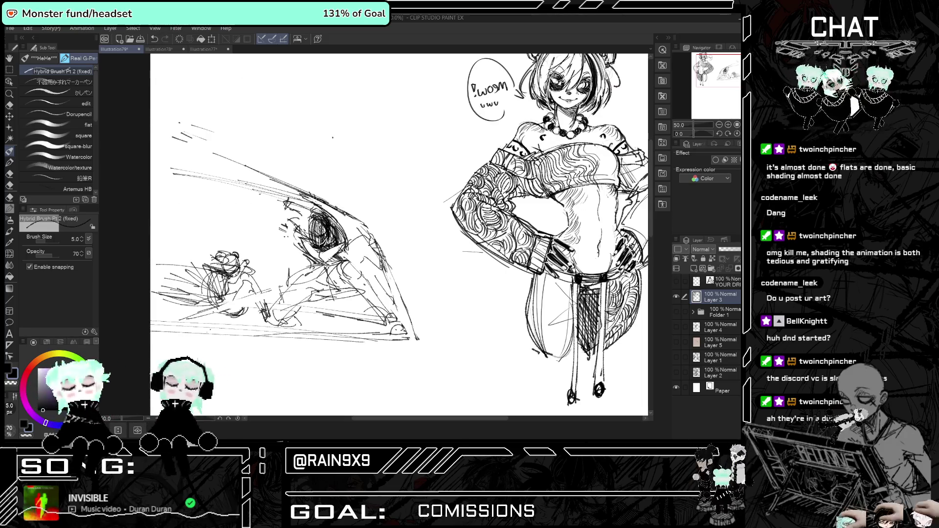
{"action": "key", "text": "h"}
{"action": "mouse_move", "coordinate": [436, 239]}
{"action": "left_mouse_down"}
{"action": "mouse_move", "coordinate": [457, 219]}
{"action": "mouse_move", "coordinate": [443, 232]}
{"action": "mouse_move", "coordinate": [433, 215]}
{"action": "mouse_move", "coordinate": [442, 206]}
{"action": "mouse_move", "coordinate": [437, 237]}
{"action": "mouse_move", "coordinate": [405, 253]}
{"action": "mouse_move", "coordinate": [416, 265]}
{"action": "left_mouse_up"}
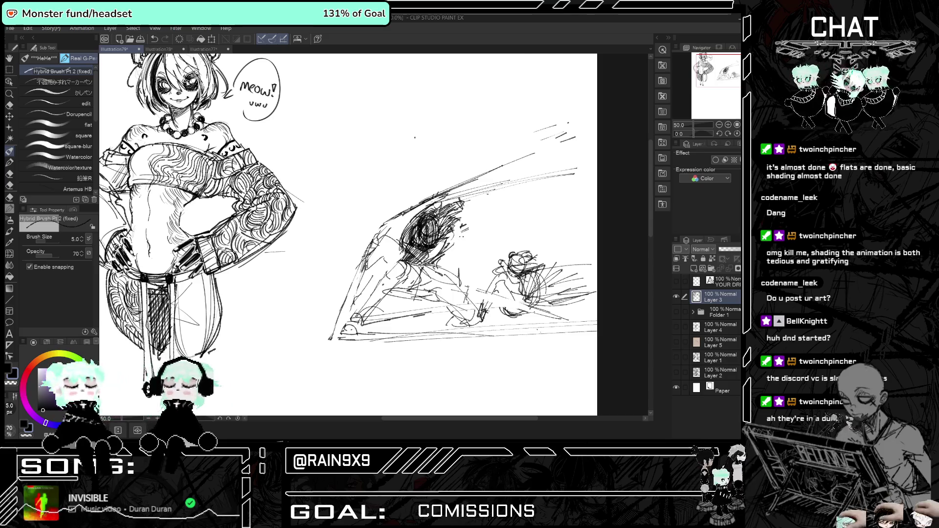
{"action": "key", "text": "h"}
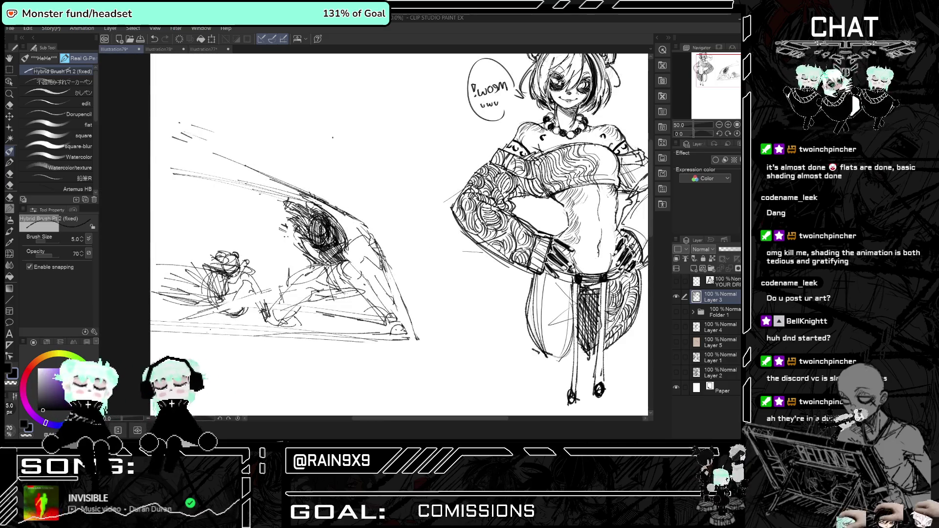
Add dark hatch strokes down the sword-fighter's body.
{"action": "mouse_move", "coordinate": [337, 262]}
{"action": "left_mouse_down"}
{"action": "mouse_move", "coordinate": [349, 287]}
{"action": "mouse_move", "coordinate": [356, 271]}
{"action": "mouse_move", "coordinate": [386, 319]}
{"action": "mouse_move", "coordinate": [349, 335]}
{"action": "left_mouse_up"}
{"action": "key", "text": "h"}
{"action": "mouse_move", "coordinate": [368, 307]}
{"action": "left_mouse_down"}
{"action": "mouse_move", "coordinate": [353, 333]}
{"action": "mouse_move", "coordinate": [341, 335]}
{"action": "left_mouse_up"}
{"action": "key", "text": "h"}
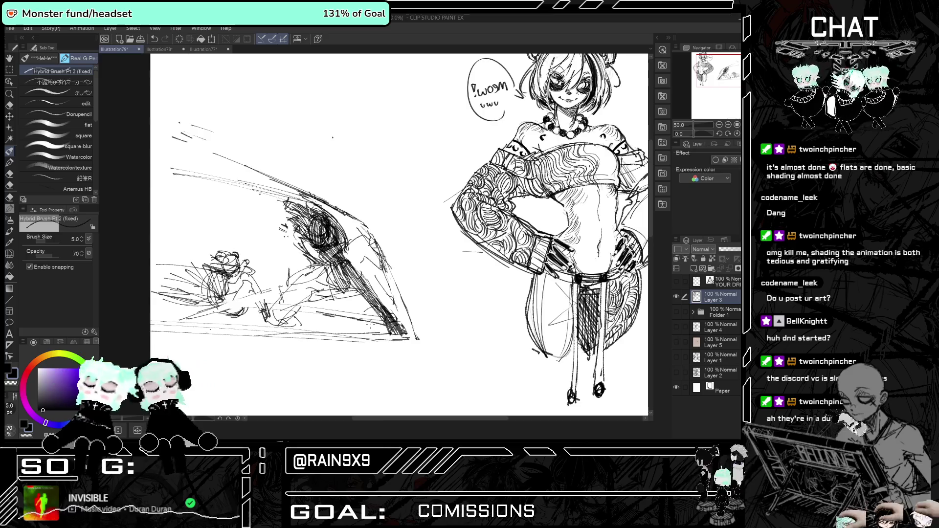
{"action": "key", "text": "h"}
{"action": "key", "text": "h"}
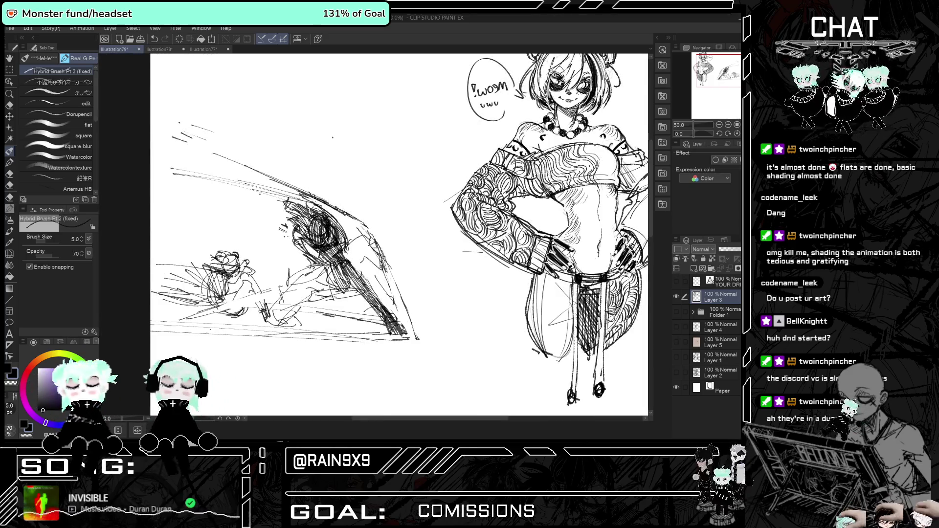
{"action": "key", "text": "h"}
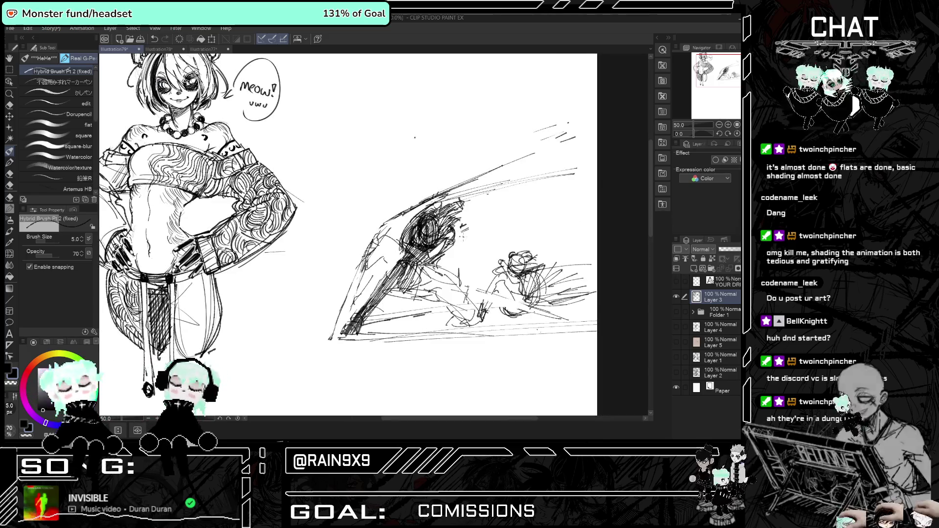
Darken the fighter's legs and add small strokes to the crouching figure.
{"action": "scroll", "coordinate": [374, 235], "scroll_direction": "down", "scroll_amount": 2}
{"action": "key", "text": "h"}
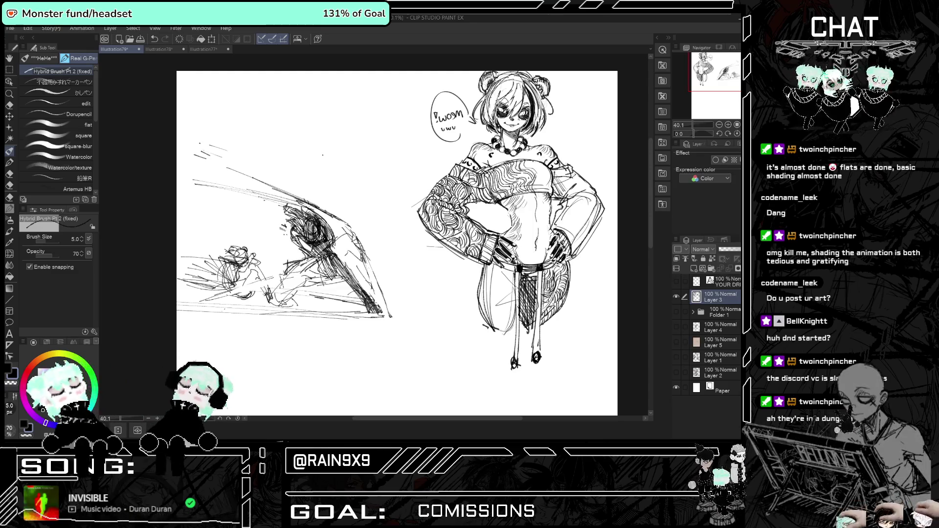
{"action": "left_click_drag", "start_coordinate": [311, 272], "coordinate": [276, 299]}
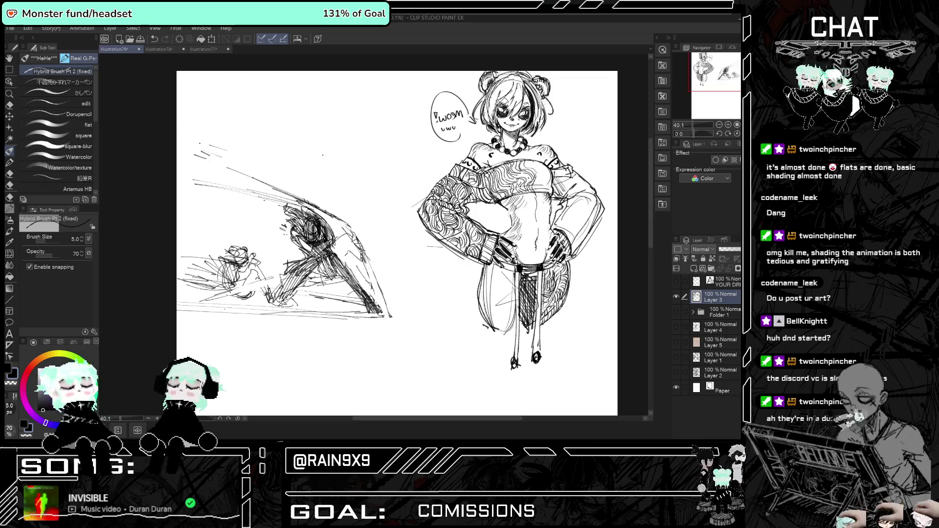
{"action": "key", "text": "h"}
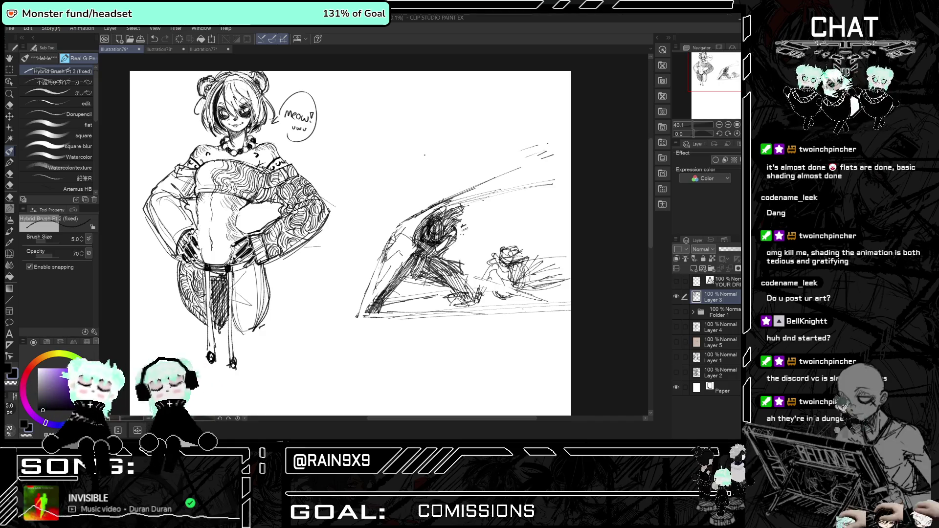
{"action": "key", "text": "h"}
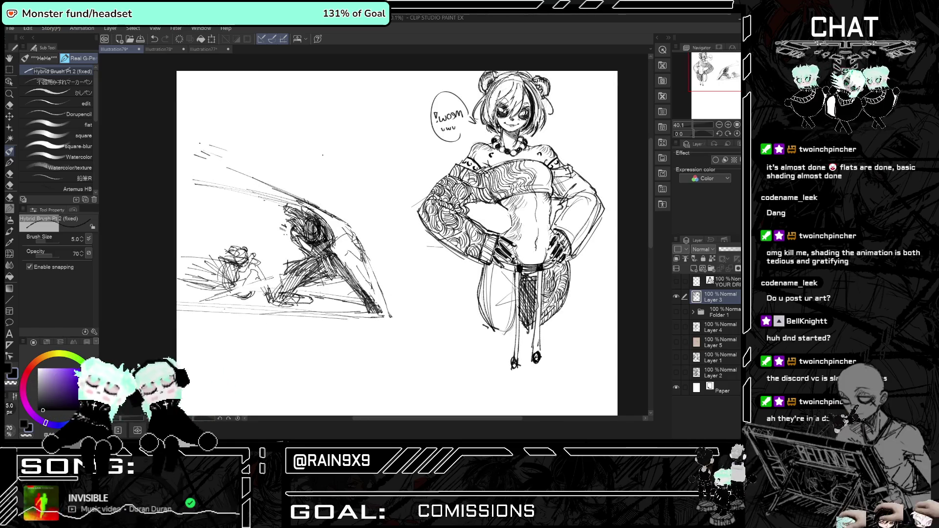
{"action": "key", "text": "h"}
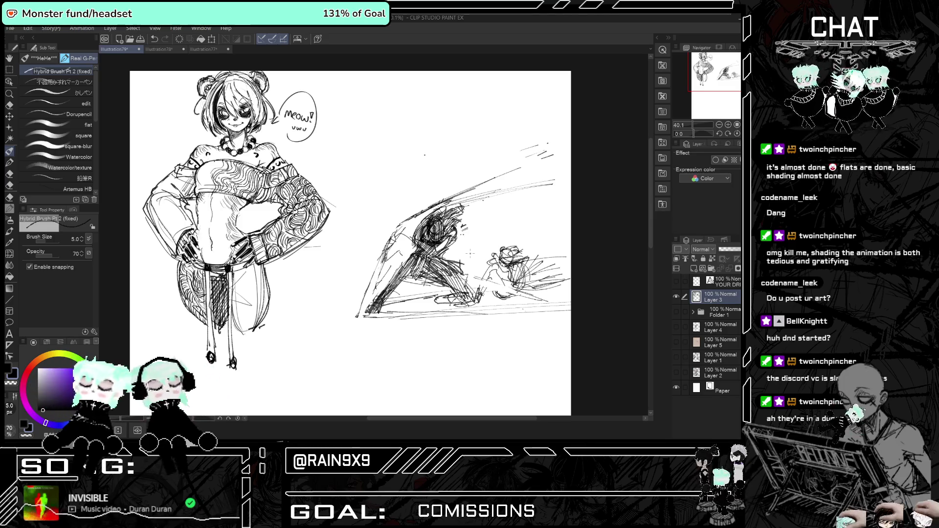
{"action": "mouse_move", "coordinate": [462, 281]}
{"action": "left_mouse_down"}
{"action": "mouse_move", "coordinate": [444, 301]}
{"action": "mouse_move", "coordinate": [473, 299]}
{"action": "left_mouse_up"}
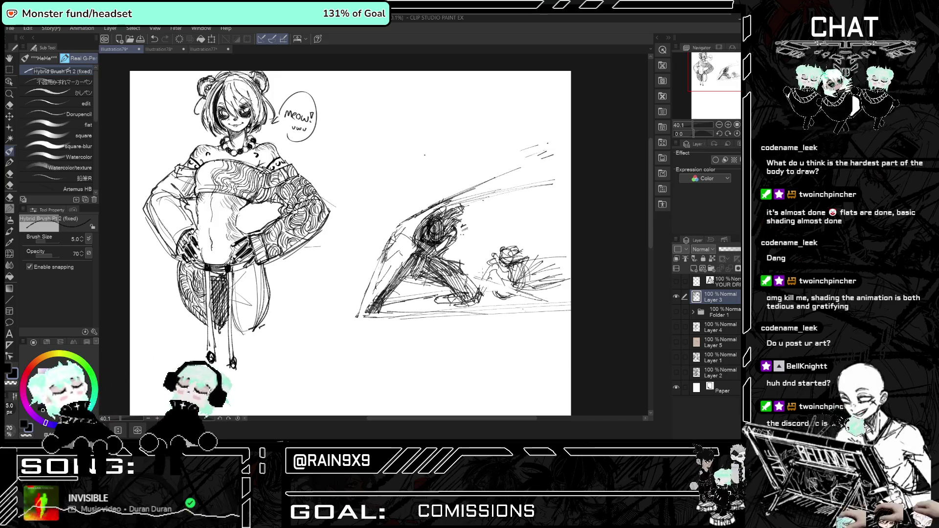
{"action": "key", "text": "h"}
{"action": "key", "text": "h"}
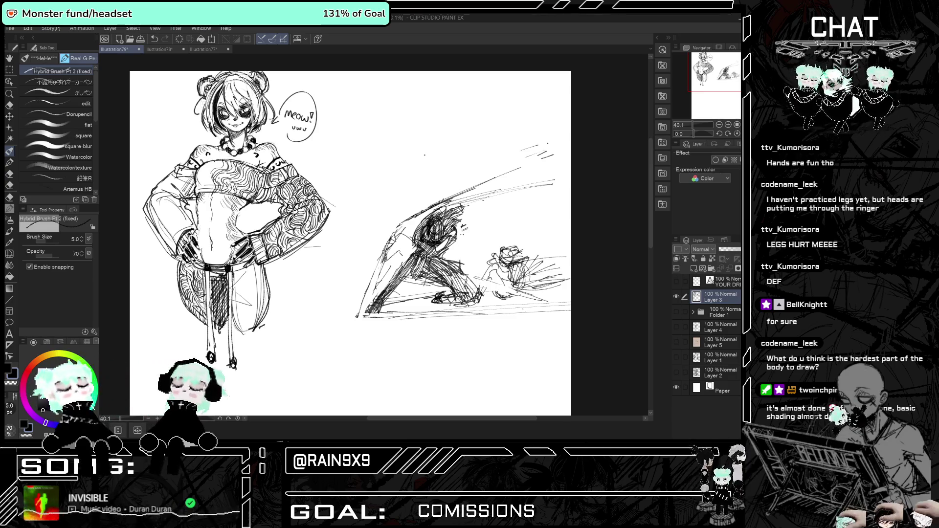
Add a tiny dark mark to the crouching figure beside the blade tip.
{"action": "mouse_move", "coordinate": [460, 296]}
{"action": "left_mouse_down"}
{"action": "mouse_move", "coordinate": [447, 299]}
{"action": "mouse_move", "coordinate": [455, 290]}
{"action": "mouse_move", "coordinate": [443, 302]}
{"action": "mouse_move", "coordinate": [458, 300]}
{"action": "left_mouse_up"}
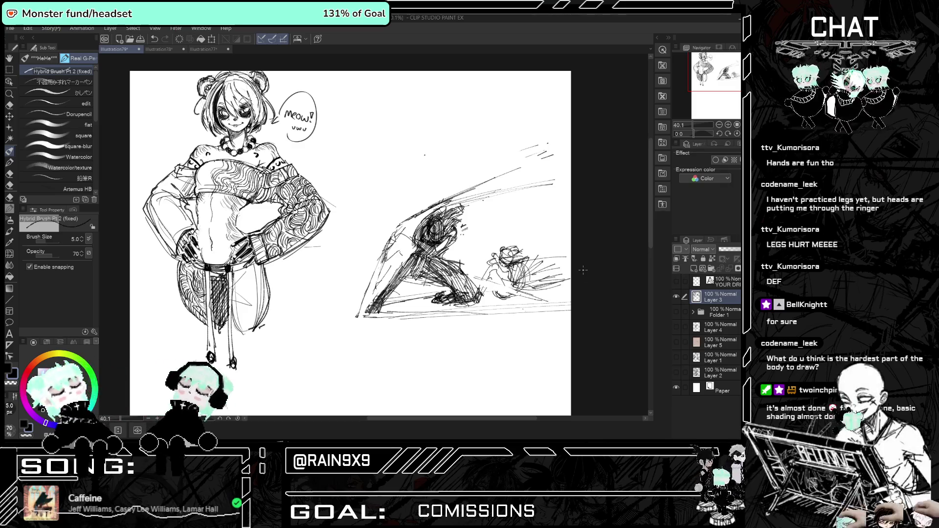
With the eraser, check Layer 3 by hiding and reshowing it, undo, and erase stray strokes near the head.
{"action": "left_click", "coordinate": [10, 104]}
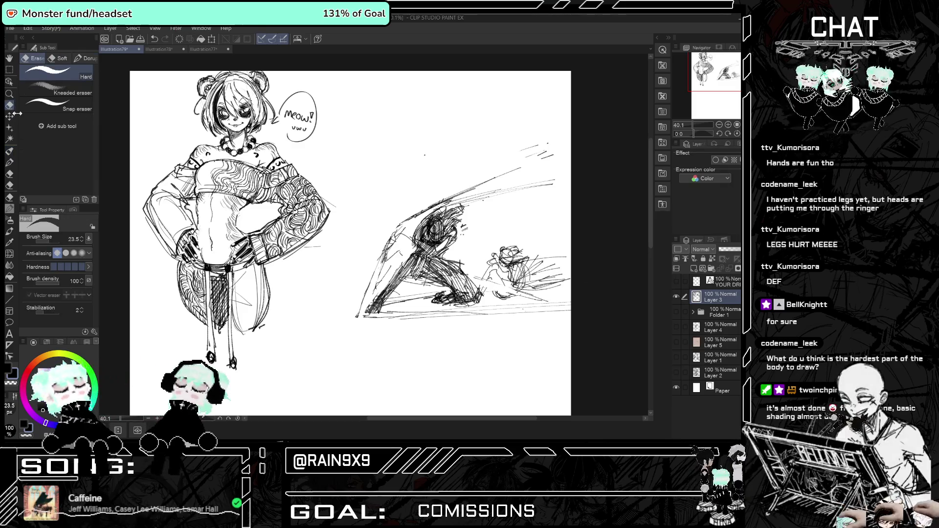
{"action": "left_click", "coordinate": [676, 297]}
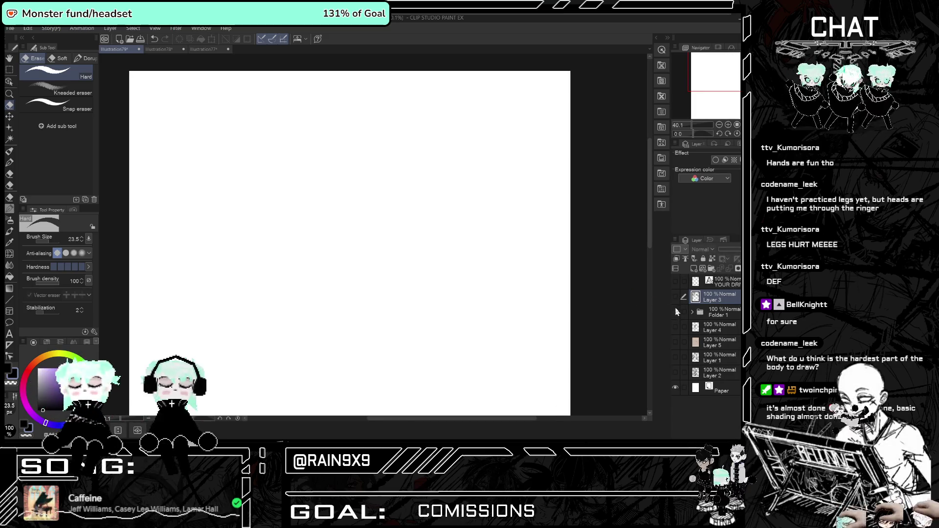
{"action": "left_click", "coordinate": [675, 297]}
{"action": "scroll", "coordinate": [481, 237], "scroll_direction": "up", "scroll_amount": 2}
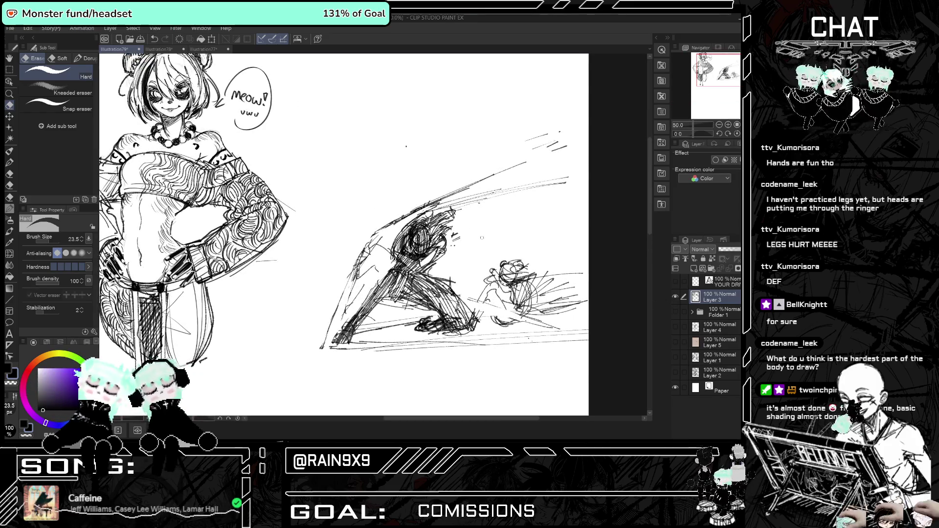
{"action": "key", "text": "ctrl+z"}
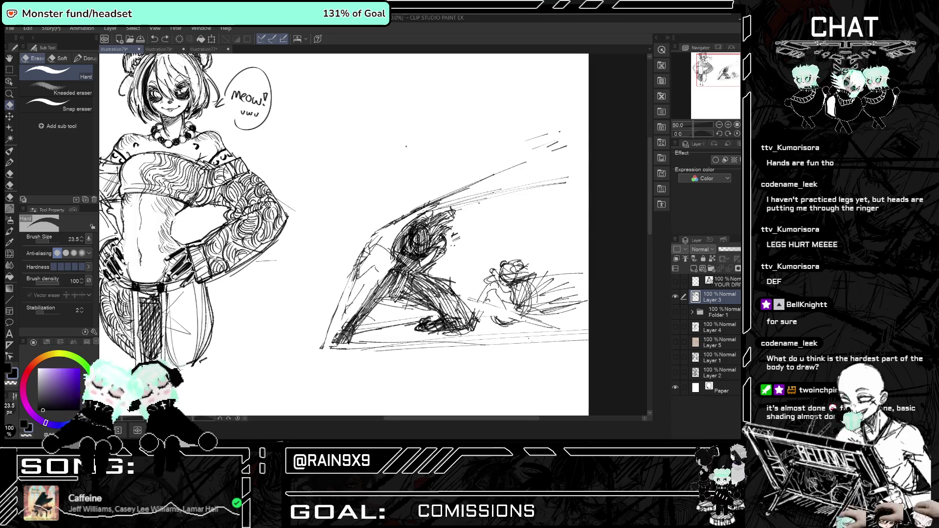
{"action": "left_click_drag", "start_coordinate": [396, 239], "coordinate": [364, 303]}
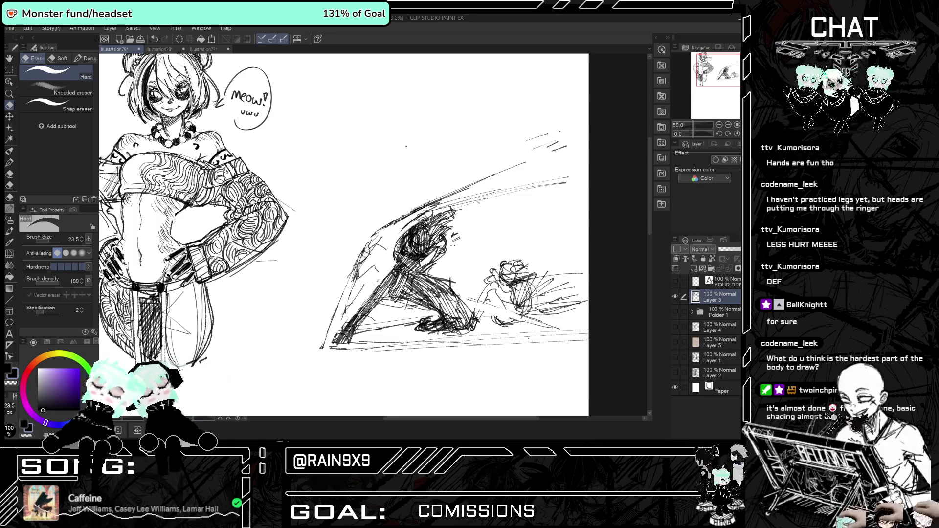
Check the drawing mirrored, then switch to the pen and start lettering 'BRB' above the sketch.
{"action": "key", "text": "h"}
{"action": "key", "text": "h"}
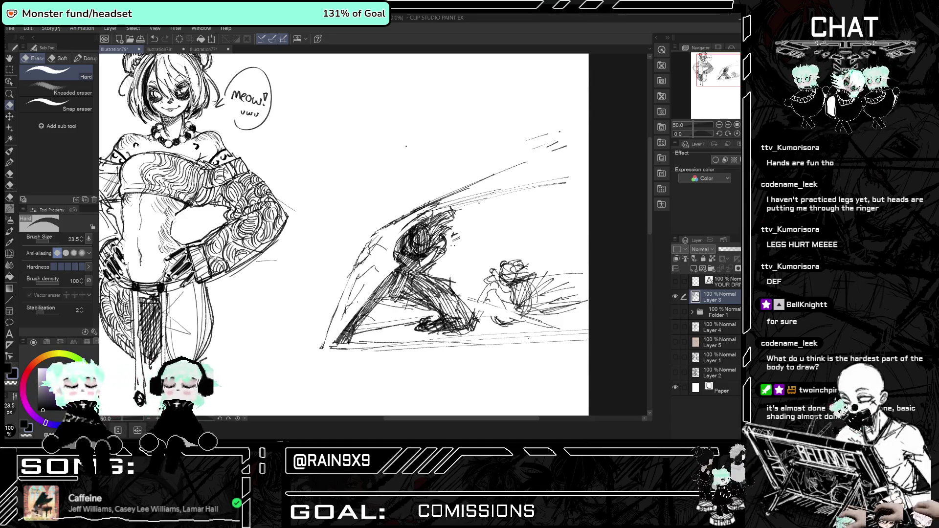
{"action": "key", "text": "h"}
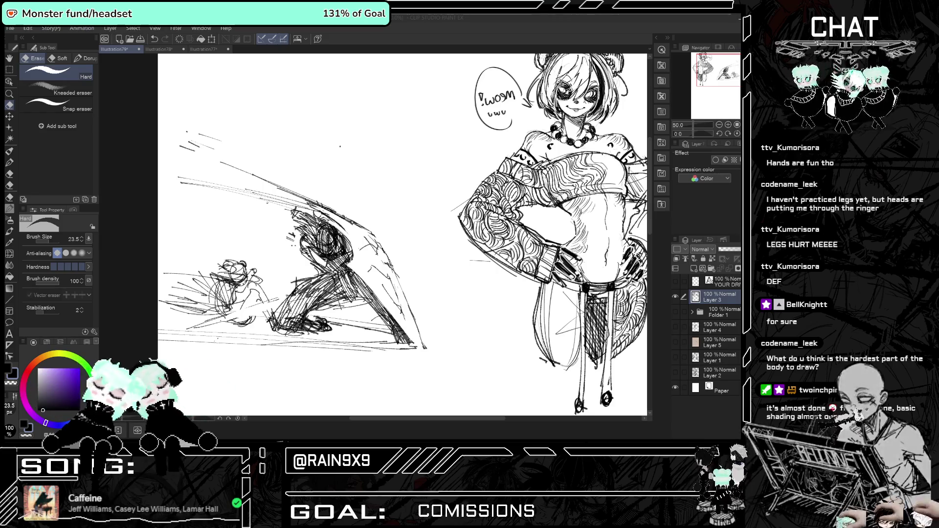
{"action": "key", "text": "h"}
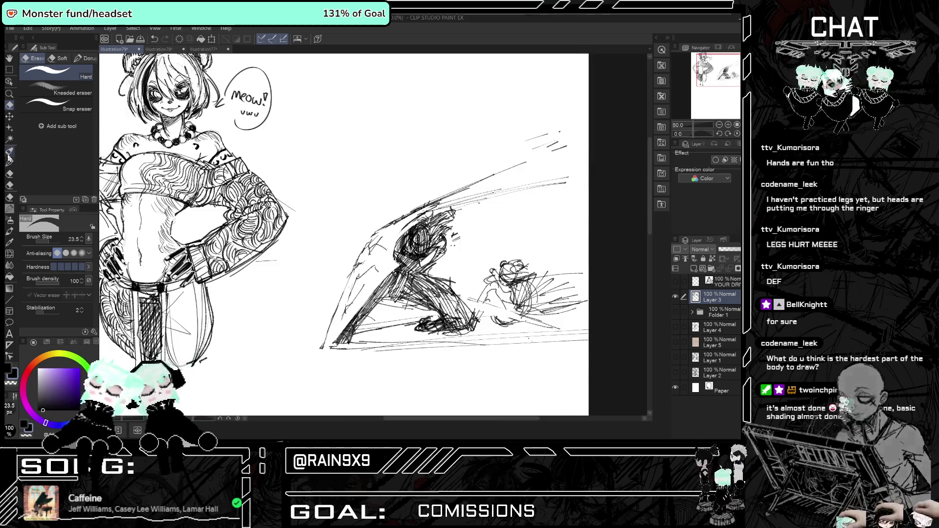
{"action": "key", "text": "p"}
{"action": "mouse_move", "coordinate": [336, 167]}
{"action": "left_mouse_down"}
{"action": "mouse_move", "coordinate": [328, 203]}
{"action": "mouse_move", "coordinate": [323, 153]}
{"action": "mouse_move", "coordinate": [366, 177]}
{"action": "mouse_move", "coordinate": [374, 162]}
{"action": "mouse_move", "coordinate": [367, 185]}
{"action": "left_mouse_up"}
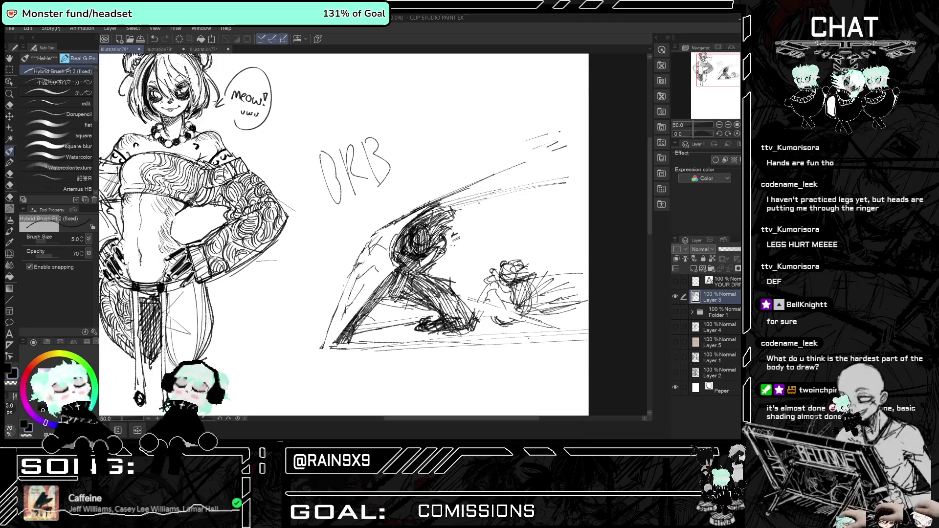
Continue the pencil strokes of the 'BRB' lettering above the fighter sketch.
{"action": "left_click_drag", "start_coordinate": [357, 254], "coordinate": [327, 332]}
{"action": "left_click_drag", "start_coordinate": [362, 250], "coordinate": [348, 266]}
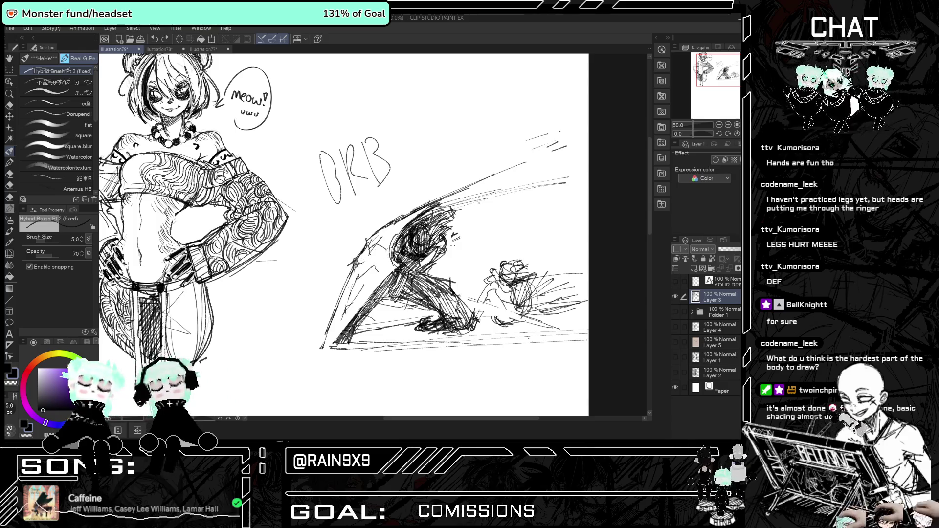
{"action": "key", "text": "h"}
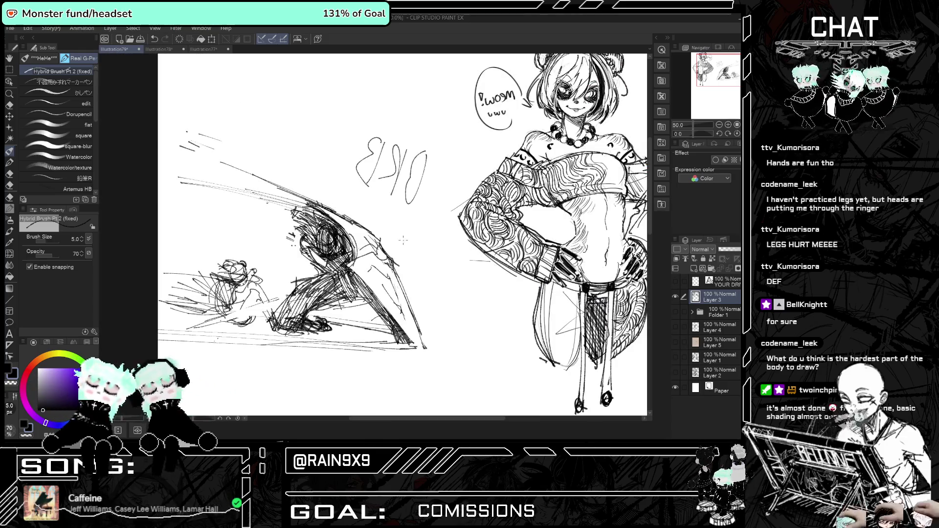
{"action": "key", "text": "h"}
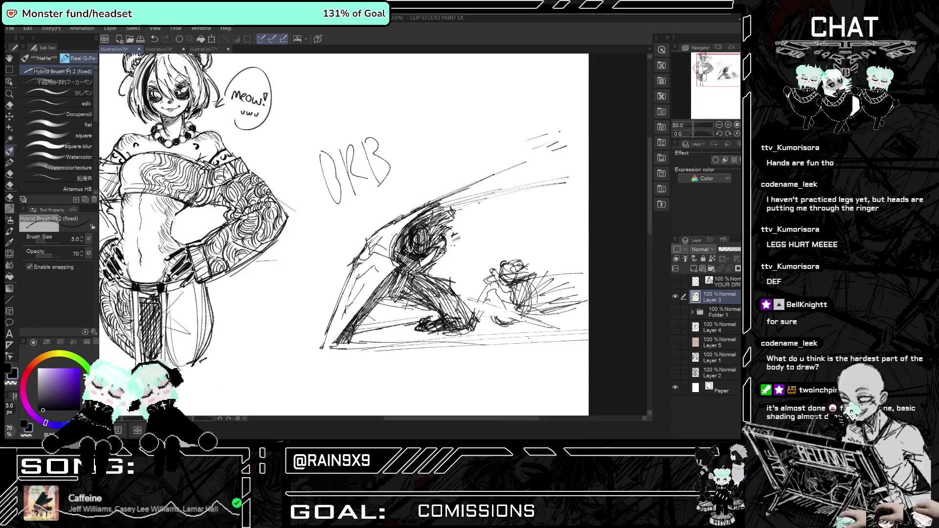
Add small dark strokes to the fighter's head, then set the eraser to size 11.
{"action": "left_click_drag", "start_coordinate": [422, 206], "coordinate": [410, 221]}
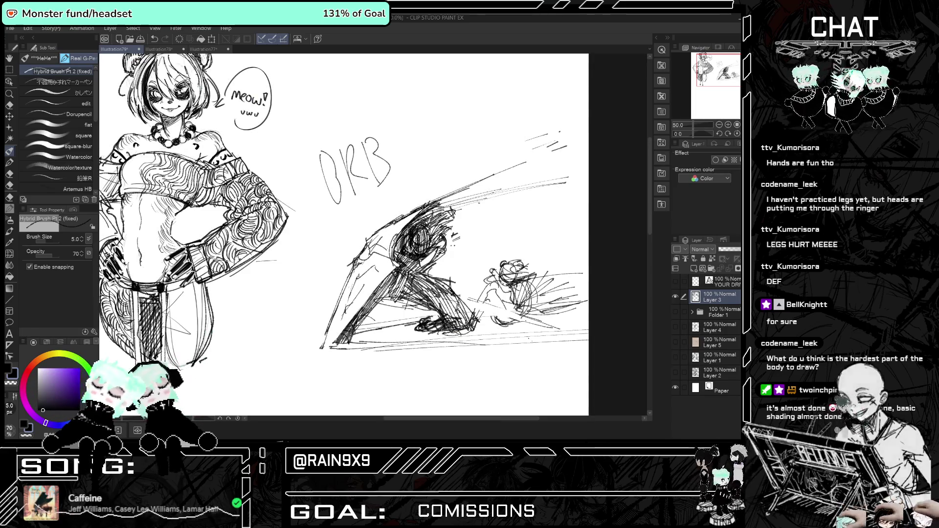
{"action": "key", "text": "h"}
{"action": "key", "text": "h"}
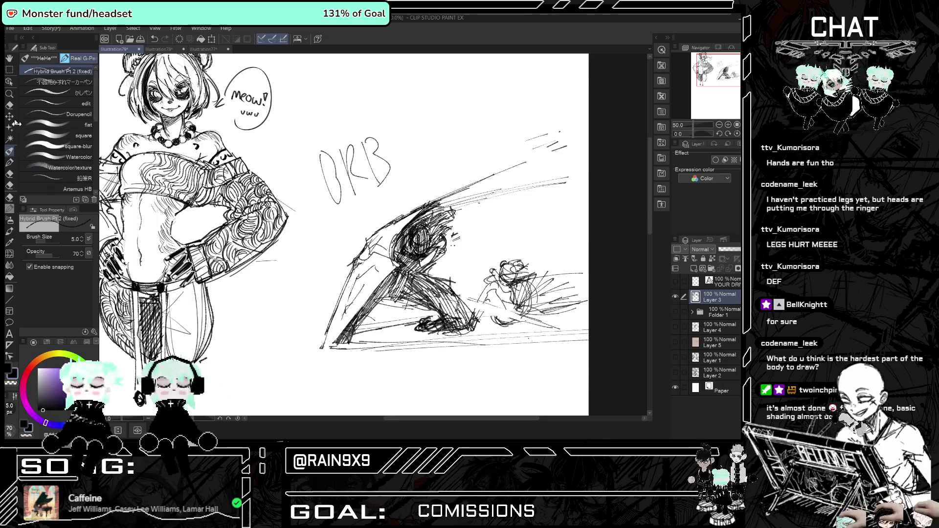
{"action": "key", "text": "e"}
{"action": "left_click", "coordinate": [48, 241]}
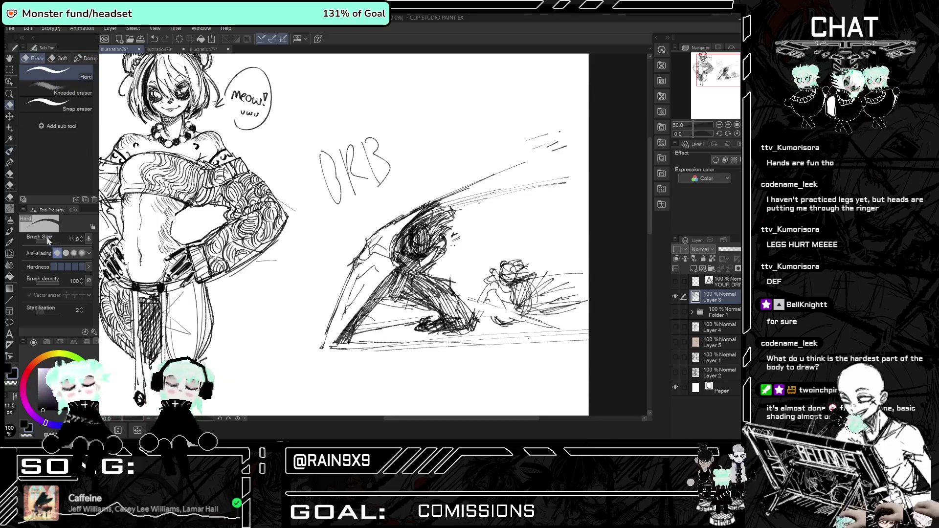
Erase a small patch with the eraser at size 23.5, then return to the Hybrid Brush at size 5.0.
{"action": "left_click_drag", "start_coordinate": [51, 240], "coordinate": [49, 240]}
{"action": "left_click_drag", "start_coordinate": [376, 232], "coordinate": [401, 217]}
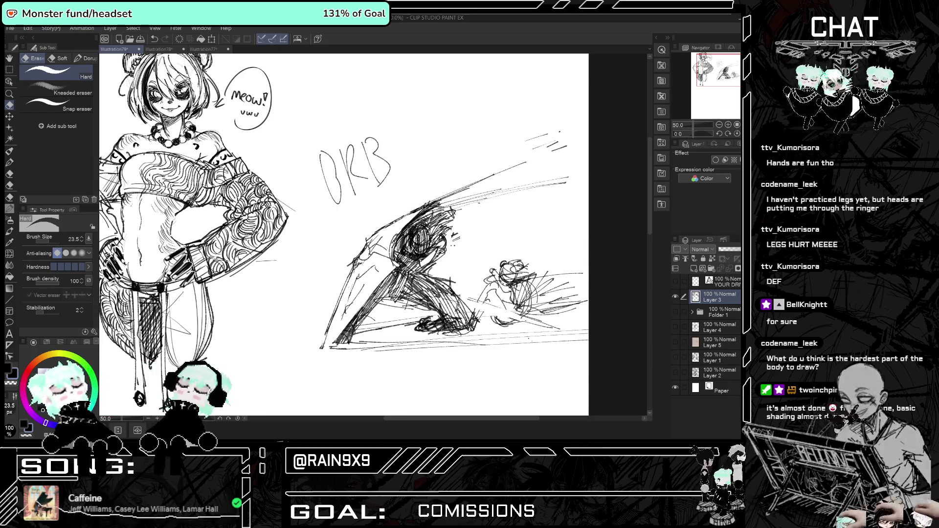
{"action": "key", "text": "h"}
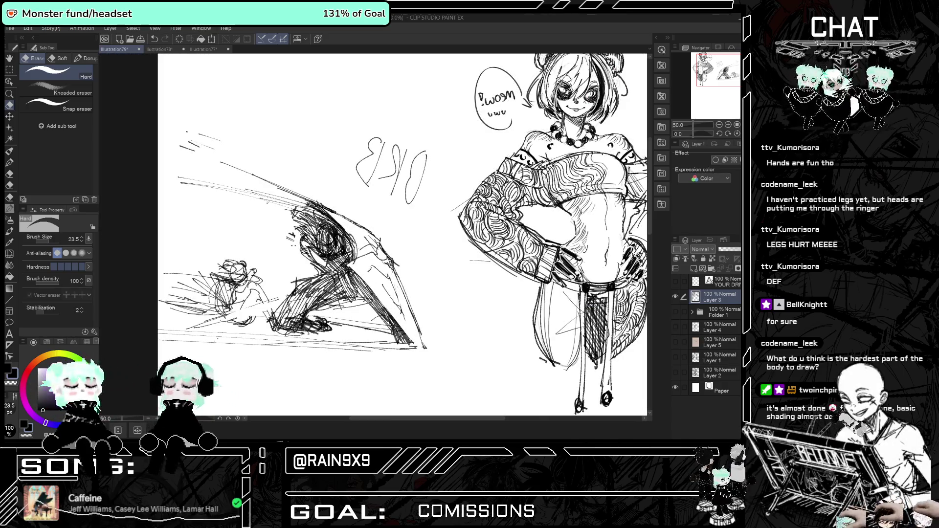
{"action": "key", "text": "h"}
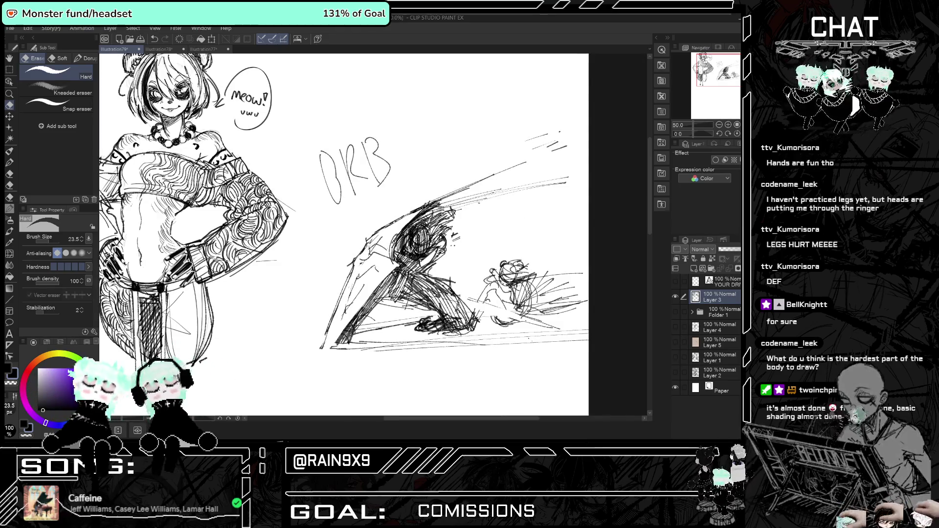
{"action": "left_click", "coordinate": [12, 156]}
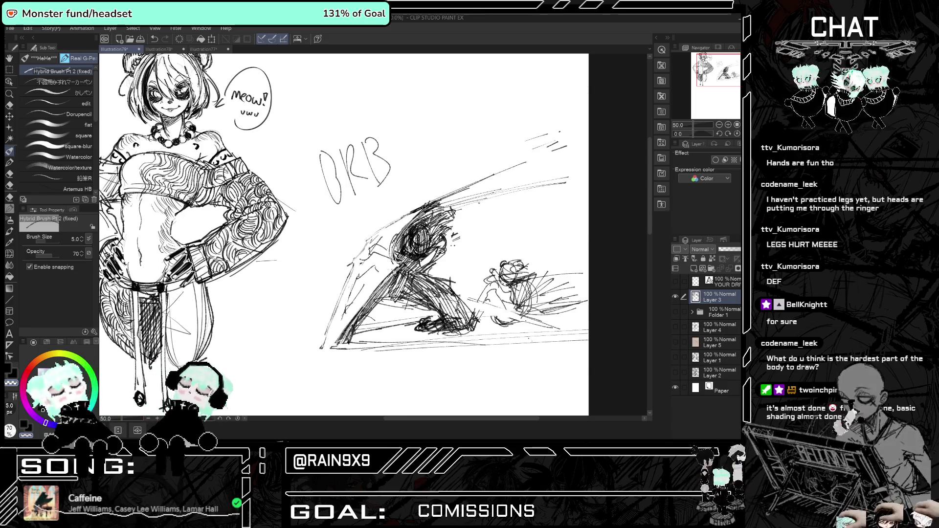
Try a small stroke on the fighter's head, then undo it.
{"action": "key", "text": "h"}
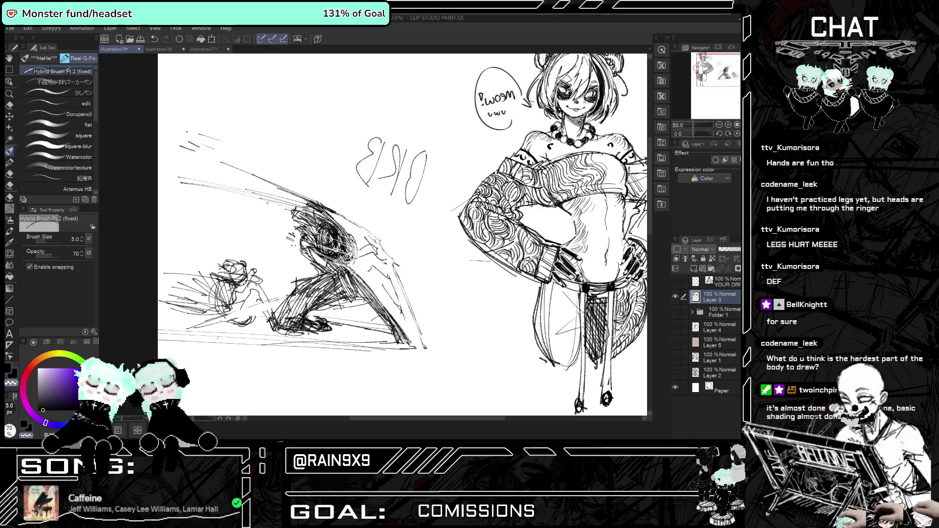
{"action": "key", "text": "h"}
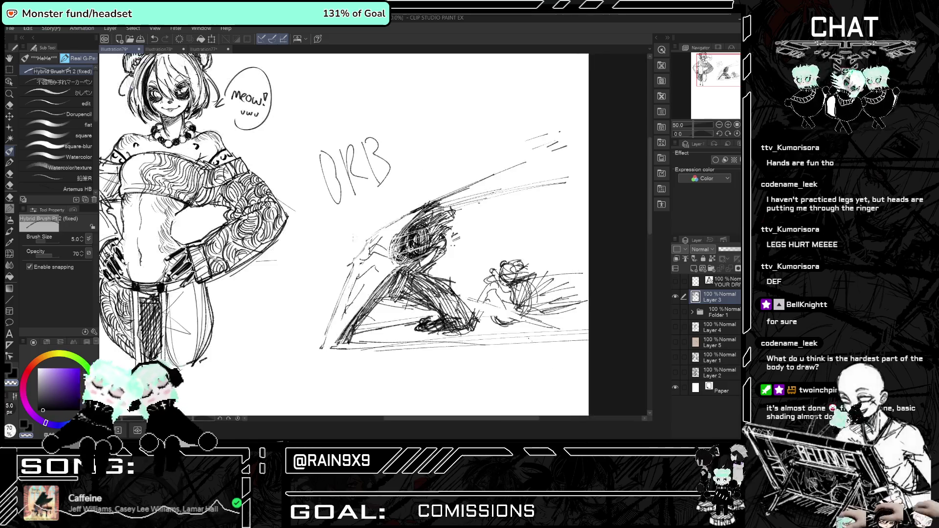
{"action": "left_click_drag", "start_coordinate": [394, 244], "coordinate": [413, 237]}
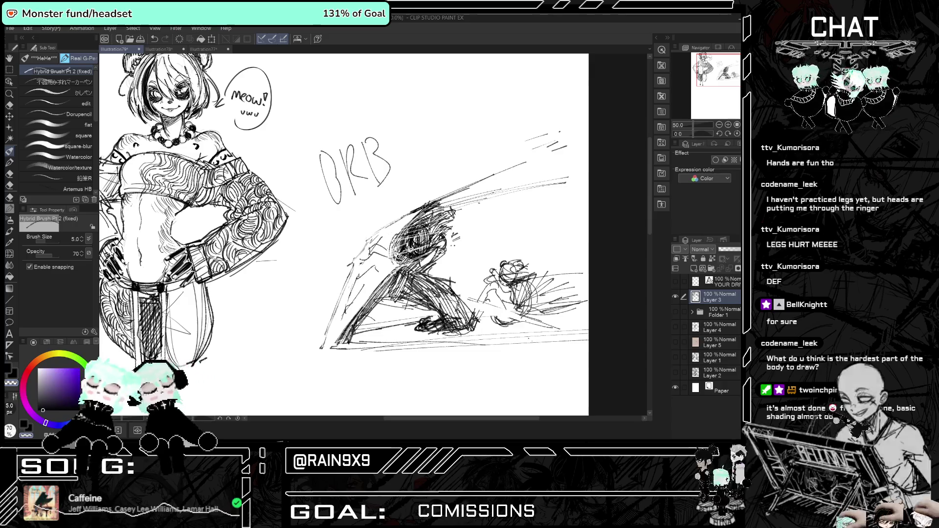
{"action": "key", "text": "h"}
{"action": "key", "text": "h"}
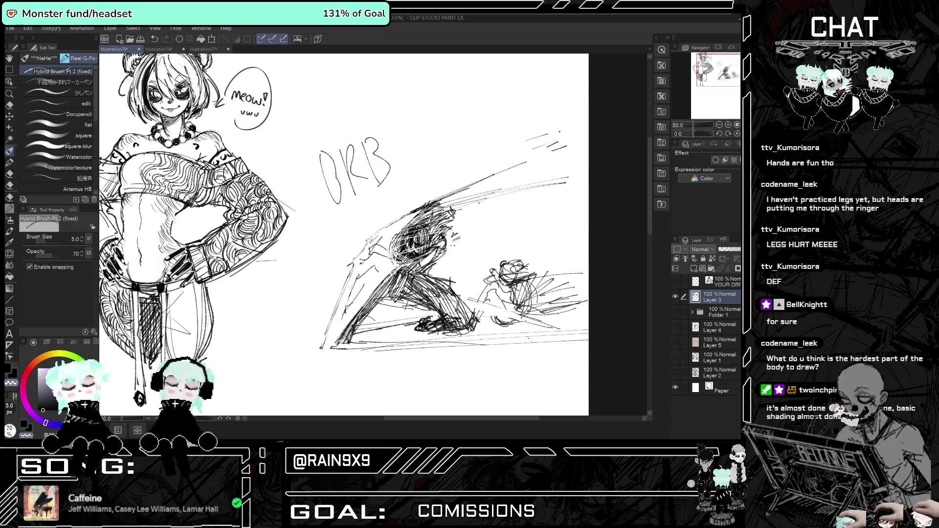
{"action": "key", "text": "h"}
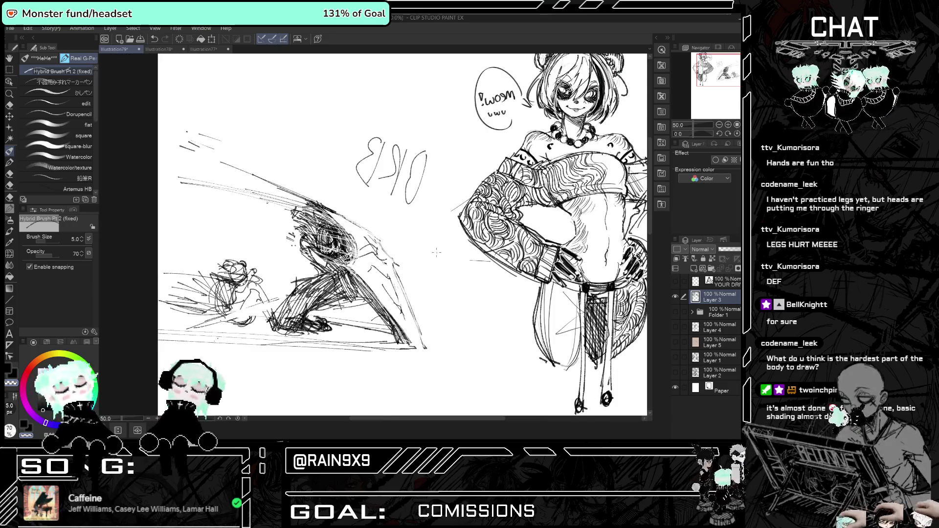
{"action": "key", "text": "h"}
{"action": "key", "text": "ctrl+z"}
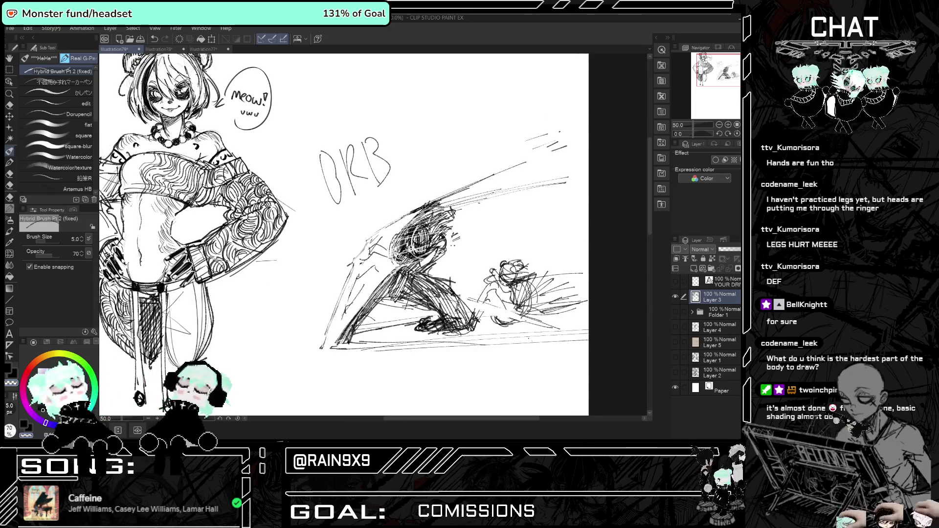
Compare the drawing mirrored and normal, then zoom out to 33.3% to show the whole page.
{"action": "key", "text": "h"}
{"action": "key", "text": "h"}
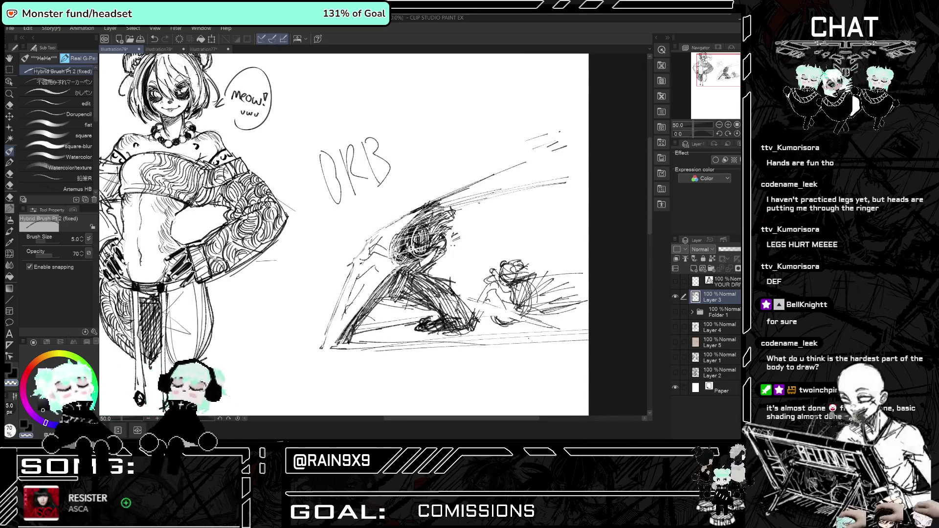
{"action": "key", "text": "h"}
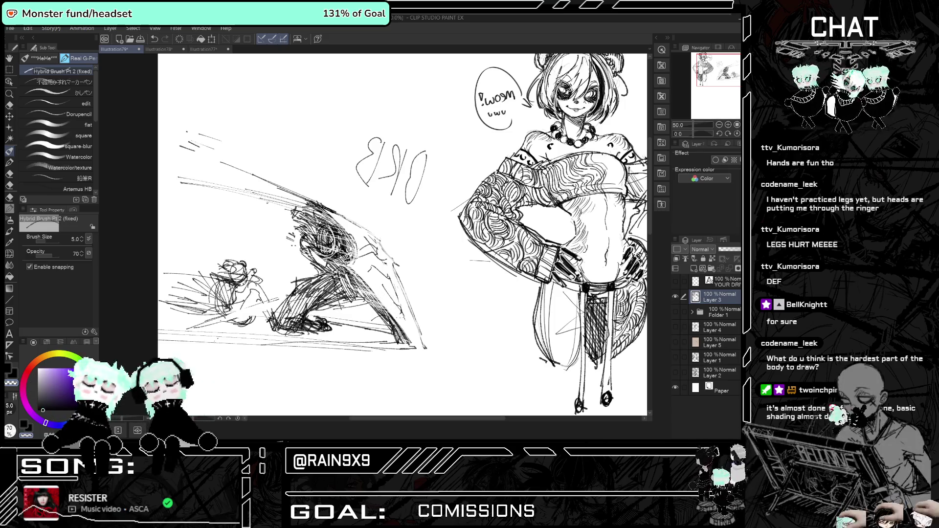
{"action": "key", "text": "h"}
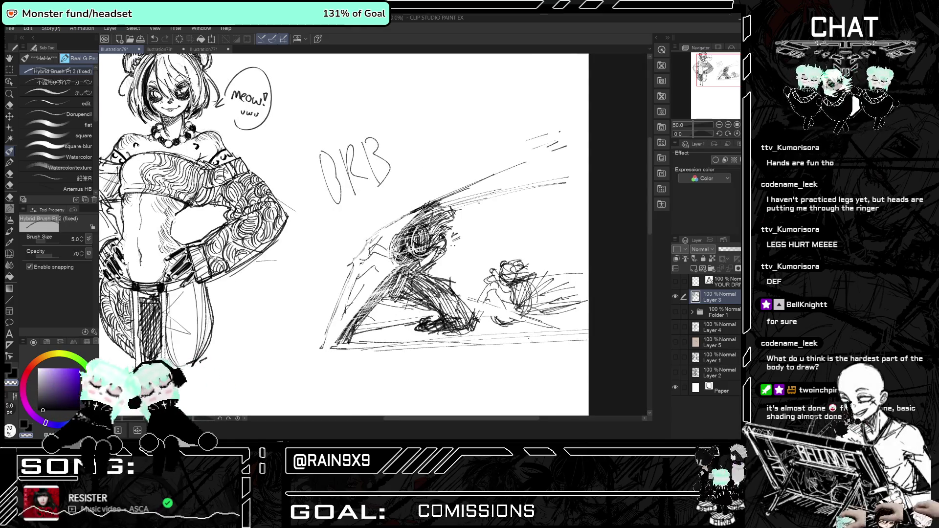
{"action": "key", "text": "h"}
{"action": "key", "text": "h"}
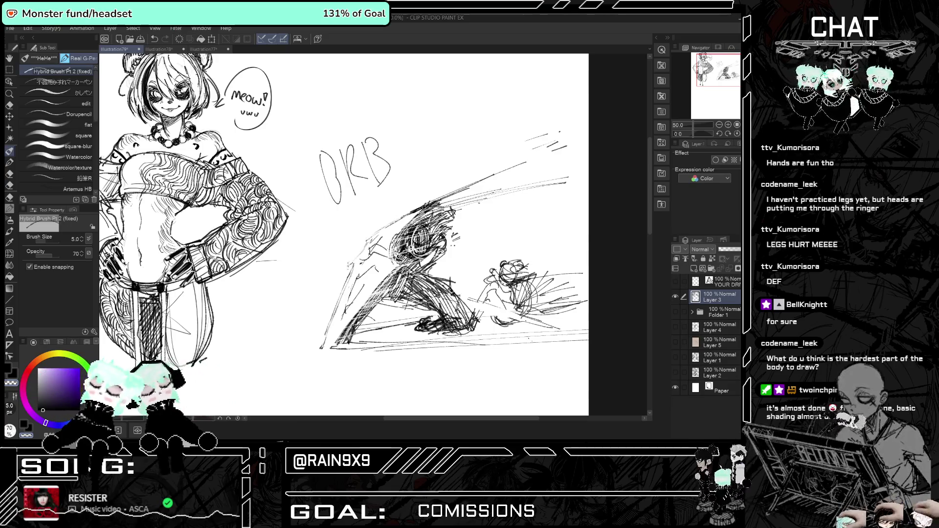
{"action": "key", "text": "h"}
{"action": "key", "text": "h"}
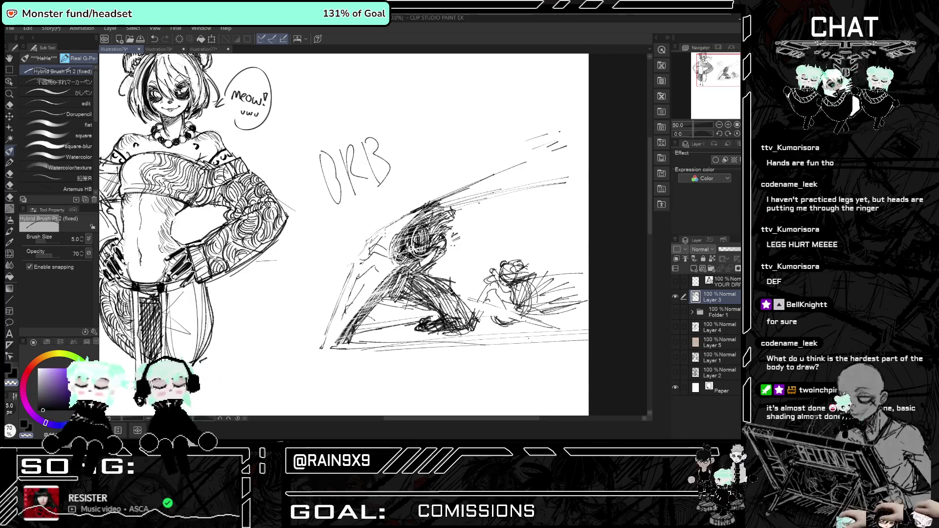
{"action": "key", "text": "h"}
{"action": "key", "text": "h"}
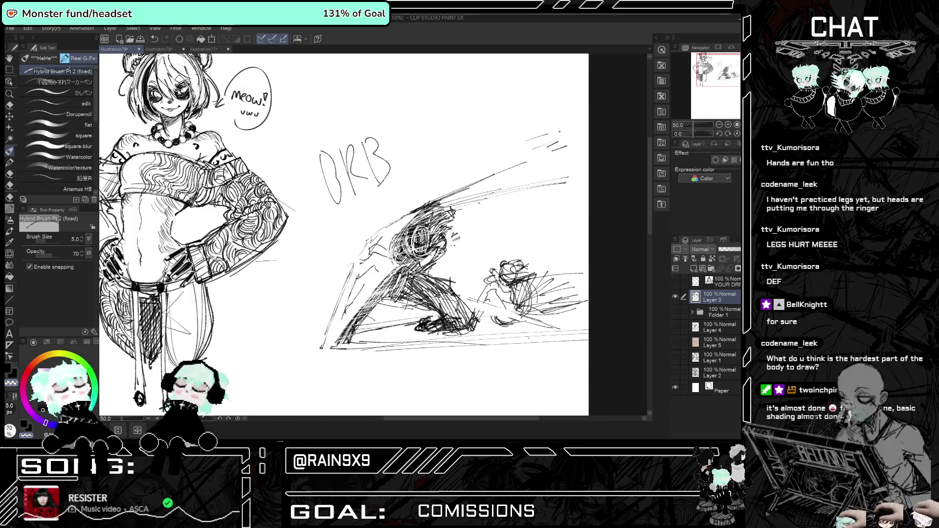
{"action": "key", "text": "h"}
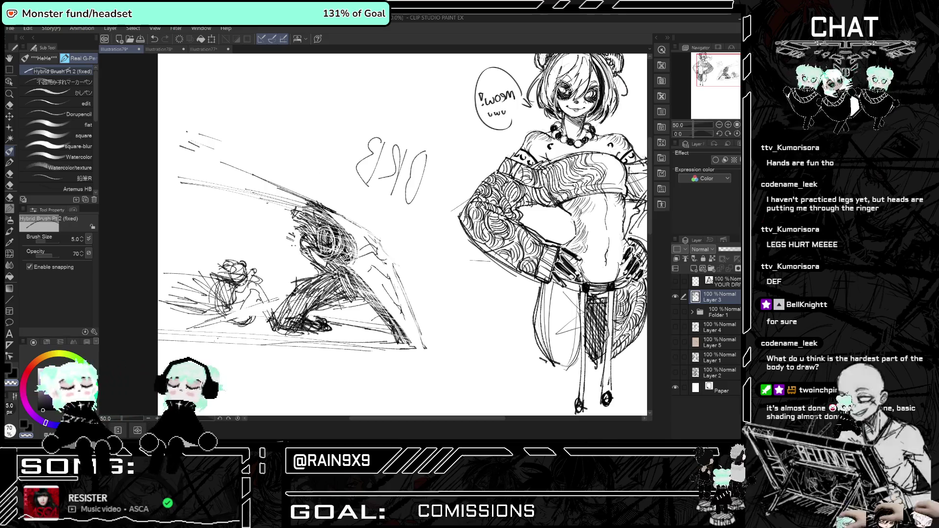
{"action": "key", "text": "h"}
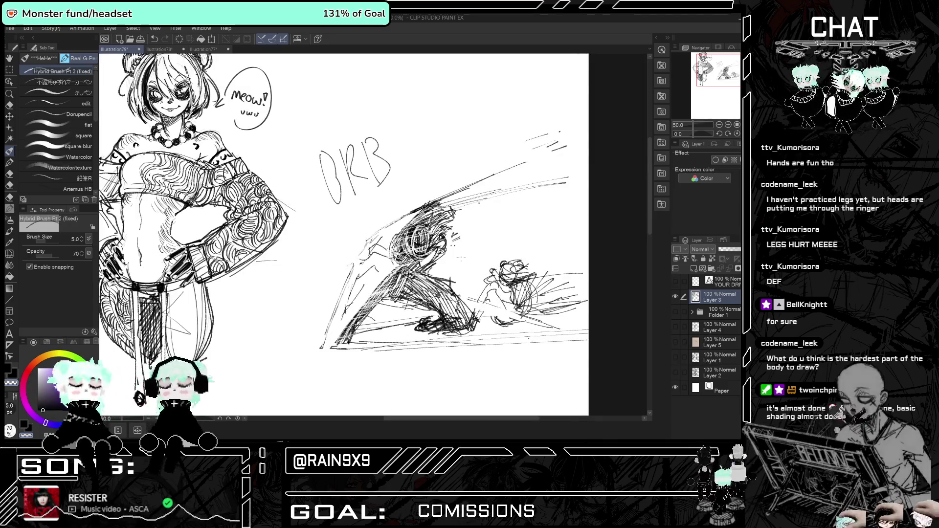
{"action": "key", "text": "h"}
{"action": "key", "text": "h"}
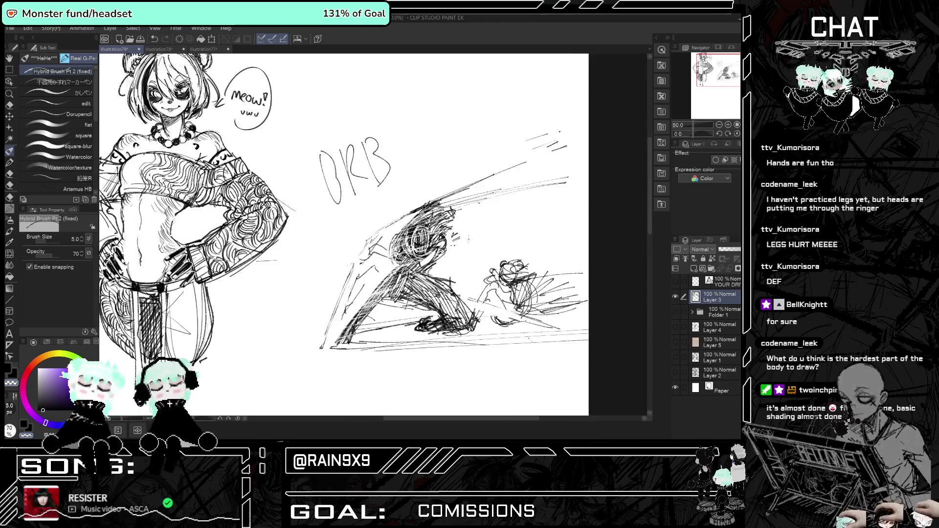
{"action": "key", "text": "ctrl+minus"}
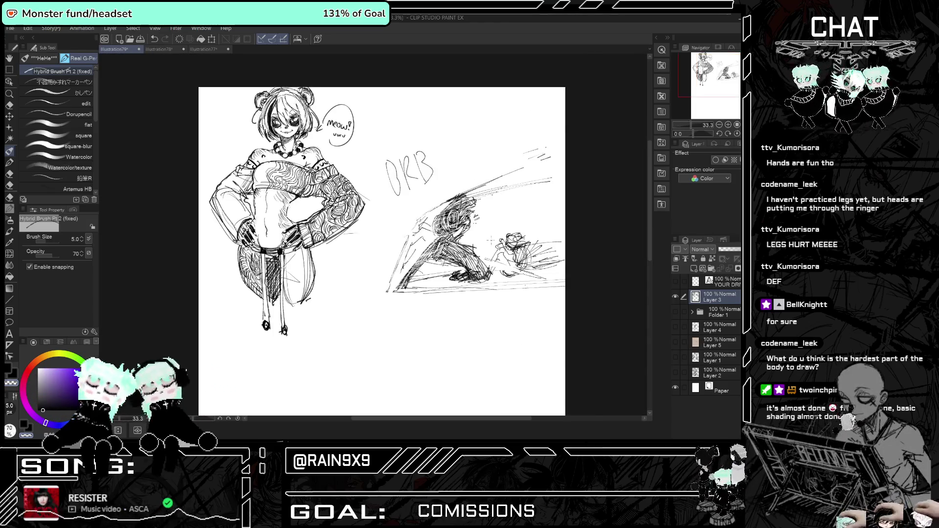
Enlarge the hard eraser to 57.2 and erase stray lines near the fighter sketch.
{"action": "key", "text": "h"}
{"action": "key", "text": "h"}
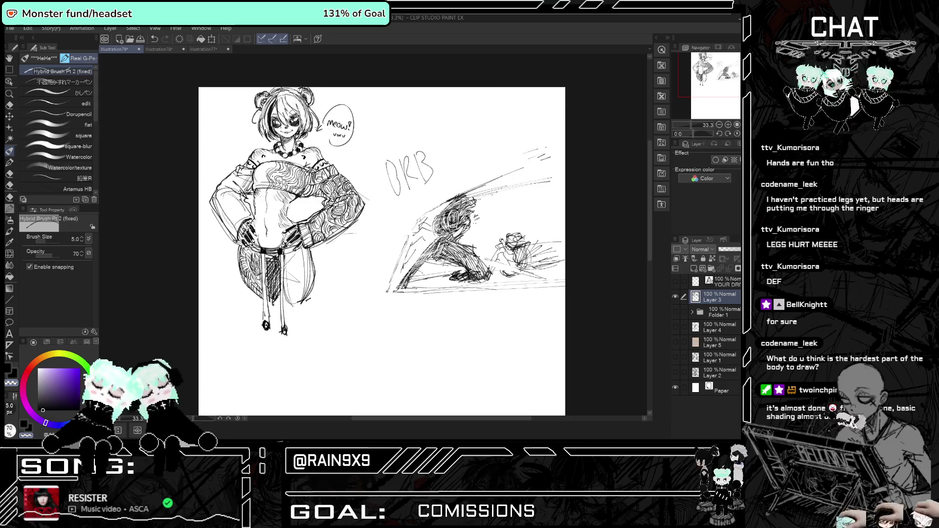
{"action": "scroll", "coordinate": [528, 273], "scroll_direction": "up", "scroll_amount": 2}
{"action": "key", "text": "e"}
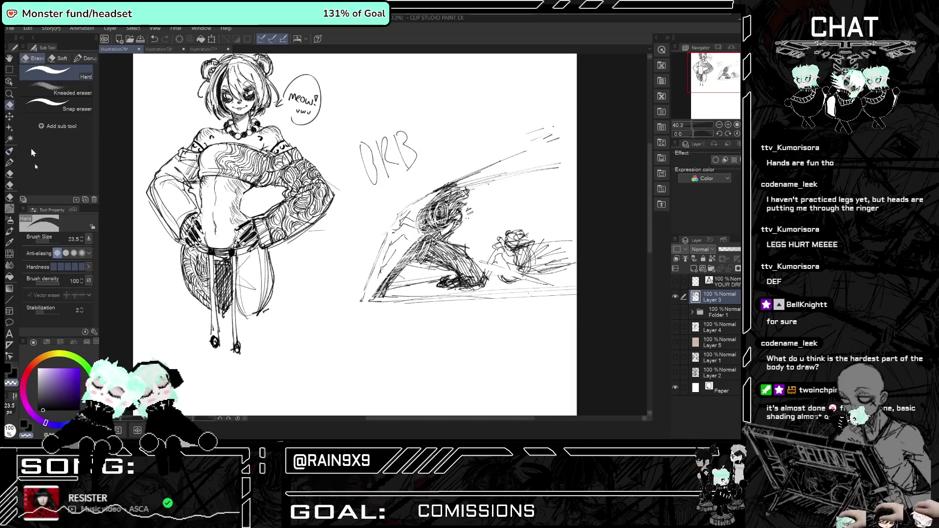
{"action": "left_click_drag", "start_coordinate": [51, 243], "coordinate": [54, 243]}
{"action": "left_click_drag", "start_coordinate": [437, 275], "coordinate": [395, 288]}
{"action": "key", "text": "h"}
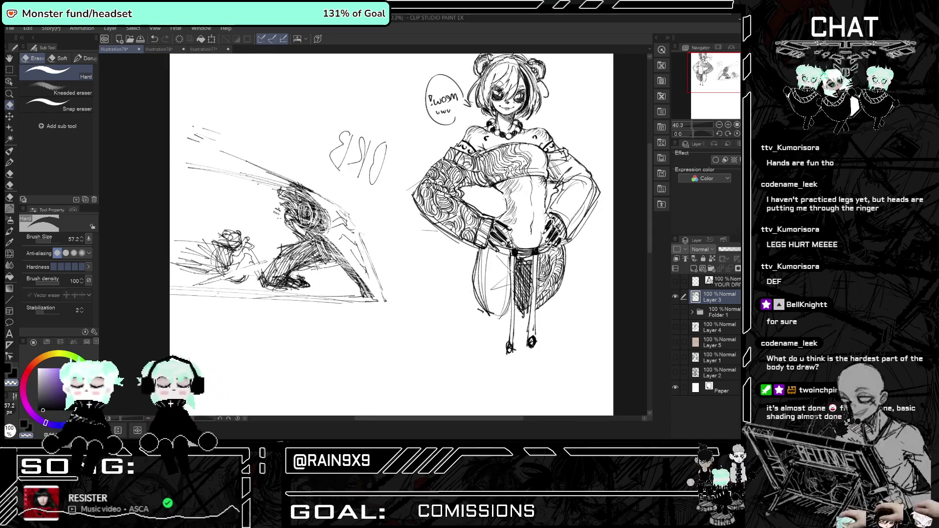
{"action": "key", "text": "h"}
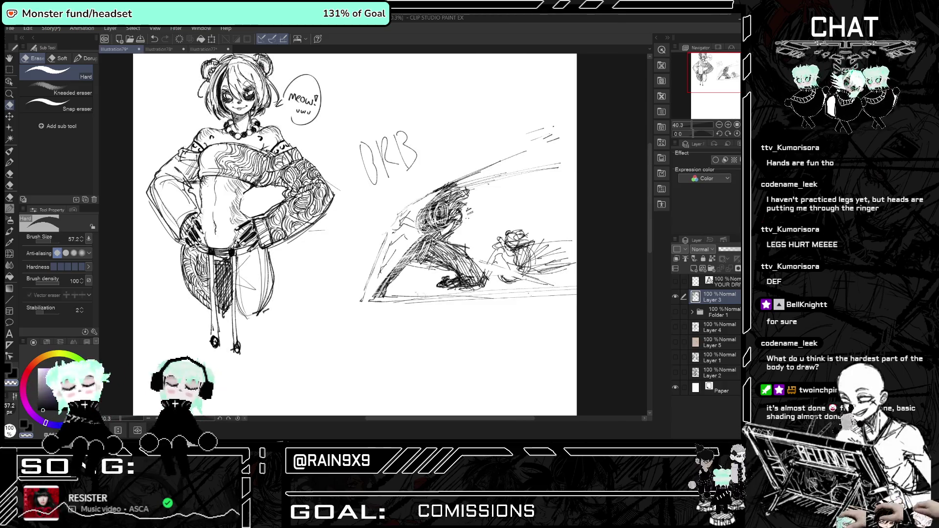
Erase the ground lines and stray bits at the crouching figure's back and foot, then shrink the eraser to 18.2.
{"action": "left_click_drag", "start_coordinate": [474, 294], "coordinate": [396, 298]}
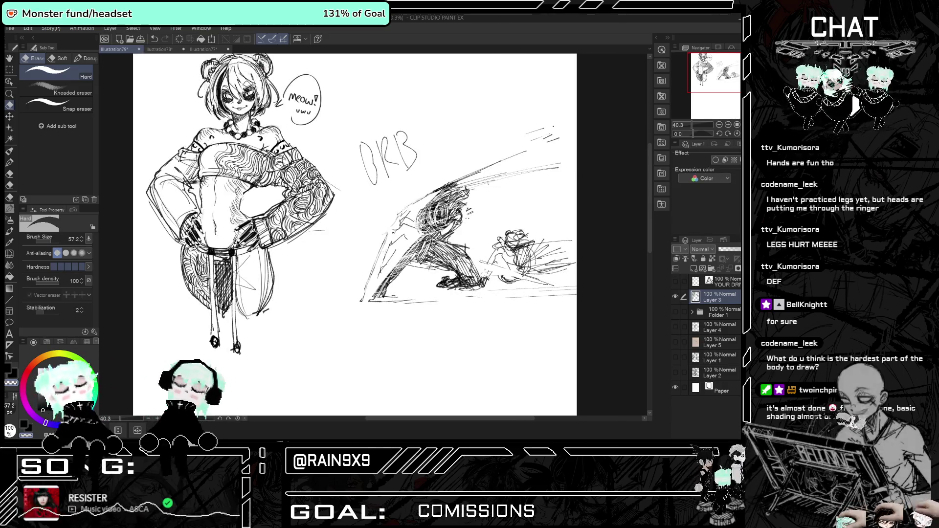
{"action": "left_click_drag", "start_coordinate": [485, 286], "coordinate": [475, 266]}
{"action": "key", "text": "h"}
{"action": "key", "text": "h"}
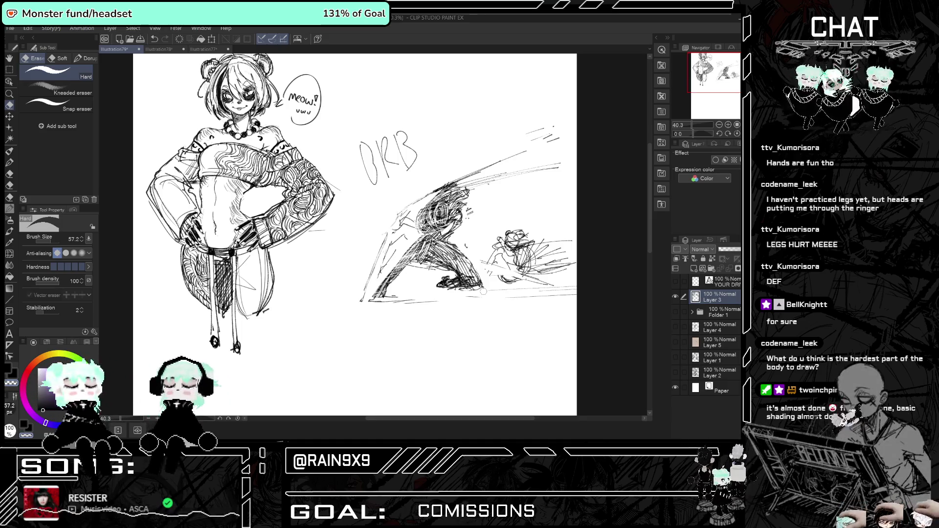
{"action": "key", "text": "h"}
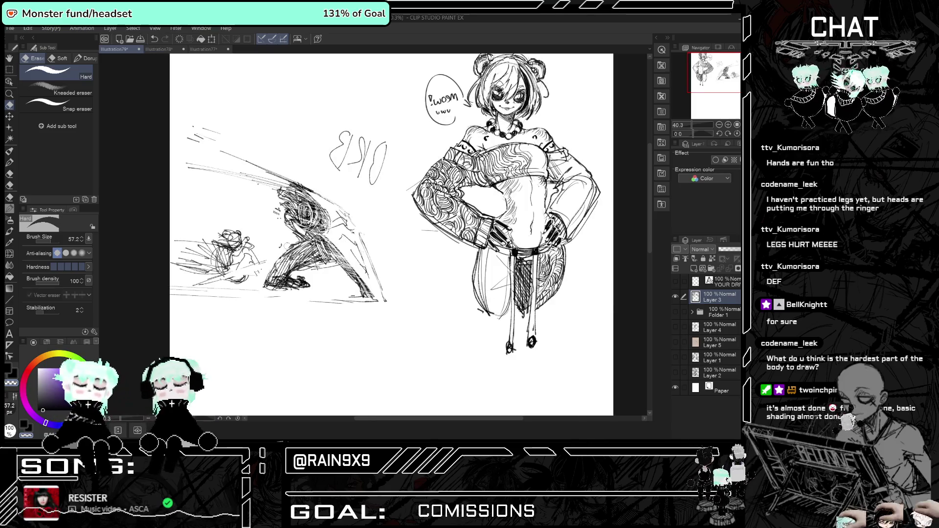
{"action": "key", "text": "h"}
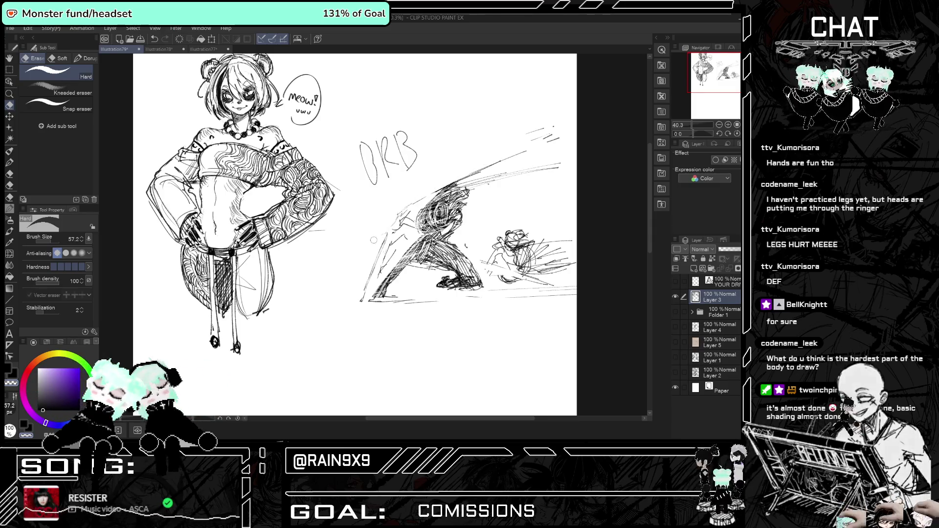
{"action": "left_click", "coordinate": [49, 242]}
{"action": "left_click", "coordinate": [48, 242]}
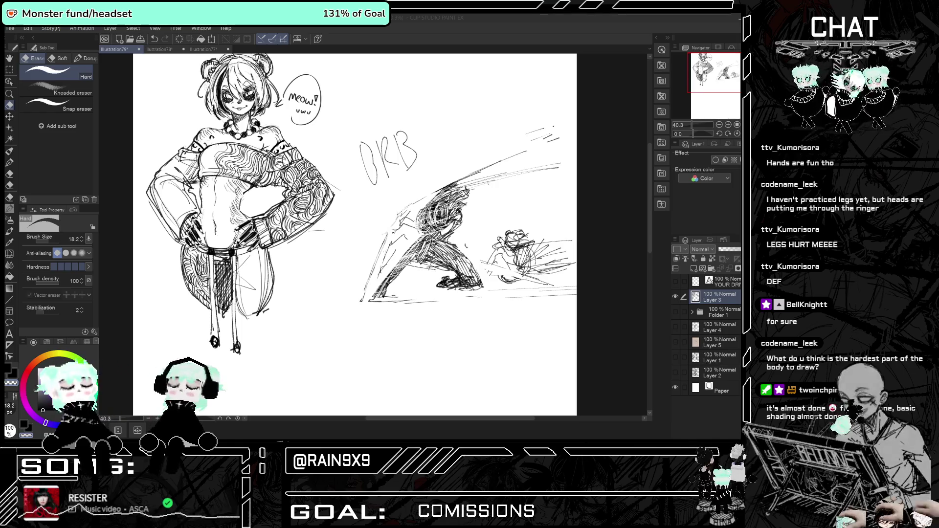
{"action": "scroll", "coordinate": [489, 220], "scroll_direction": "up", "scroll_amount": 1}
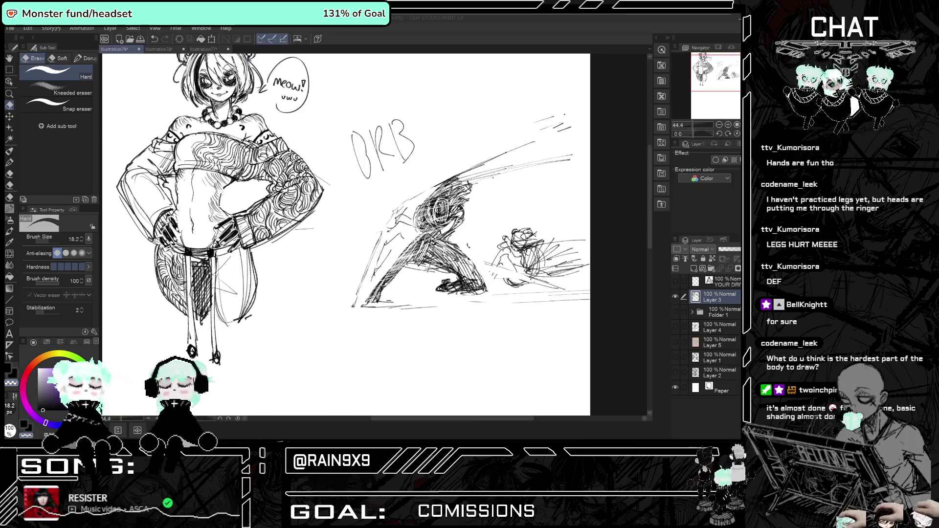
Zoom into the fighter sketch and draw a new ground line with the Hybrid Brush pen.
{"action": "scroll", "coordinate": [394, 250], "scroll_direction": "up", "scroll_amount": 3}
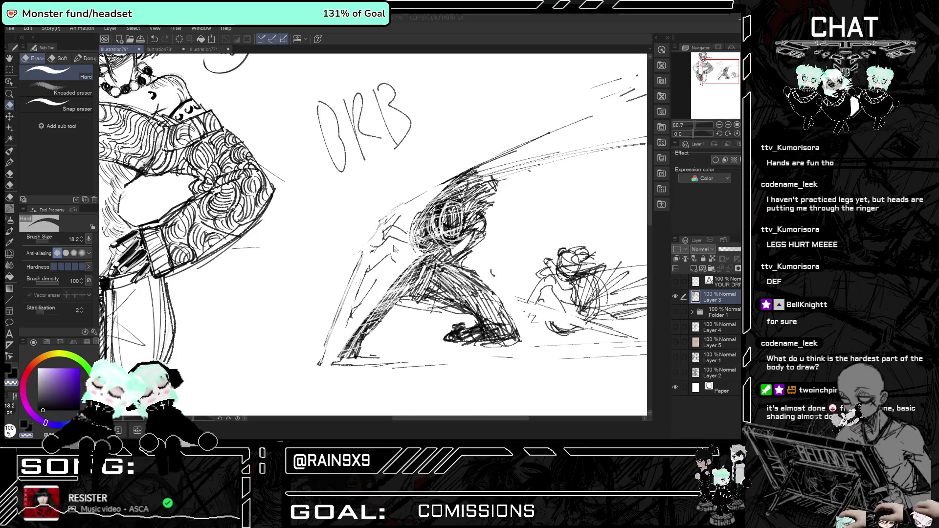
{"action": "scroll", "coordinate": [393, 247], "scroll_direction": "down", "scroll_amount": 4}
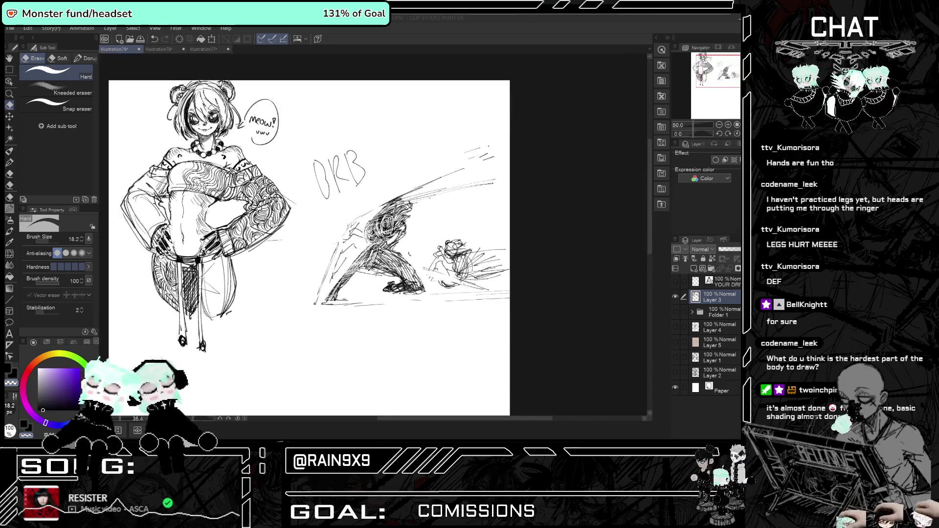
{"action": "key", "text": "h"}
{"action": "scroll", "coordinate": [345, 241], "scroll_direction": "up", "scroll_amount": 2}
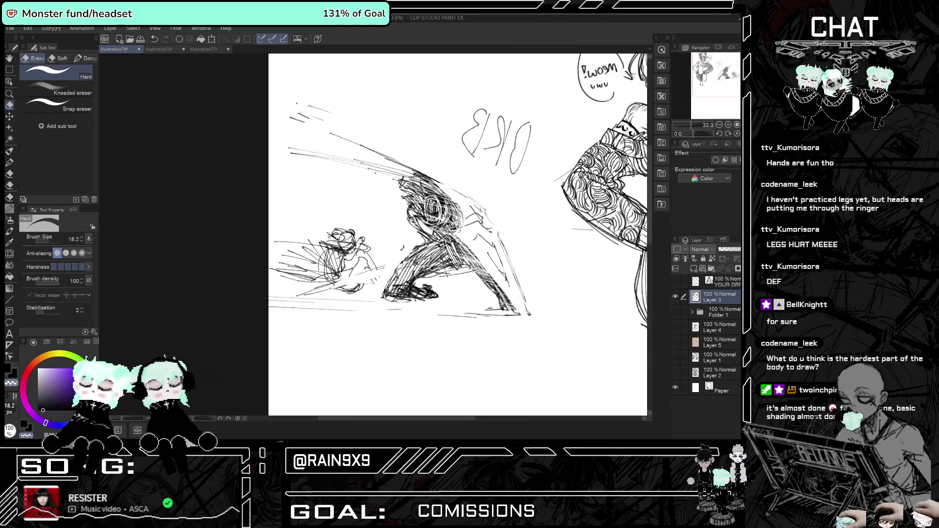
{"action": "key", "text": "p"}
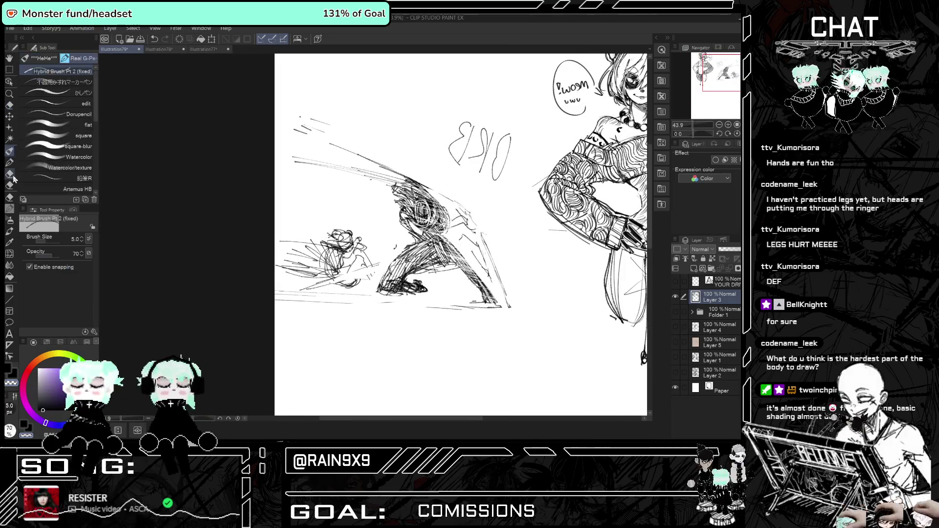
{"action": "key", "text": "h"}
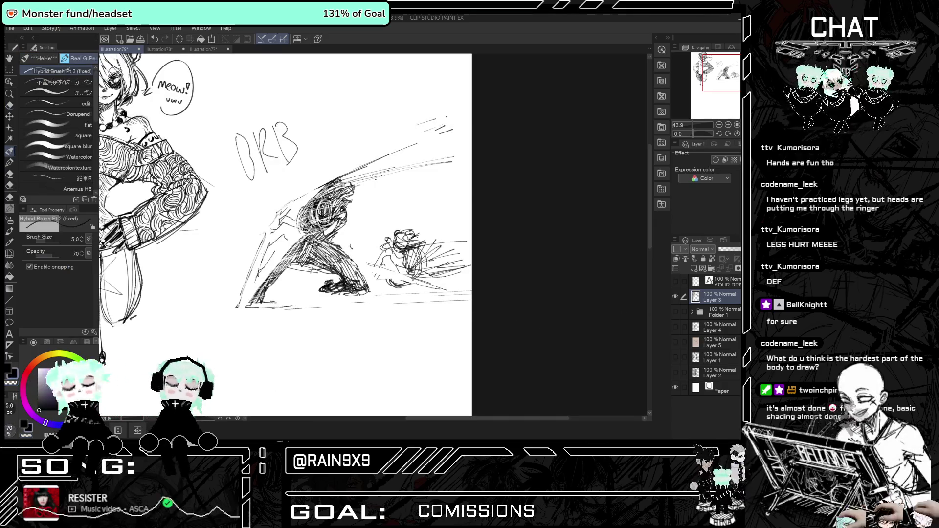
{"action": "key", "text": "h"}
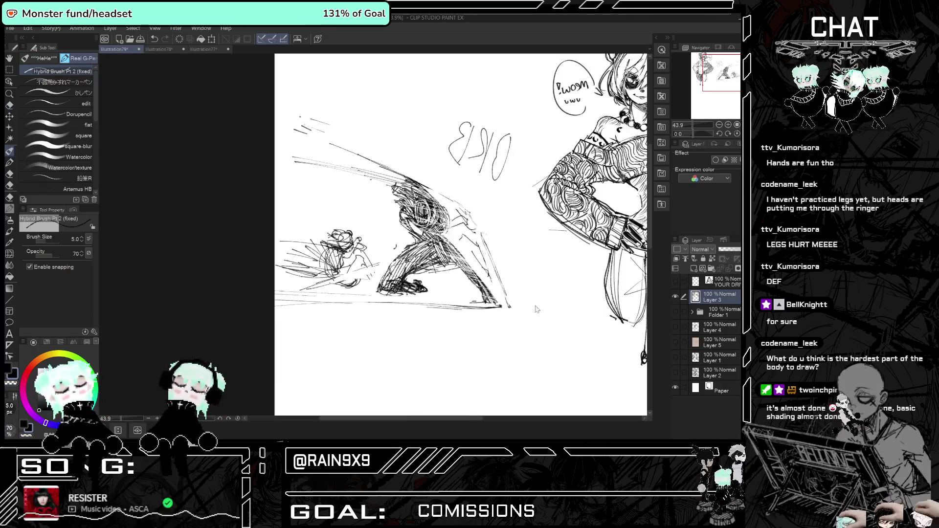
{"action": "left_click_drag", "start_coordinate": [300, 309], "coordinate": [433, 308]}
{"action": "key", "text": "h"}
{"action": "key", "text": "h"}
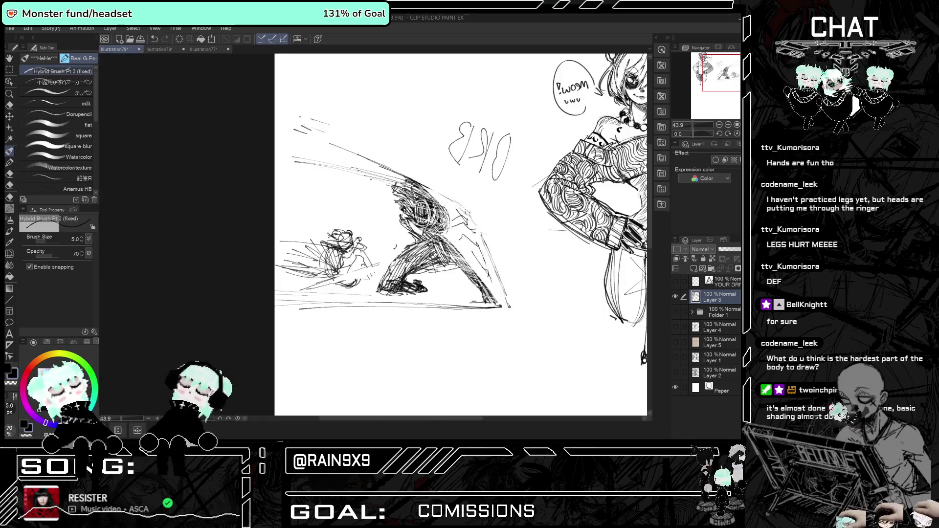
Draw diagonal sword strokes across the small figure, undoing one stray mark.
{"action": "left_click_drag", "start_coordinate": [314, 288], "coordinate": [395, 258]}
{"action": "left_click_drag", "start_coordinate": [343, 280], "coordinate": [370, 273]}
{"action": "key", "text": "ctrl+z"}
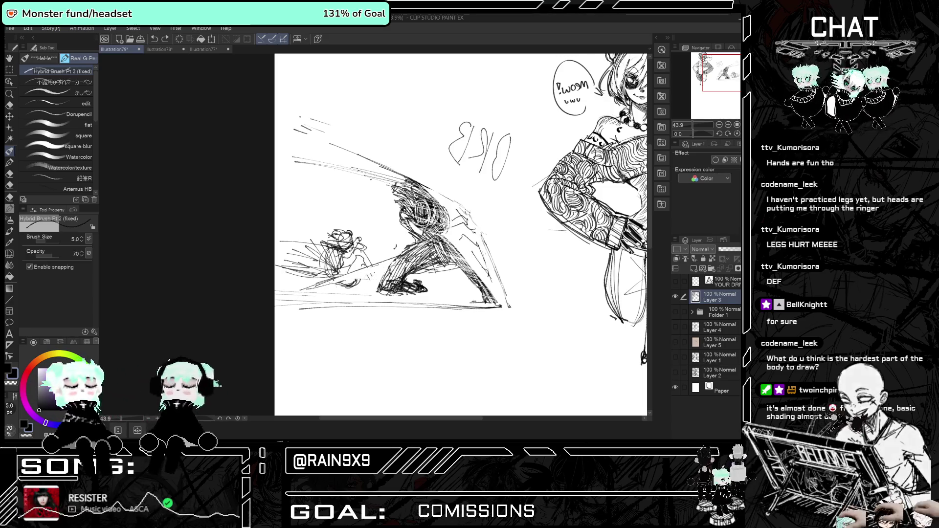
{"action": "left_click_drag", "start_coordinate": [351, 278], "coordinate": [387, 265]}
{"action": "key", "text": "h"}
{"action": "key", "text": "h"}
{"action": "key", "text": "h"}
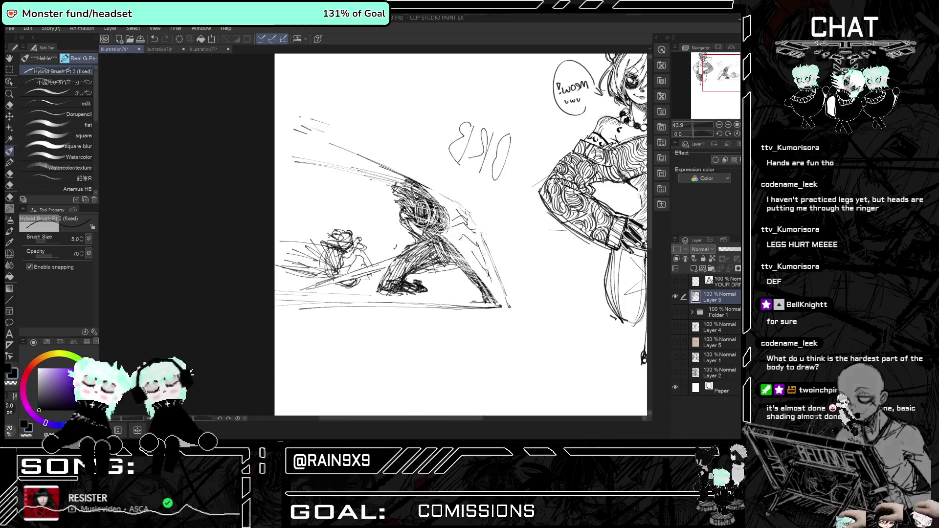
{"action": "key", "text": "h"}
{"action": "key", "text": "h"}
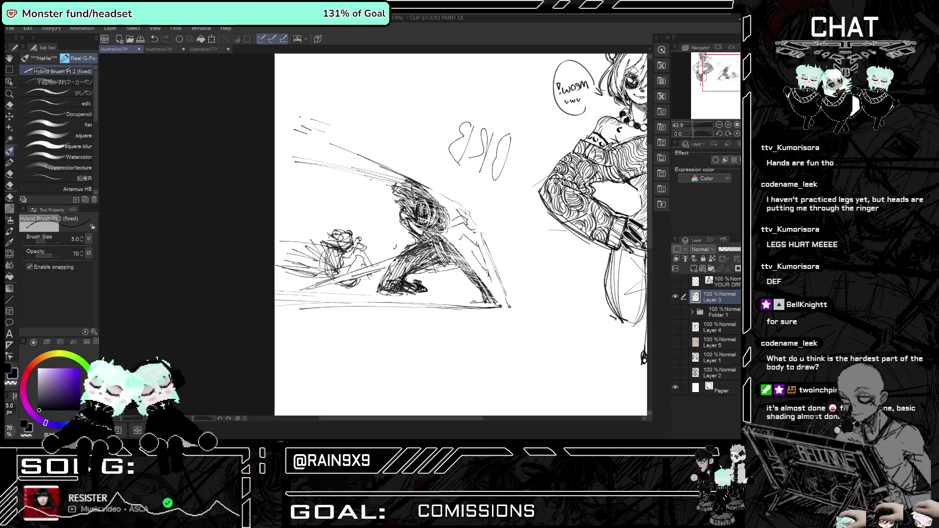
{"action": "key", "text": "h"}
{"action": "key", "text": "h"}
{"action": "key", "text": "h"}
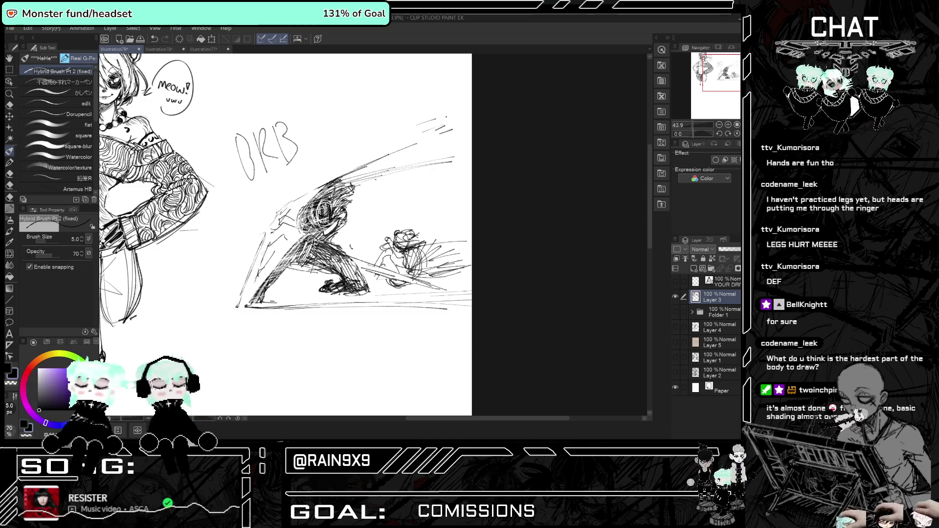